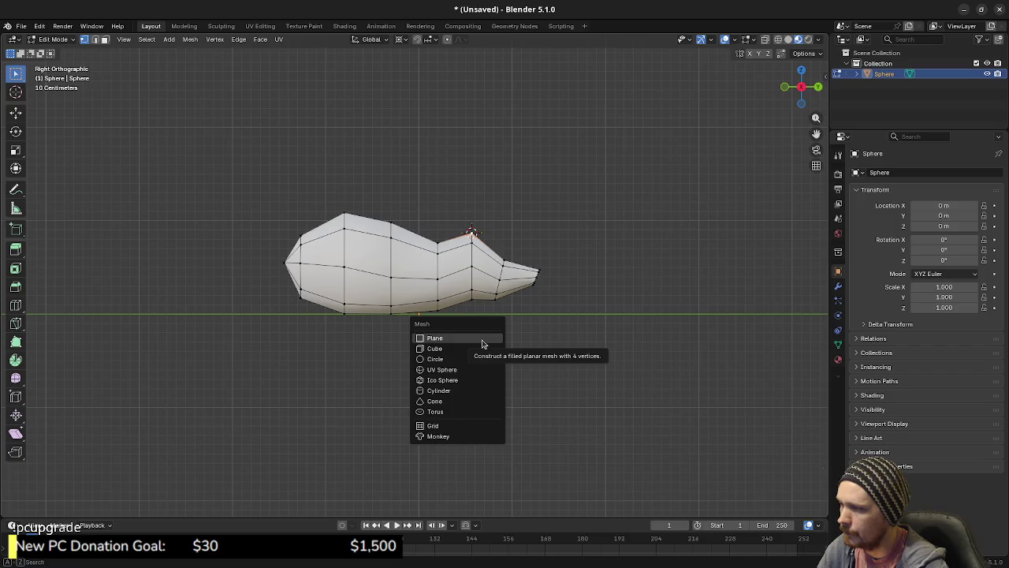
# Add a plane to the mouse mesh and rotate it 90° so it stands upright.
pyautogui.click(483, 343)
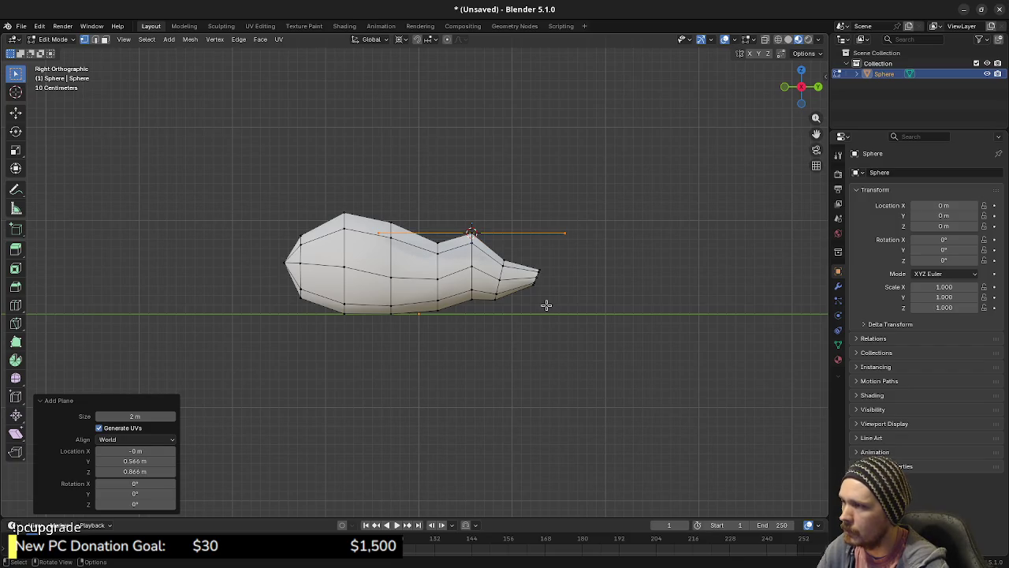
pyautogui.click(737, 40)
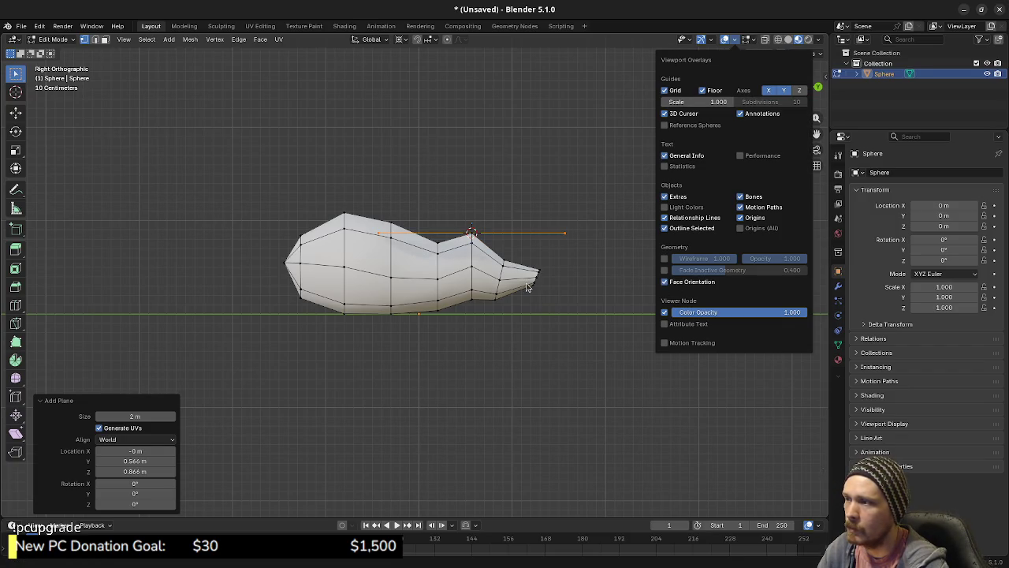
pyautogui.moveTo(532, 291)
pyautogui.mouseDown()
pyautogui.moveTo(511, 327)
pyautogui.moveTo(522, 292)
pyautogui.moveTo(513, 293)
pyautogui.mouseUp()
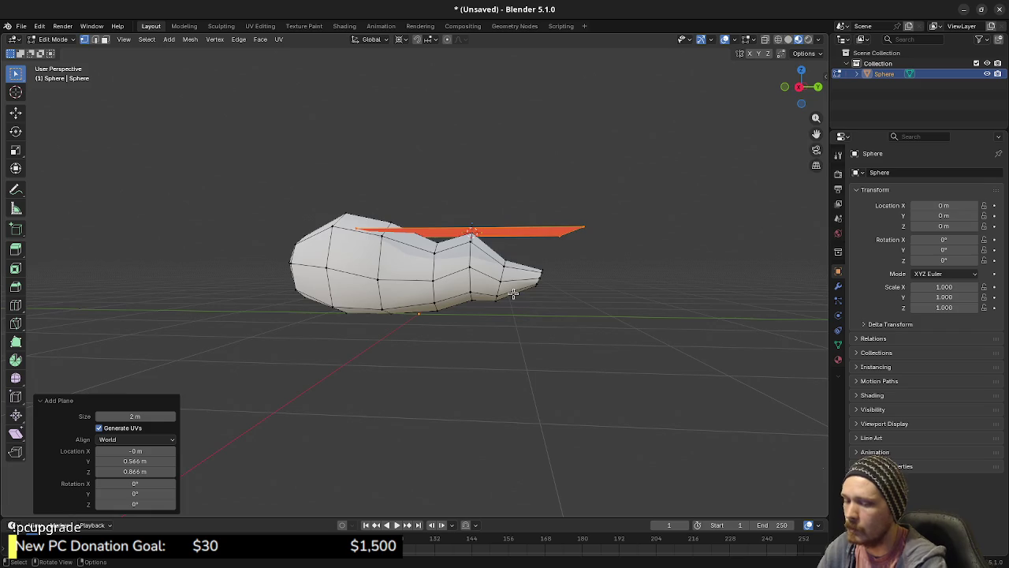
pyautogui.press('KP_3')
pyautogui.press('r')
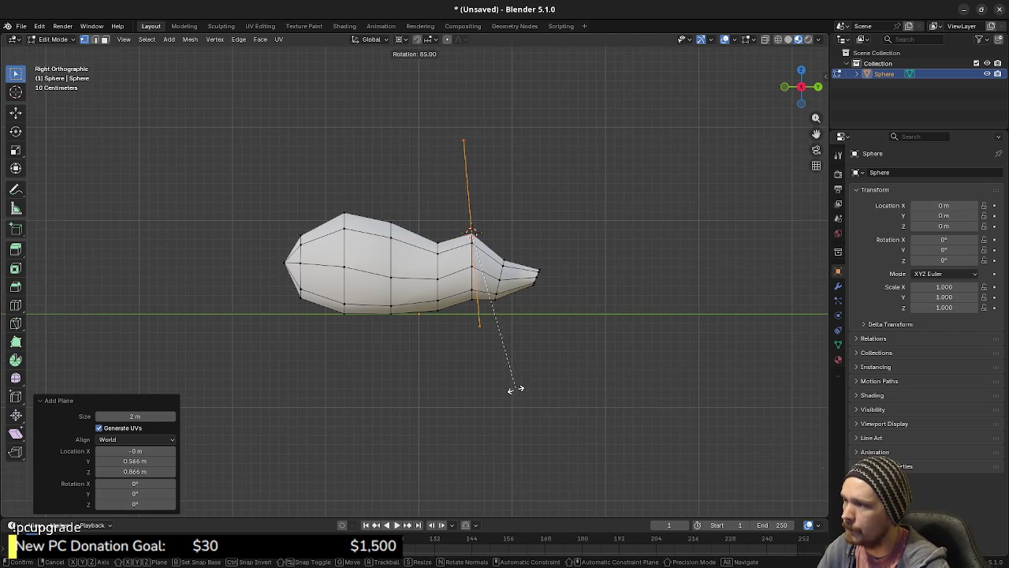
pyautogui.click(511, 386)
# From the back view, scale the plane to 0.2 over the head and switch to wireframe.
pyautogui.press('KP_1')
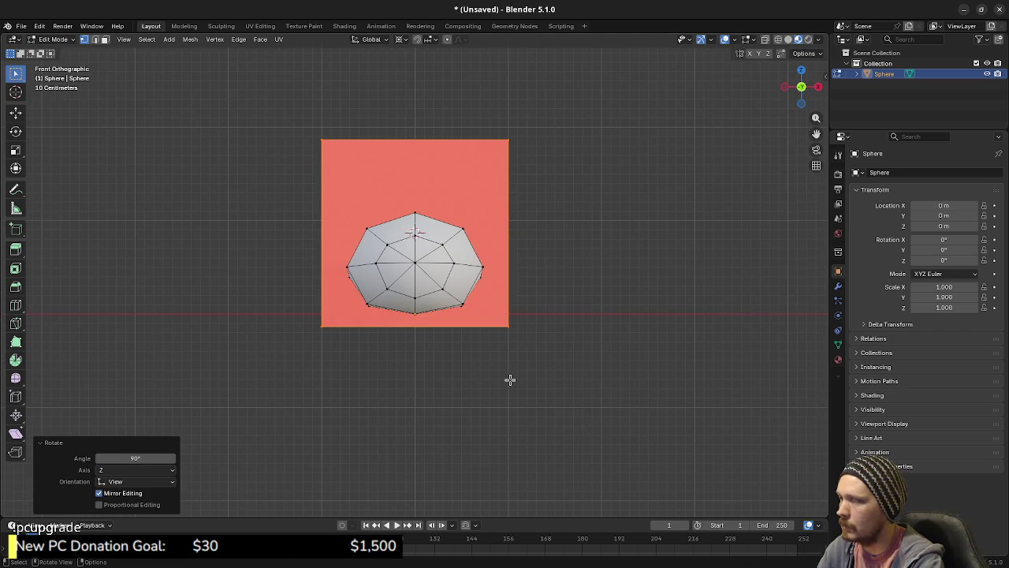
pyautogui.press('ctrl+KP_1')
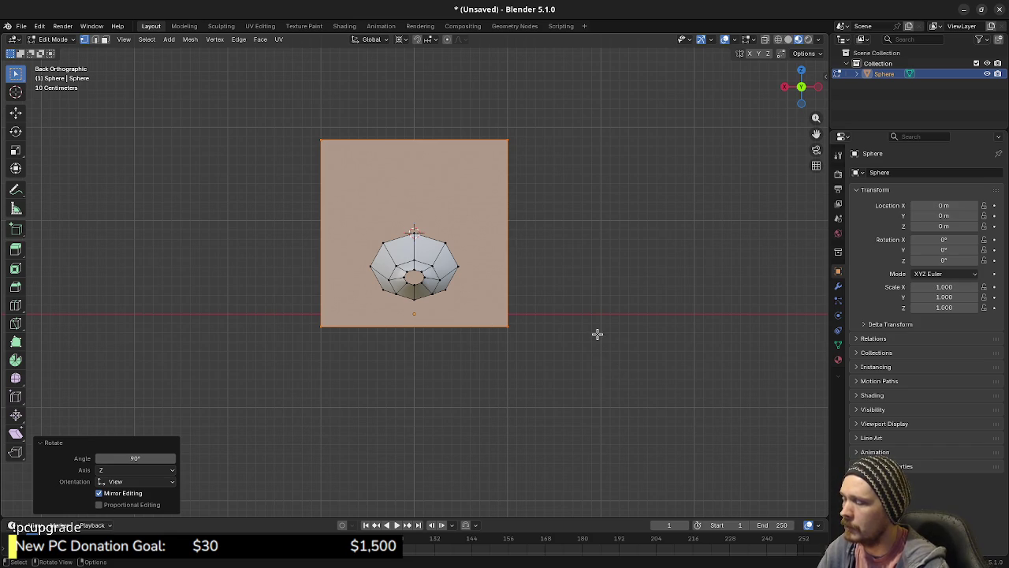
pyautogui.press('s')
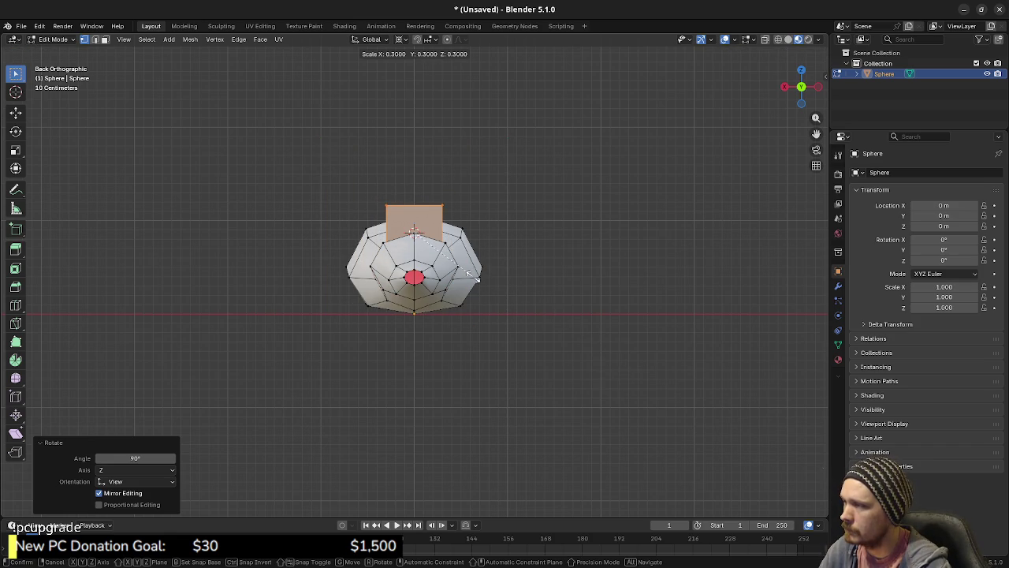
pyautogui.click(450, 242)
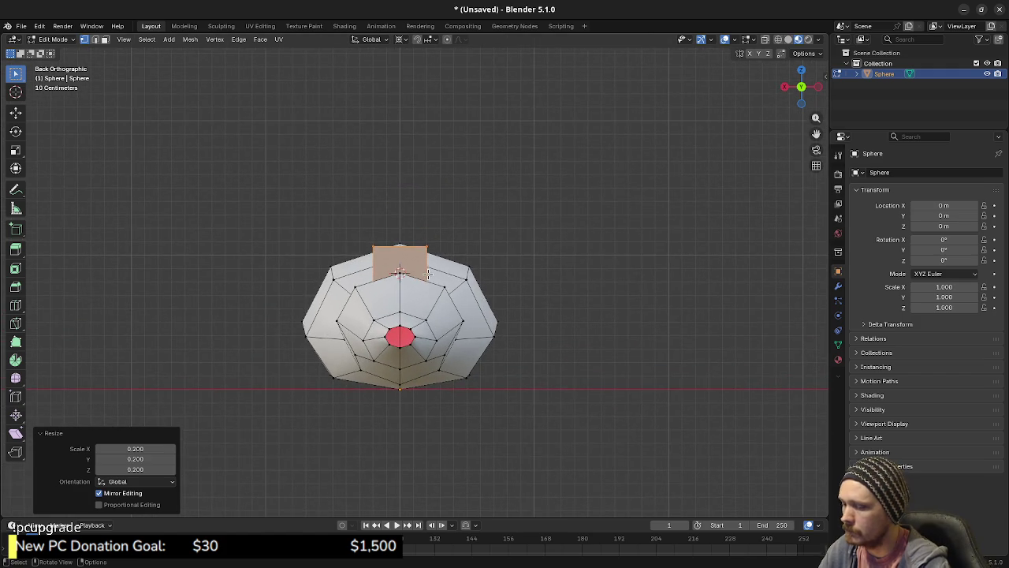
pyautogui.press('KP_1')
pyautogui.press('ctrl+KP_1')
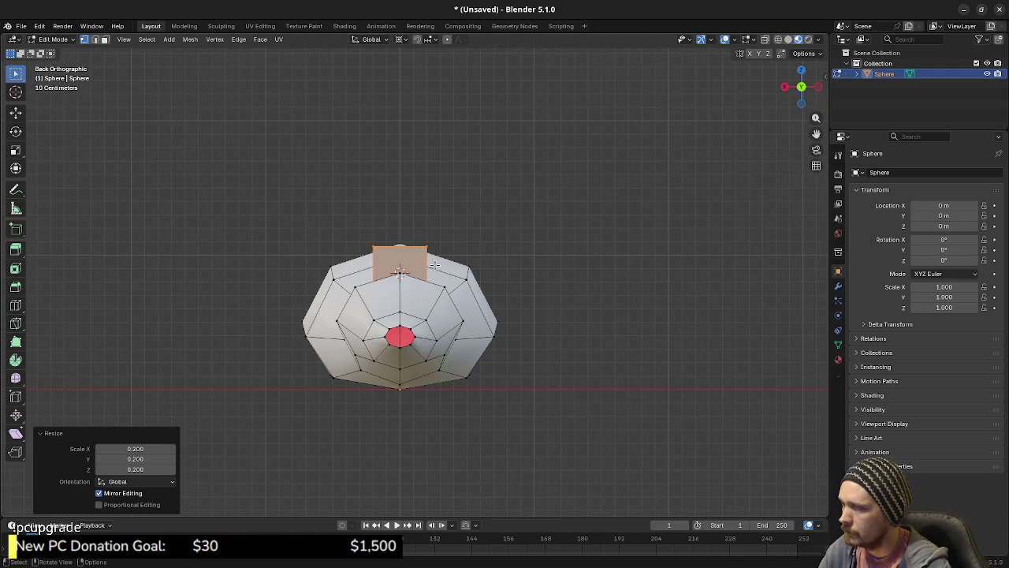
pyautogui.hotkey('shift', 'z')
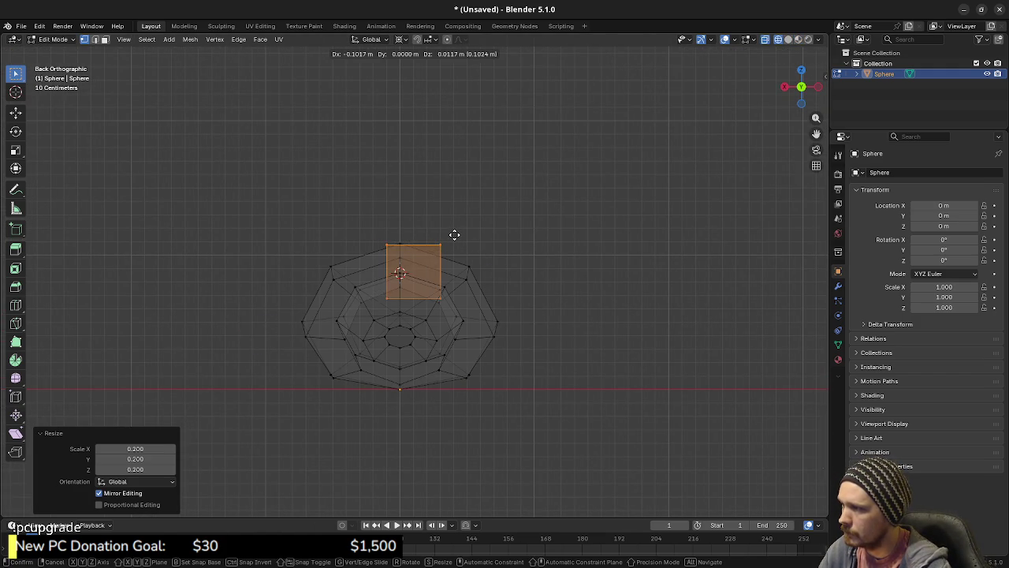
# Raise the plane above the head and add a centred vertical loop cut through it.
pyautogui.hotkey('ctrl', 'r')
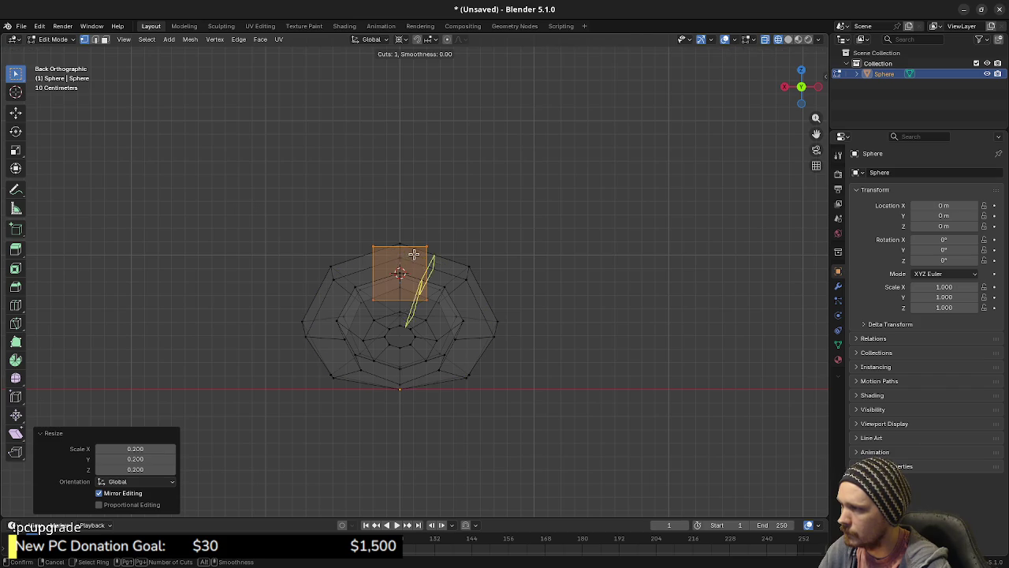
pyautogui.press('Escape')
pyautogui.press('g')
pyautogui.press('z')
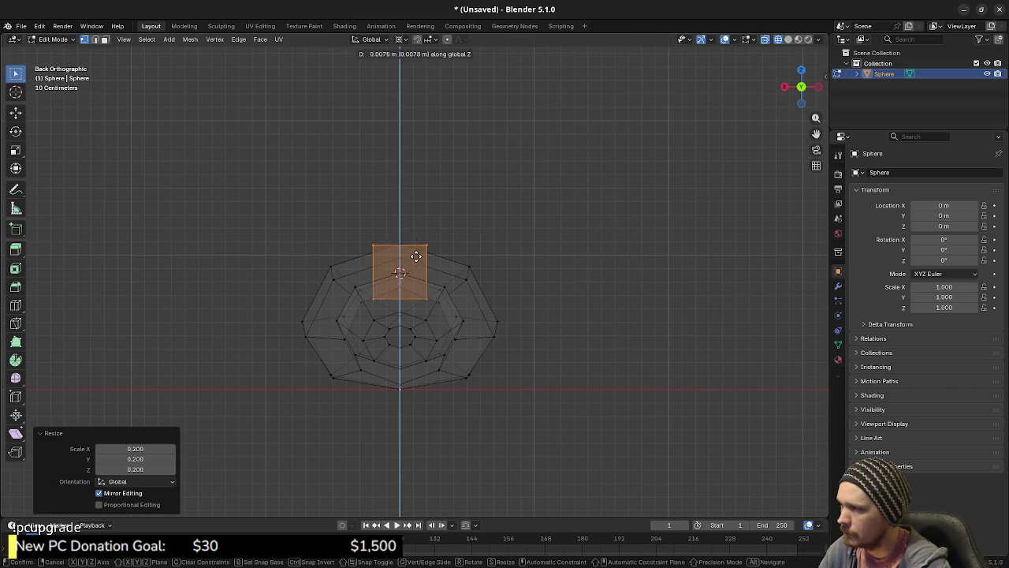
pyautogui.click(409, 187)
pyautogui.hotkey('ctrl', 'r')
pyautogui.click(401, 174)
pyautogui.rightClick(416, 227)
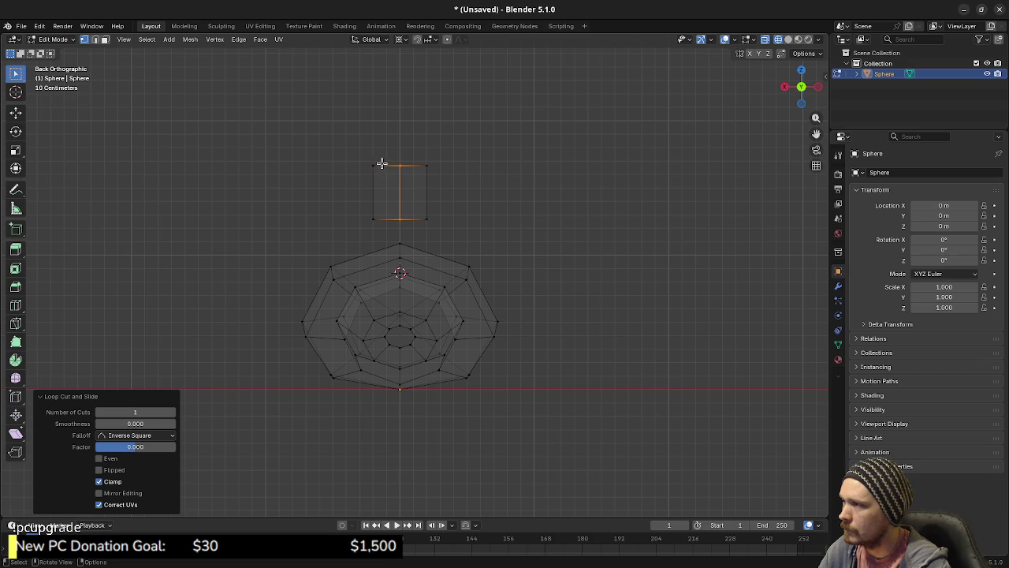
# Extrude the top edge up 0.1 m and merge it At Last into a single peak vertex.
pyautogui.moveTo(367, 157); pyautogui.dragTo(456, 177)
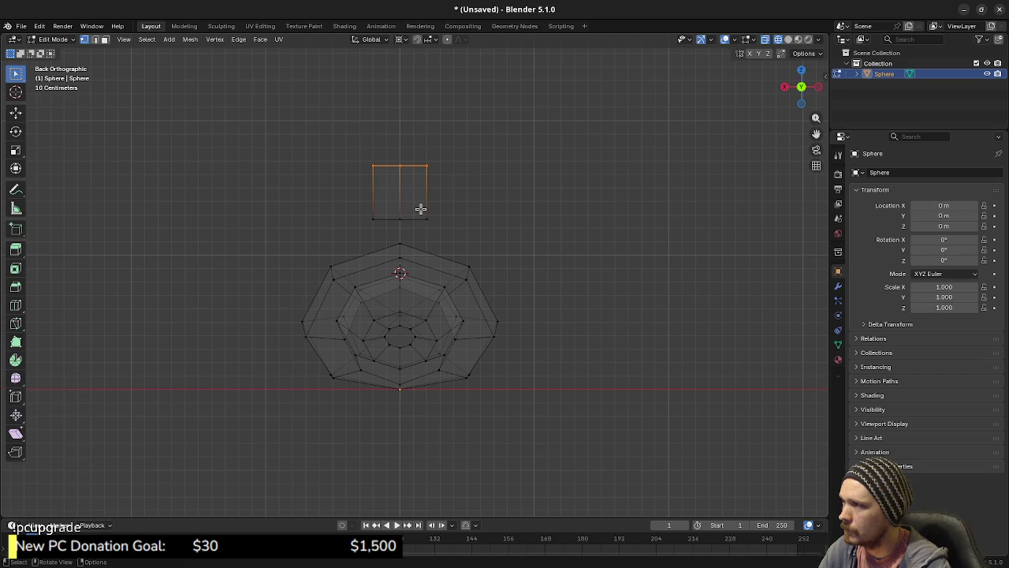
pyautogui.press('g')
pyautogui.press('z')
pyautogui.press('Return')
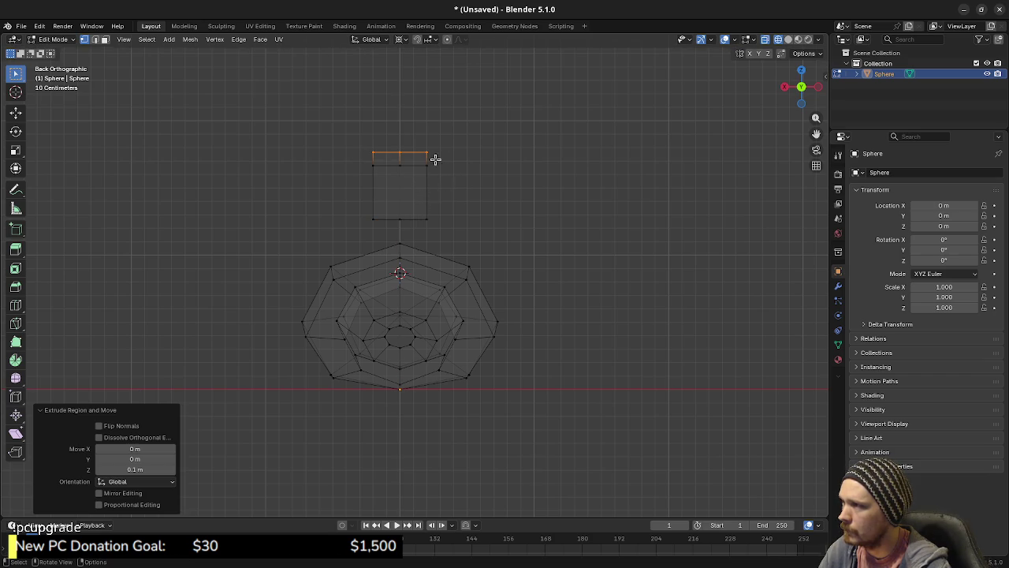
pyautogui.click(428, 153)
pyautogui.keyDown('shift'); pyautogui.click(373, 149); pyautogui.keyUp('shift')
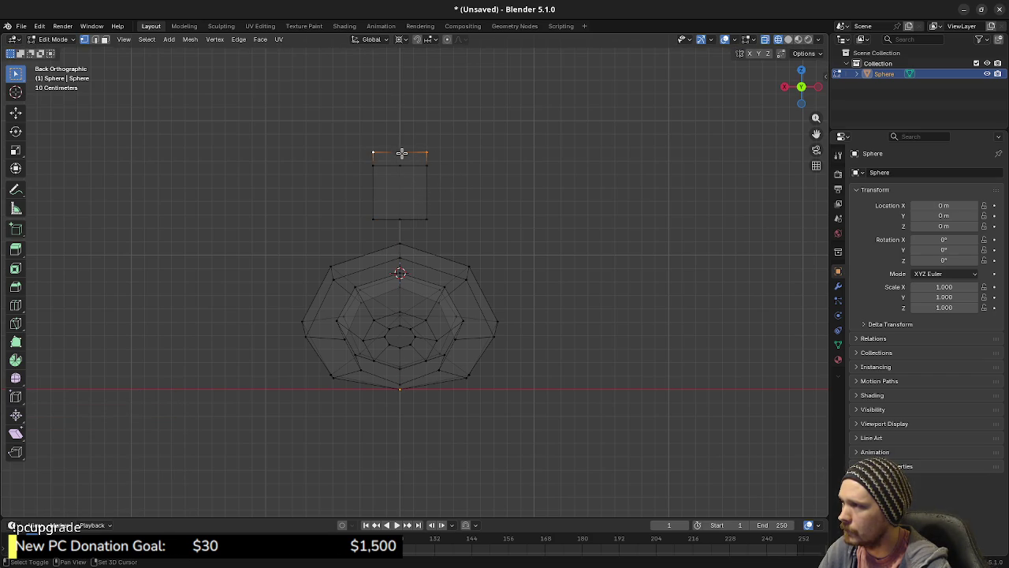
pyautogui.press('m')
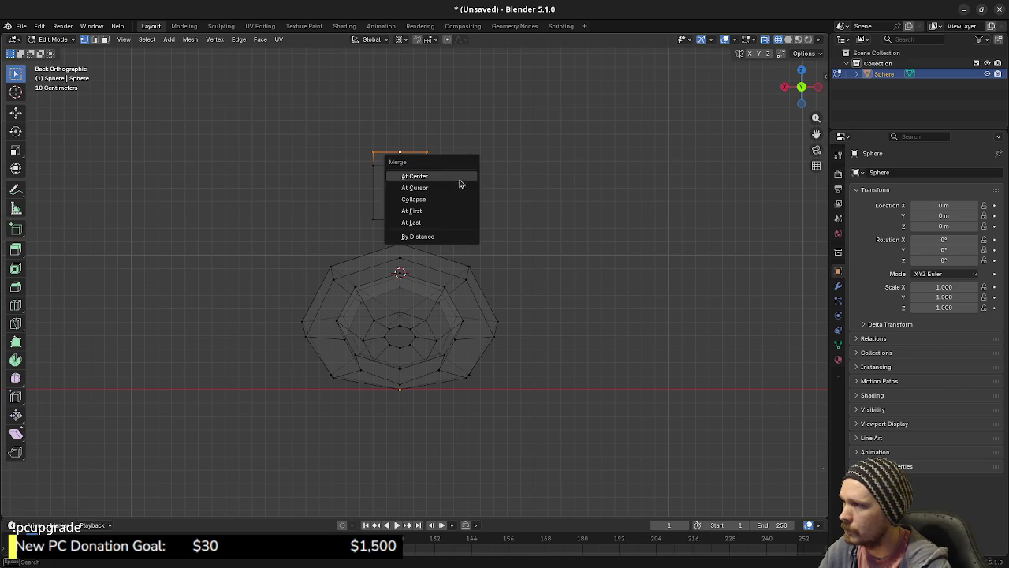
pyautogui.click(439, 220)
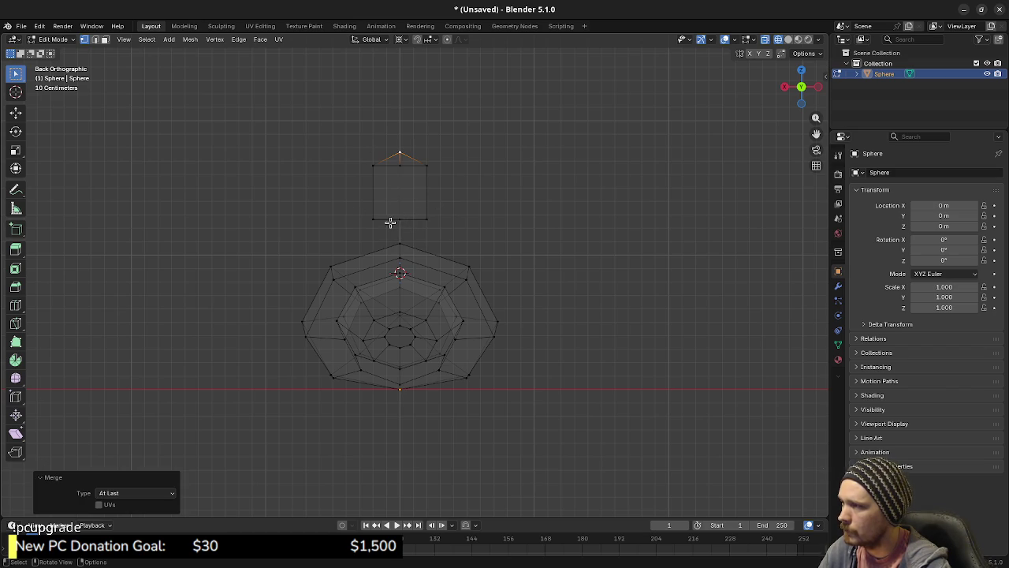
# Narrow the bottom edge to 0.7 in X, widen the upper edge to 1.3, and lower it 0.1 m.
pyautogui.moveTo(365, 208); pyautogui.dragTo(434, 228)
pyautogui.press('s')
pyautogui.press('x')
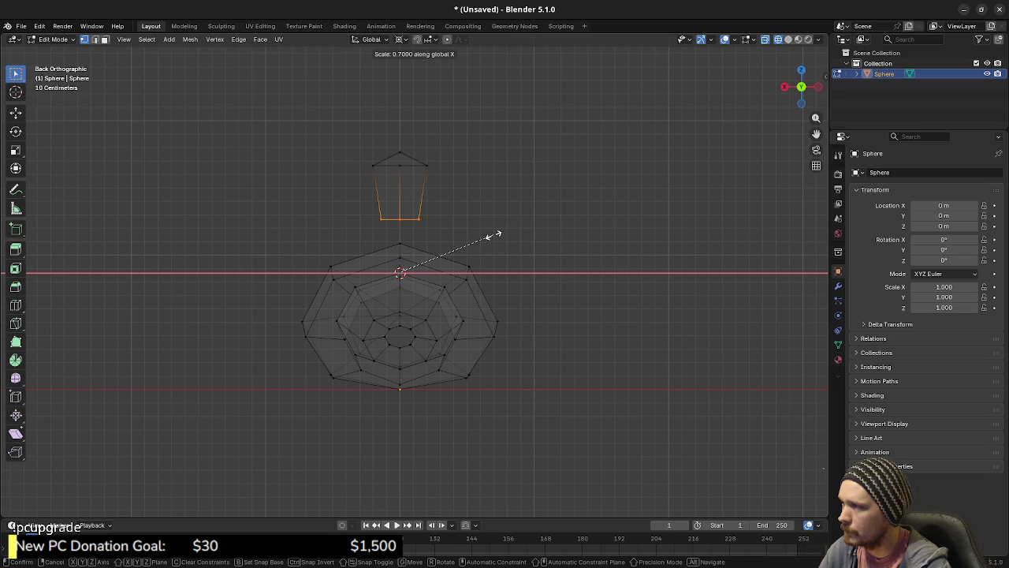
pyautogui.click(493, 235)
pyautogui.moveTo(364, 161); pyautogui.dragTo(458, 185)
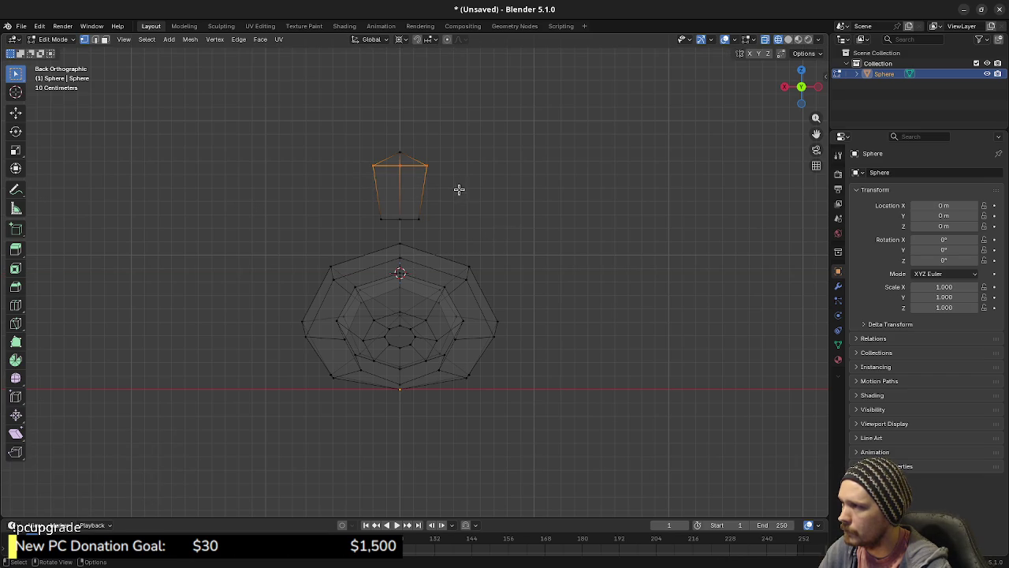
pyautogui.click(400, 39)
pyautogui.click(416, 101)
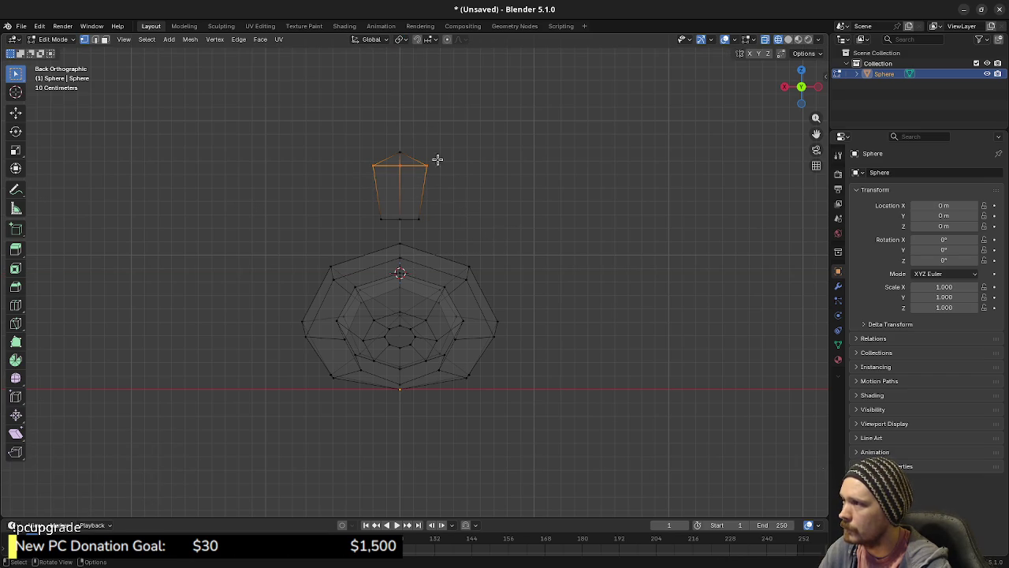
pyautogui.press('s')
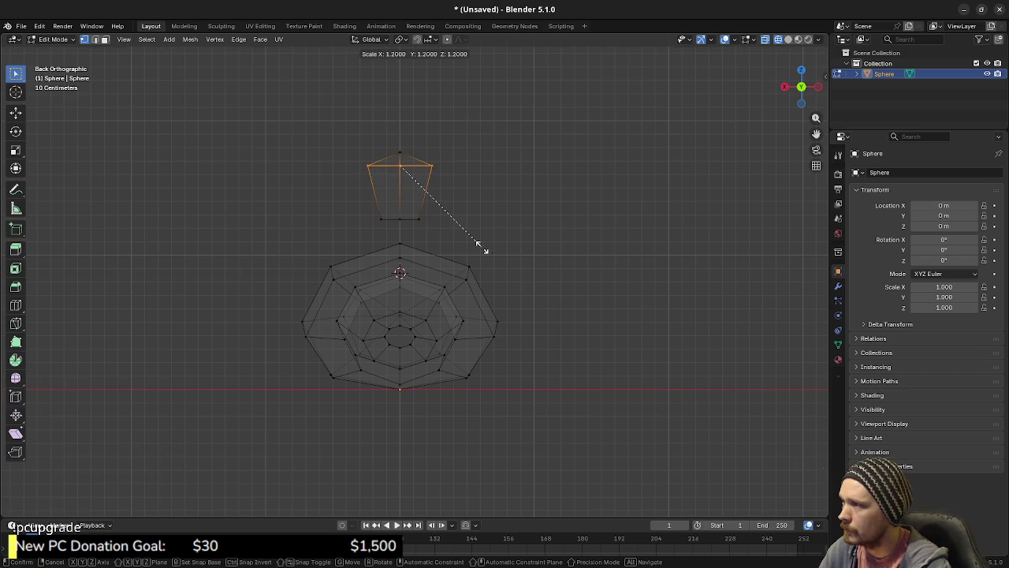
pyautogui.click(490, 234)
pyautogui.press('g')
pyautogui.press('z')
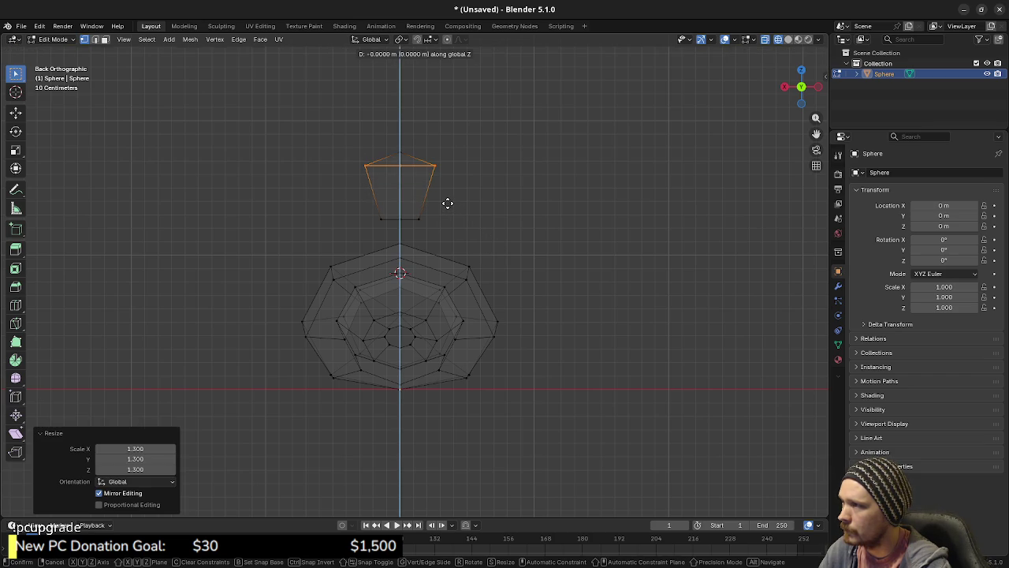
pyautogui.click(445, 215)
# Try moving the whole ear shape onto the head, then undo that move.
pyautogui.moveTo(351, 130)
pyautogui.mouseDown()
pyautogui.moveTo(442, 238)
pyautogui.moveTo(460, 244)
pyautogui.mouseUp()
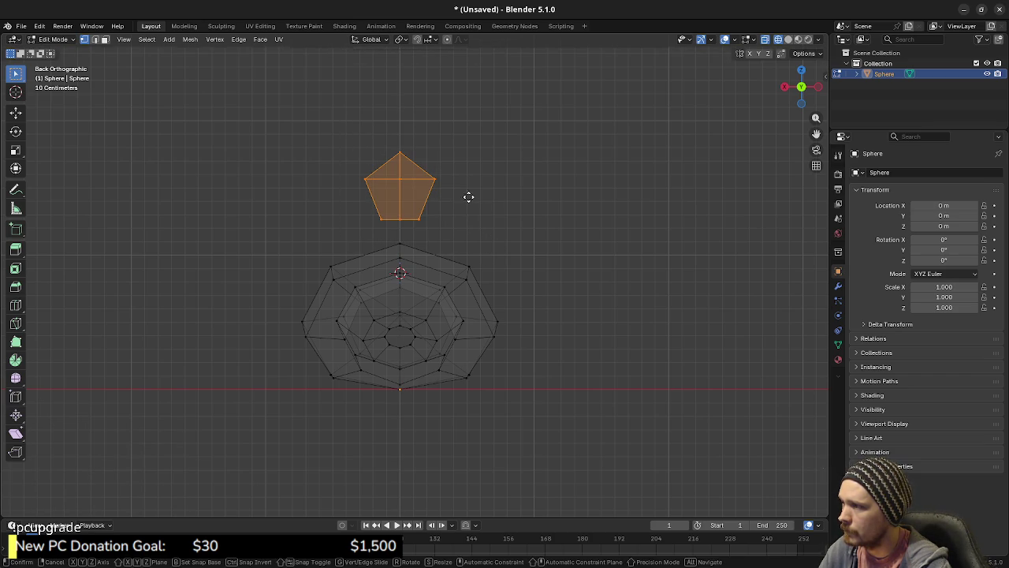
pyautogui.press('g')
pyautogui.click(504, 242)
pyautogui.press('r')
pyautogui.rightClick(513, 264)
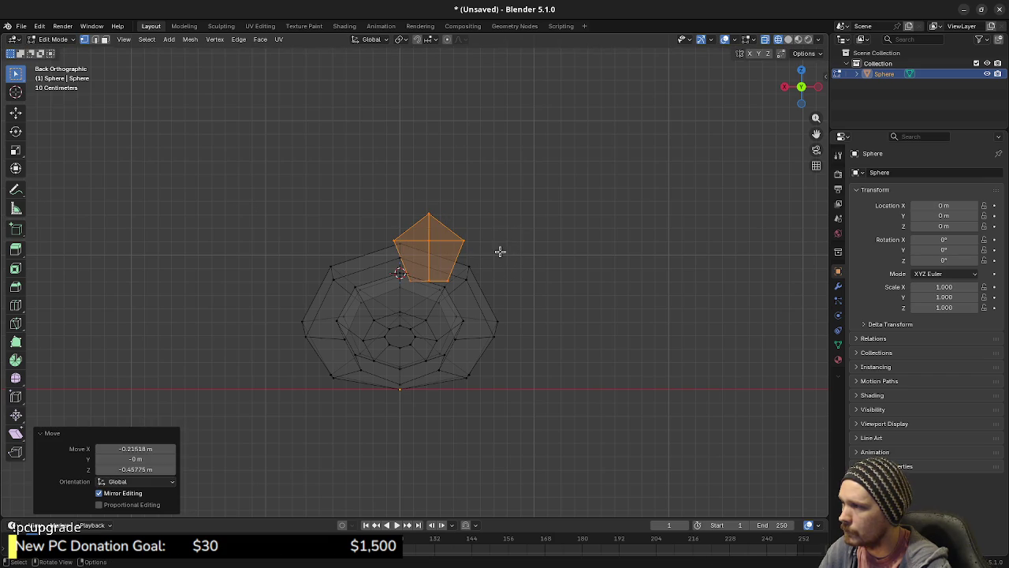
pyautogui.hotkey('ctrl', 'z')
pyautogui.moveTo(437, 204); pyautogui.dragTo(378, 213)
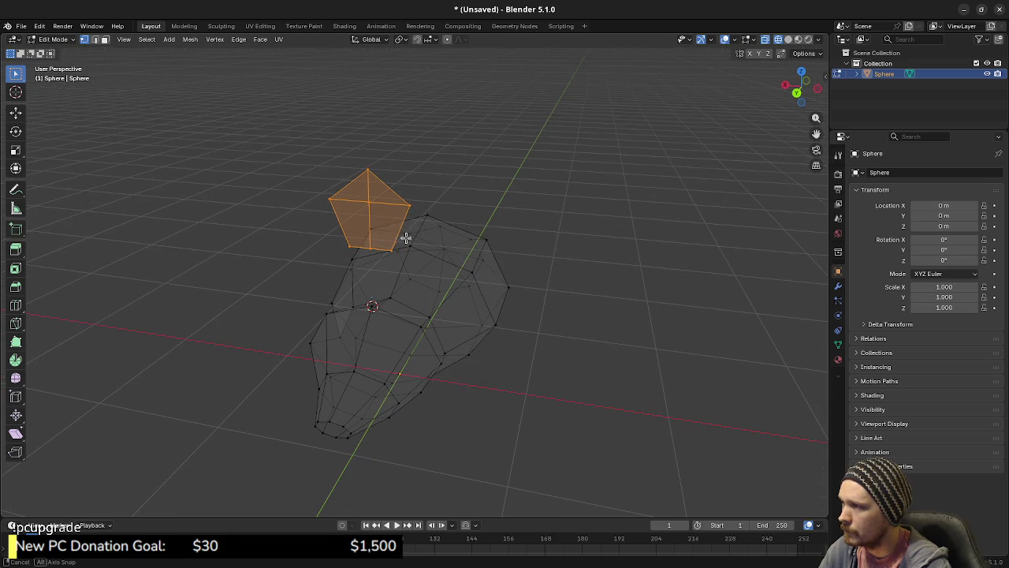
# In top view, shift the selected edge along Y and switch to Material Preview shading.
pyautogui.press('2')
pyautogui.click(370, 217)
pyautogui.press('KP_7')
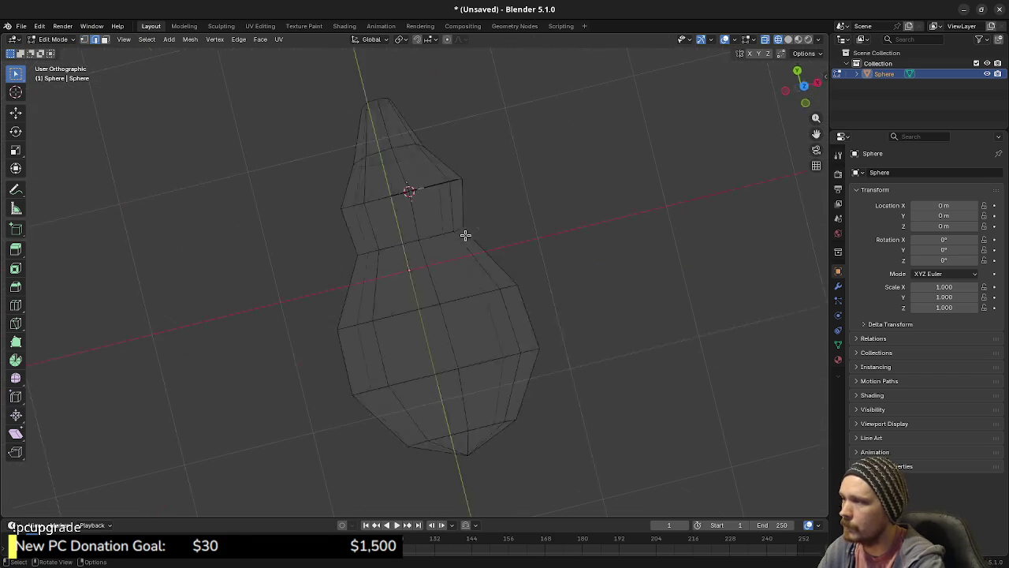
pyautogui.press('g')
pyautogui.press('z')
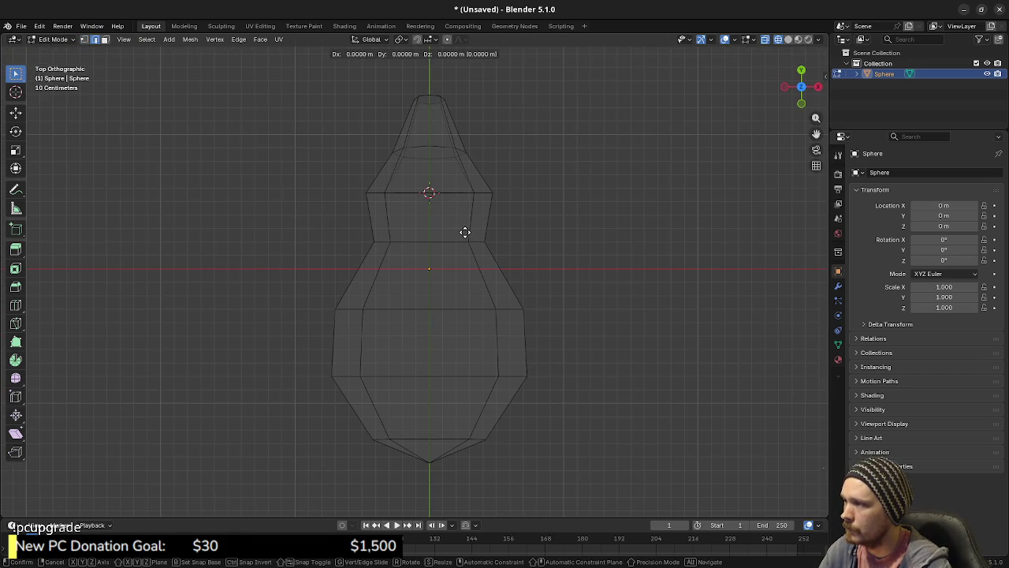
pyautogui.press('y')
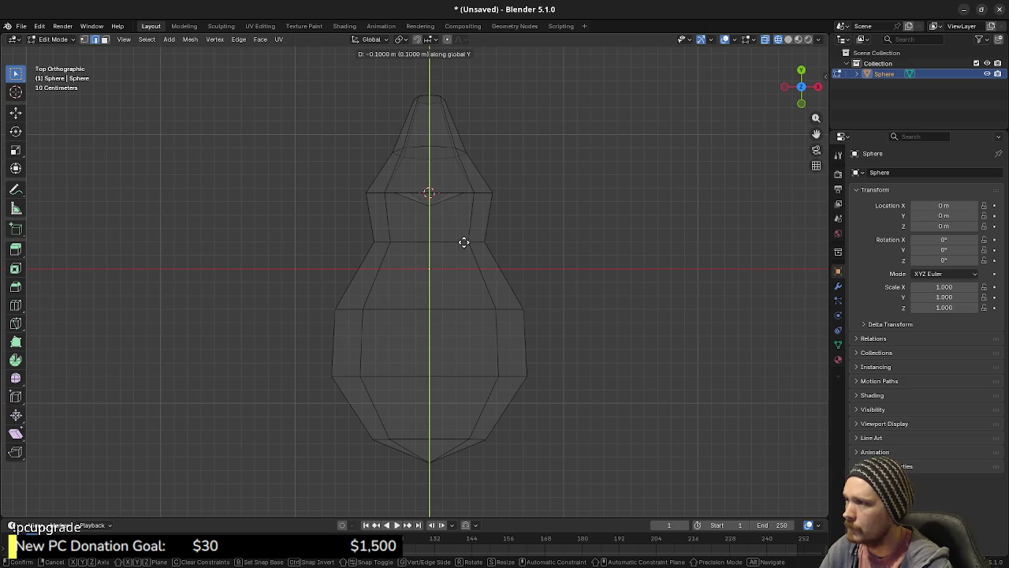
pyautogui.click(463, 241)
pyautogui.moveTo(464, 241)
pyautogui.mouseDown()
pyautogui.moveTo(436, 259)
pyautogui.moveTo(520, 291)
pyautogui.moveTo(443, 266)
pyautogui.mouseUp()
pyautogui.press('z')
pyautogui.click(459, 369)
pyautogui.moveTo(459, 369)
pyautogui.mouseDown()
pyautogui.moveTo(308, 265)
pyautogui.moveTo(318, 247)
pyautogui.moveTo(378, 244)
pyautogui.moveTo(360, 229)
pyautogui.mouseUp()
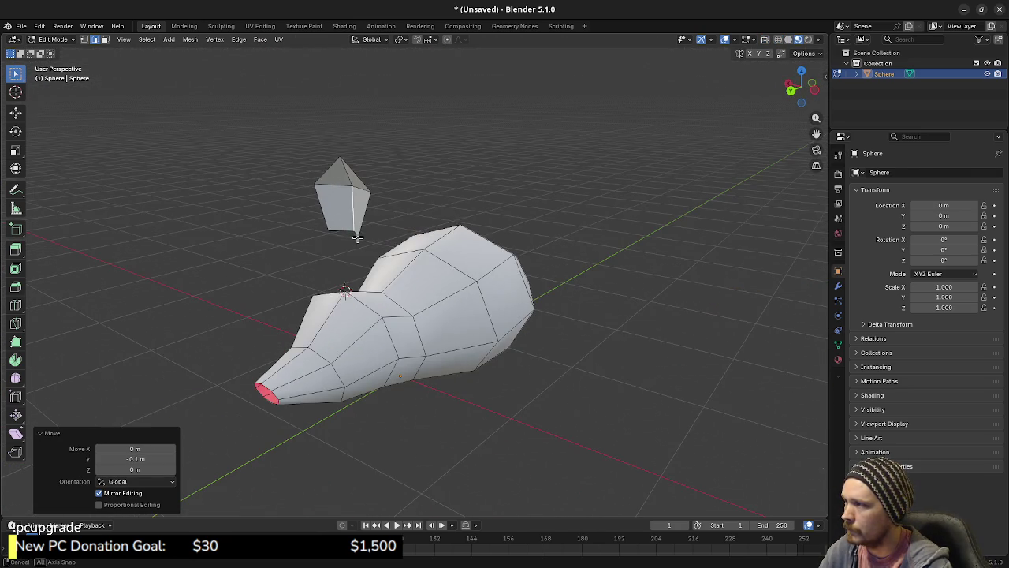
# Select the whole ear with L and, from the back view, move and tilt it onto the head.
pyautogui.press('l')
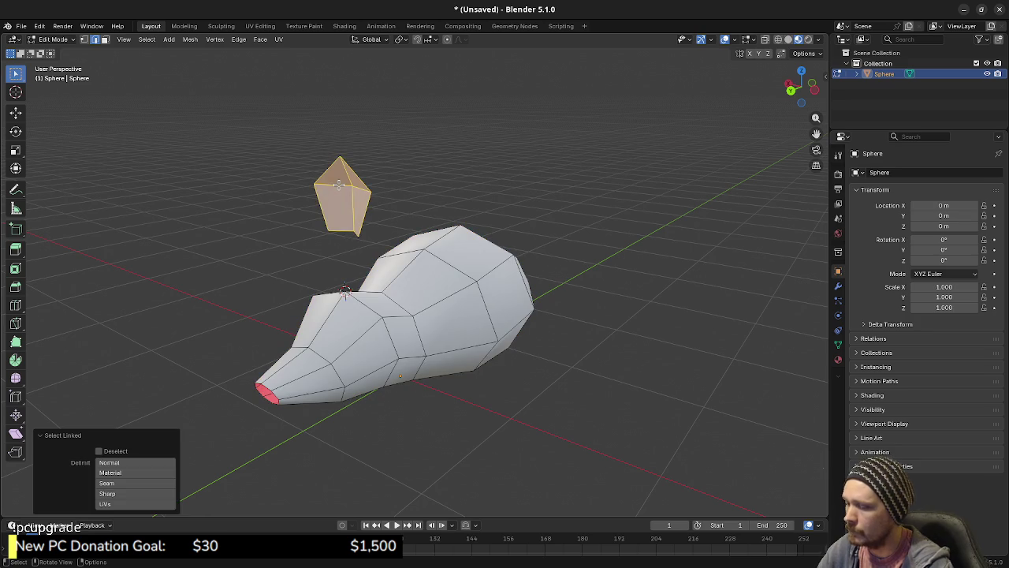
pyautogui.press('KP_1')
pyautogui.press('ctrl+KP_1')
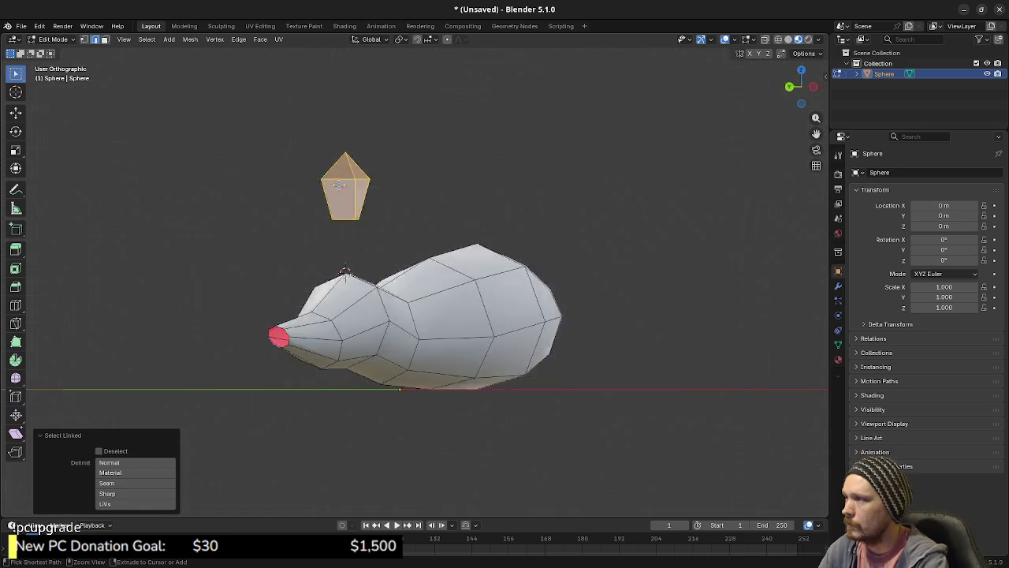
pyautogui.press('g')
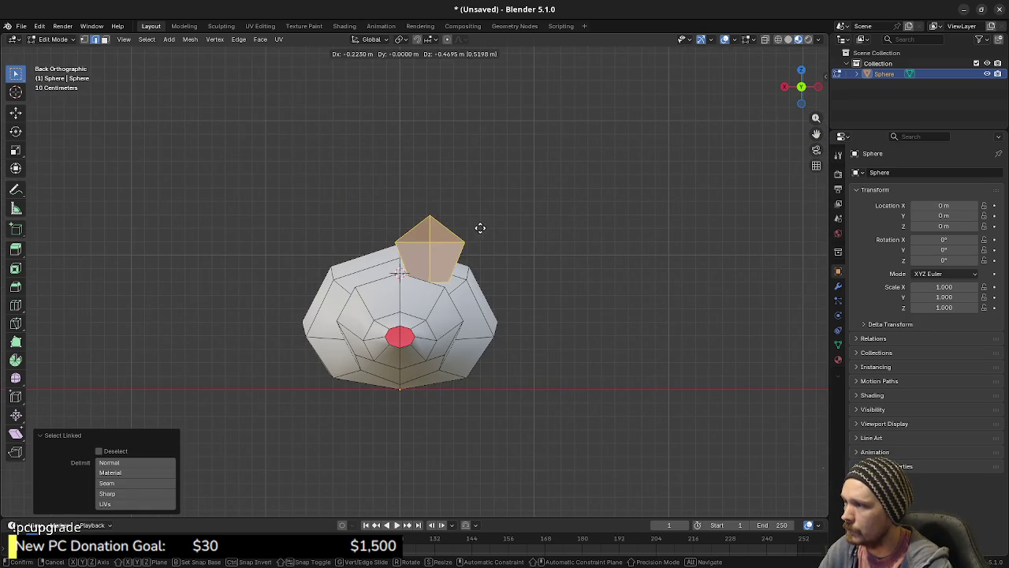
pyautogui.click(493, 225)
pyautogui.press('r')
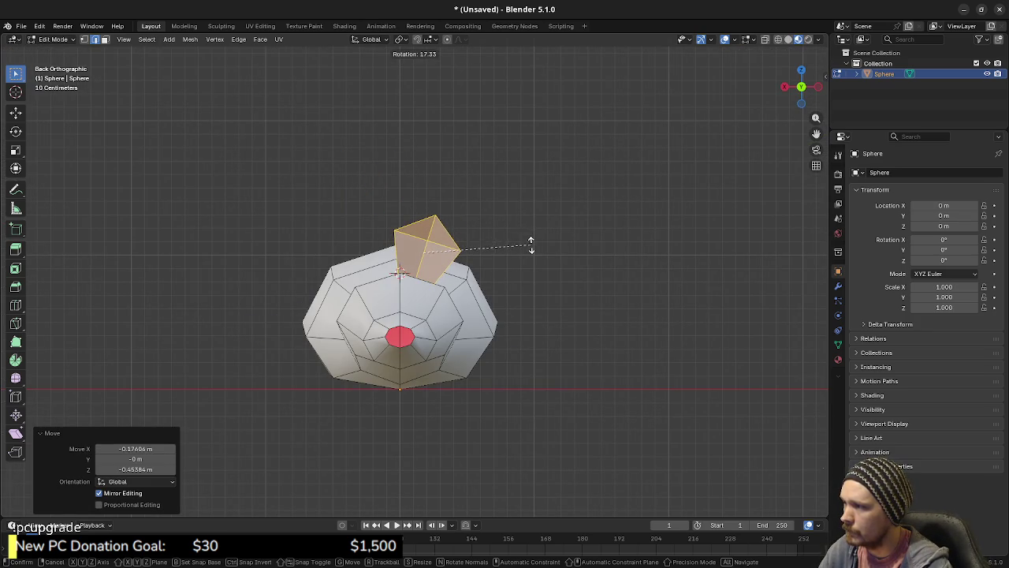
pyautogui.click(522, 240)
pyautogui.press('g')
pyautogui.click(520, 241)
pyautogui.press('r')
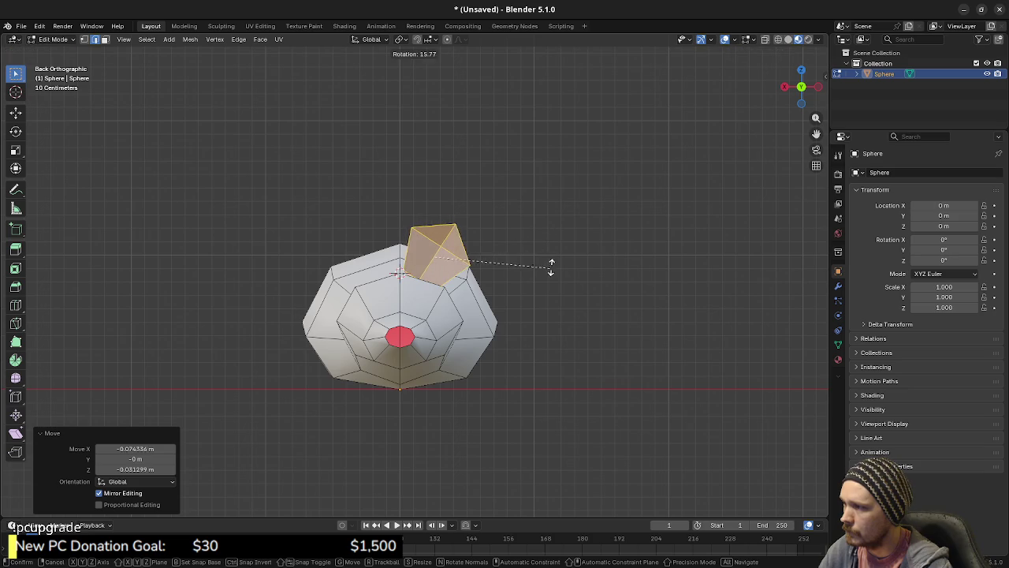
pyautogui.click(547, 245)
# In wireframe, refine the ear's tilt and position, then check it in solid shading from the side.
pyautogui.press('z')
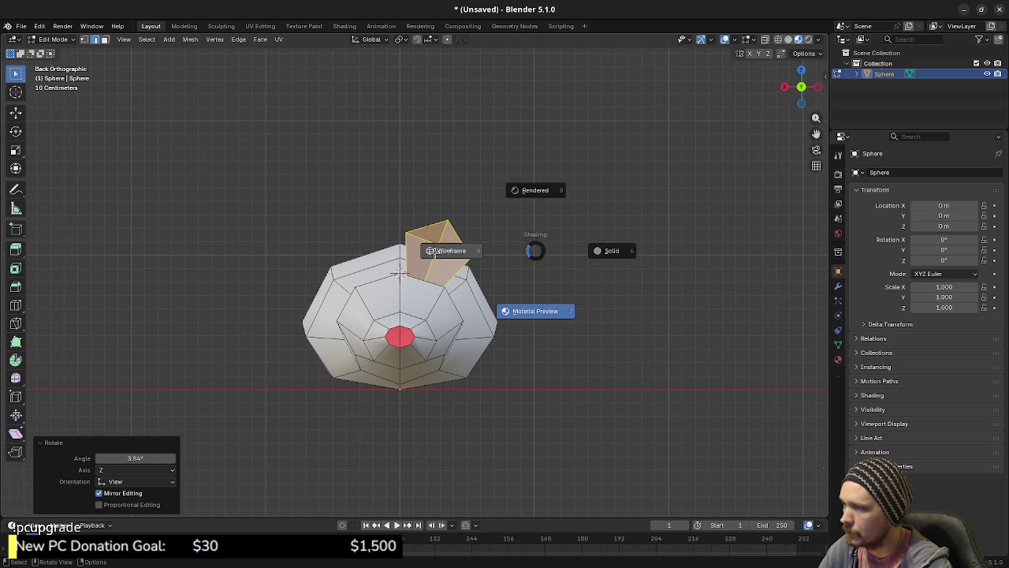
pyautogui.click(535, 251)
pyautogui.press('r')
pyautogui.click(542, 260)
pyautogui.press('g')
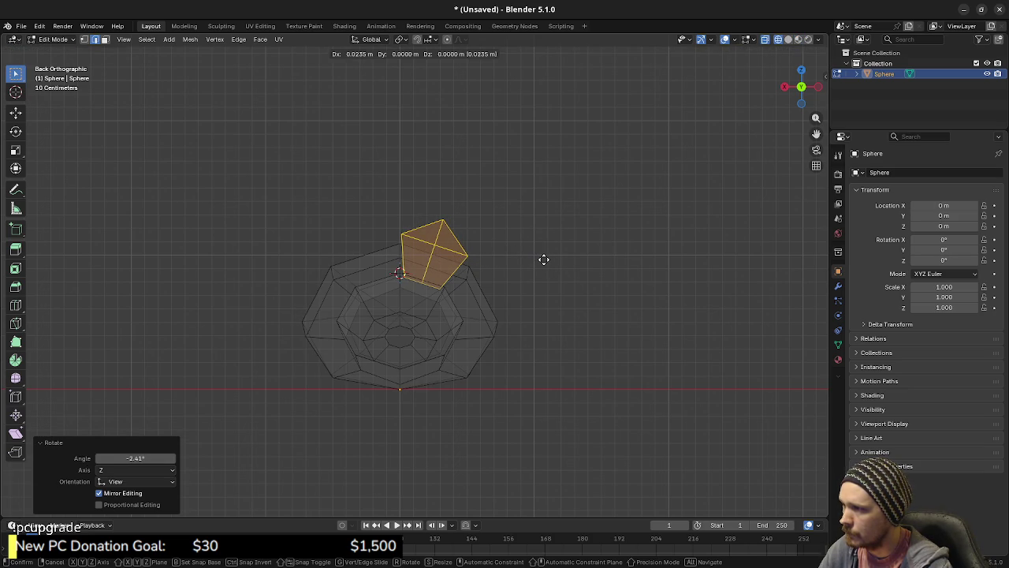
pyautogui.click(549, 265)
pyautogui.press('r')
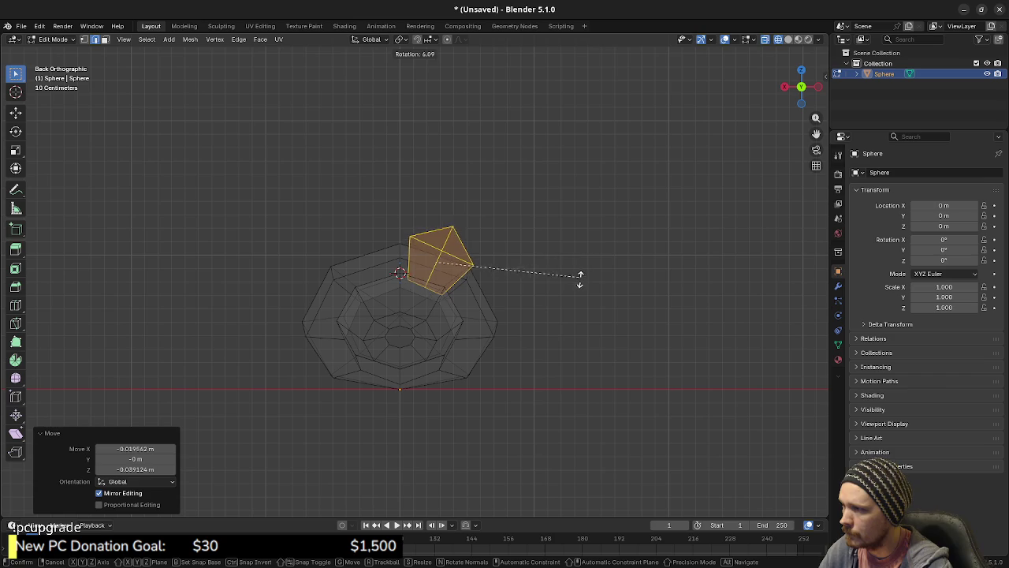
pyautogui.click(582, 283)
pyautogui.press('g')
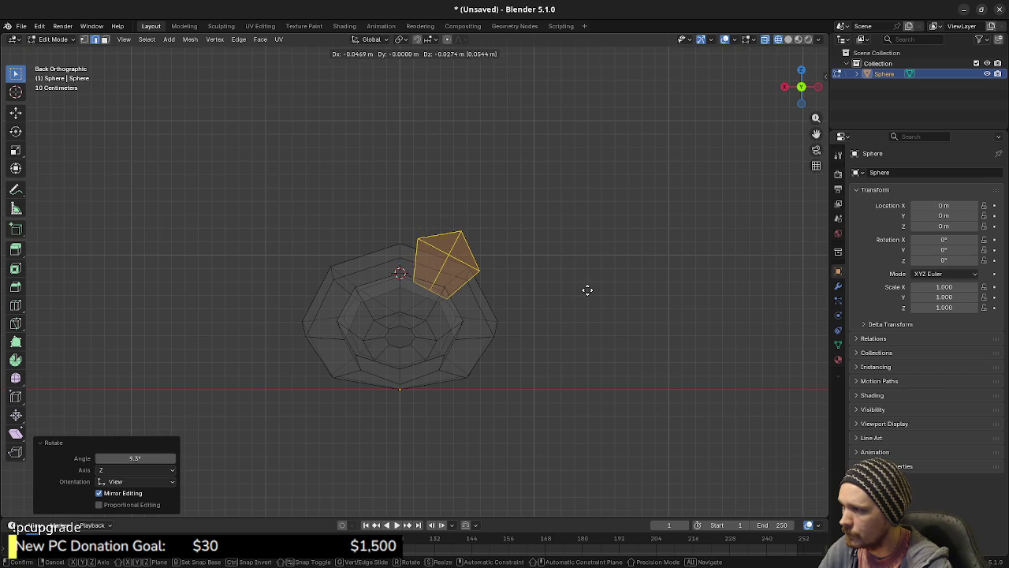
pyautogui.click(589, 289)
pyautogui.hotkey('shift', 'z')
pyautogui.moveTo(573, 360)
pyautogui.mouseDown()
pyautogui.moveTo(457, 371)
pyautogui.moveTo(505, 378)
pyautogui.moveTo(461, 369)
pyautogui.mouseUp()
pyautogui.press('KP_3')
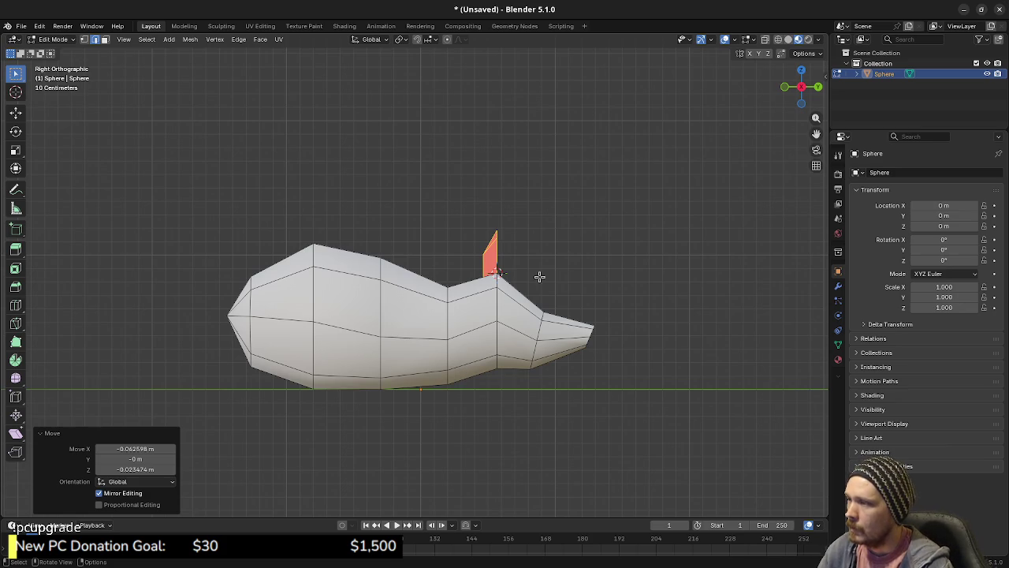
# Abandon the trial tilts and undo the earlier ear placement, back in wireframe side view.
pyautogui.press('r')
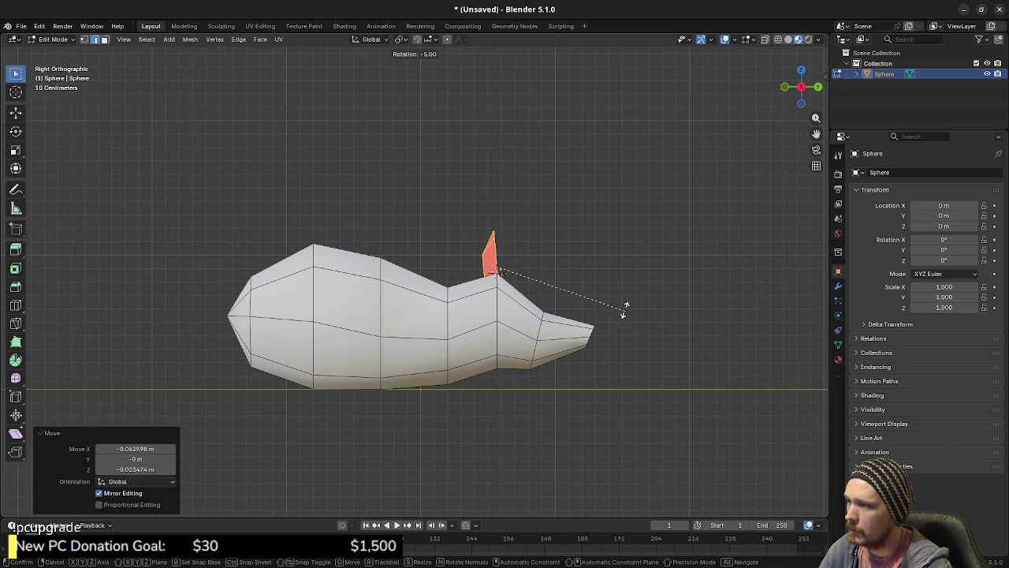
pyautogui.press('Escape')
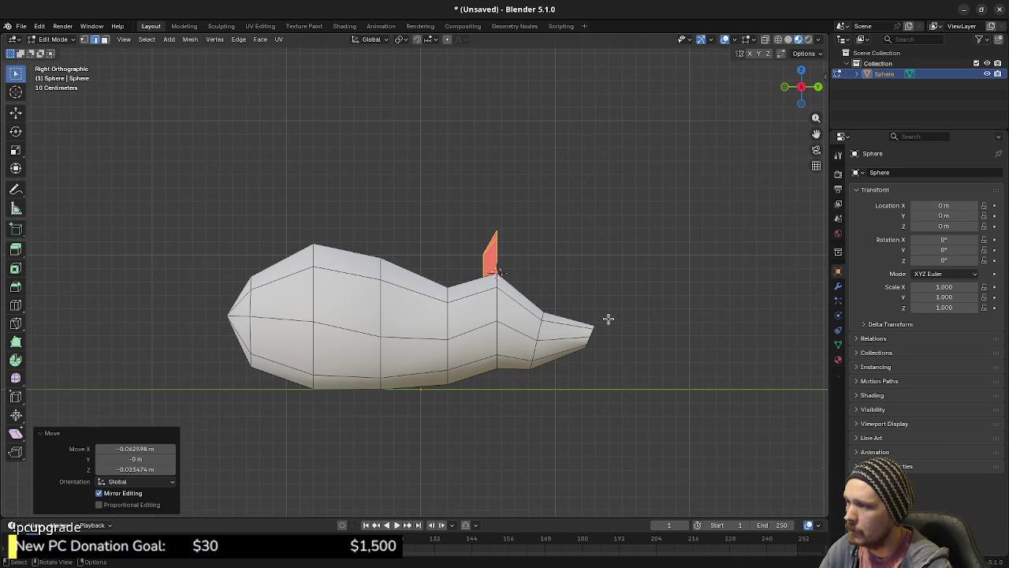
pyautogui.press('r')
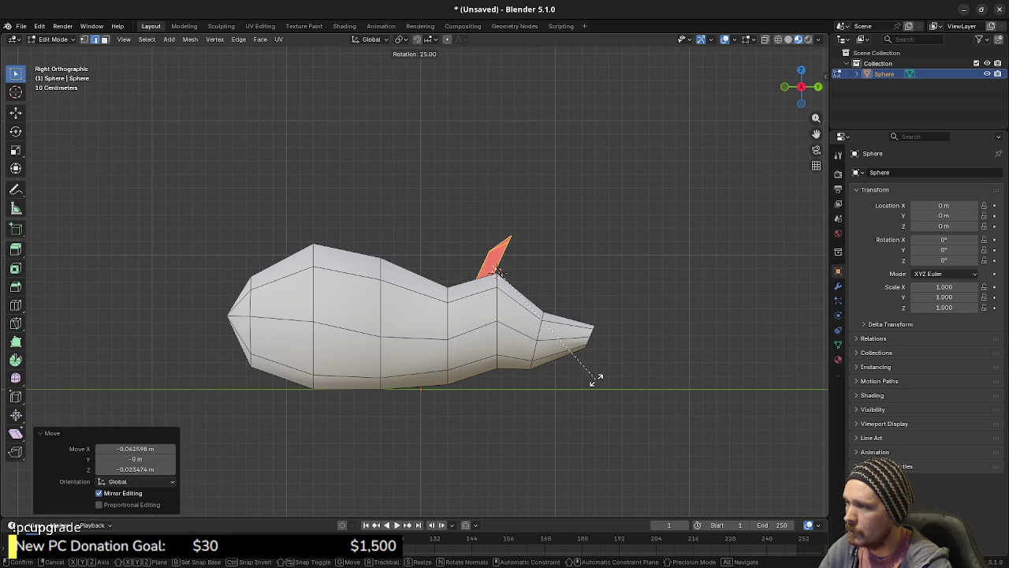
pyautogui.press('Escape')
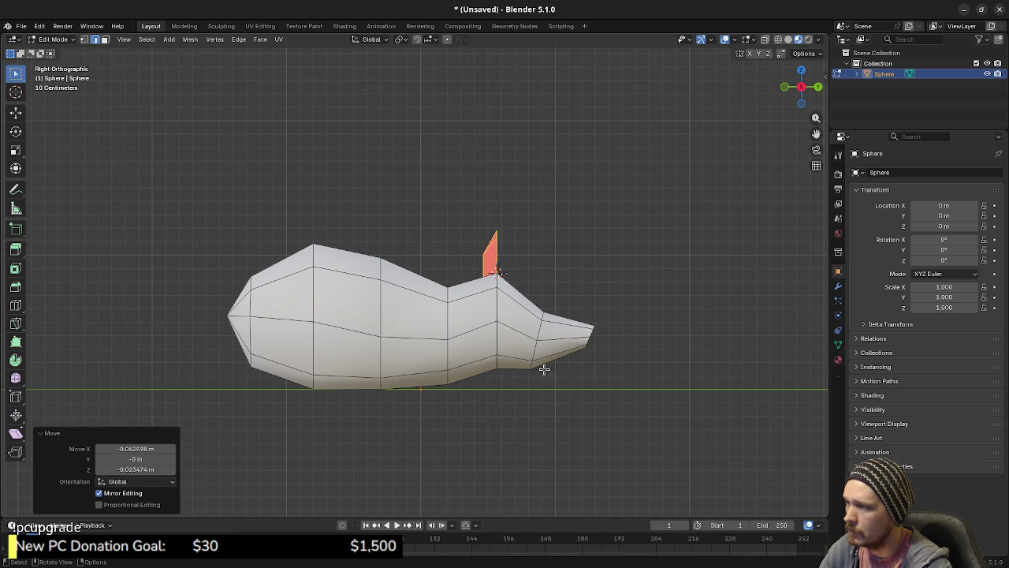
pyautogui.moveTo(534, 337)
pyautogui.mouseDown()
pyautogui.moveTo(511, 399)
pyautogui.moveTo(550, 381)
pyautogui.moveTo(628, 383)
pyautogui.moveTo(536, 380)
pyautogui.mouseUp()
pyautogui.press('KP_3')
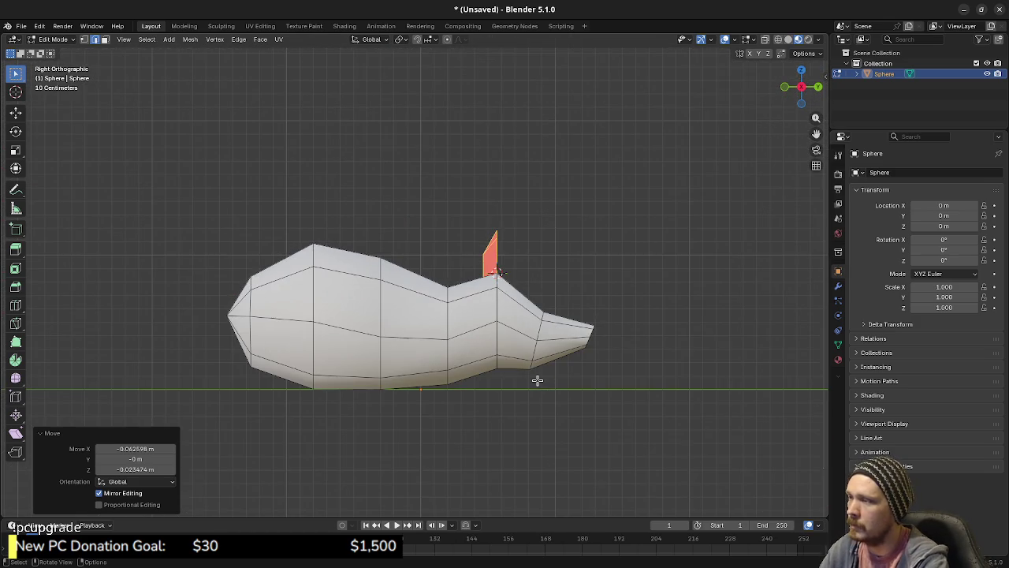
pyautogui.press('KP_1')
pyautogui.press('KP_3')
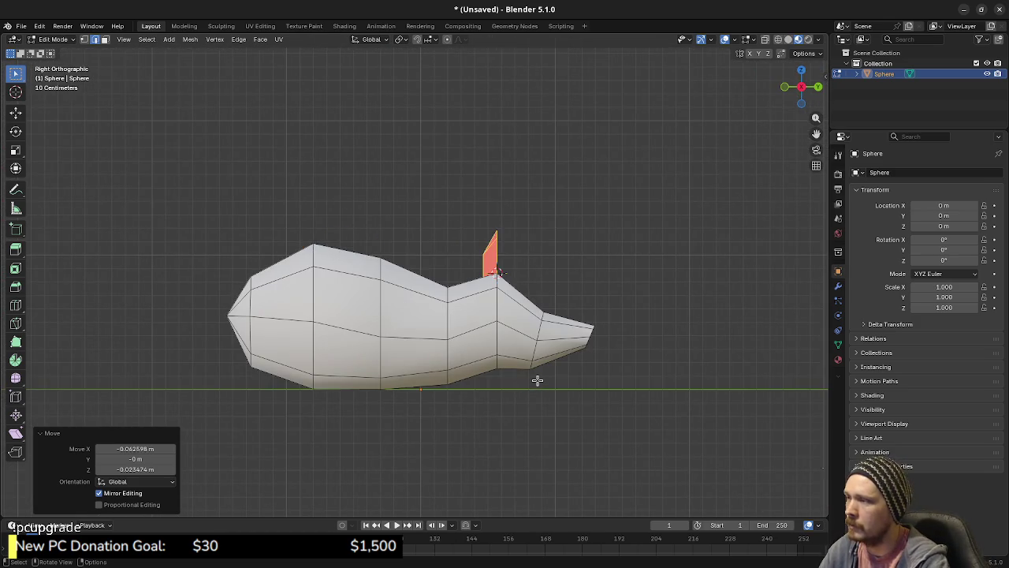
pyautogui.press('ctrl+KP_1')
pyautogui.hotkey('ctrl', 'z')
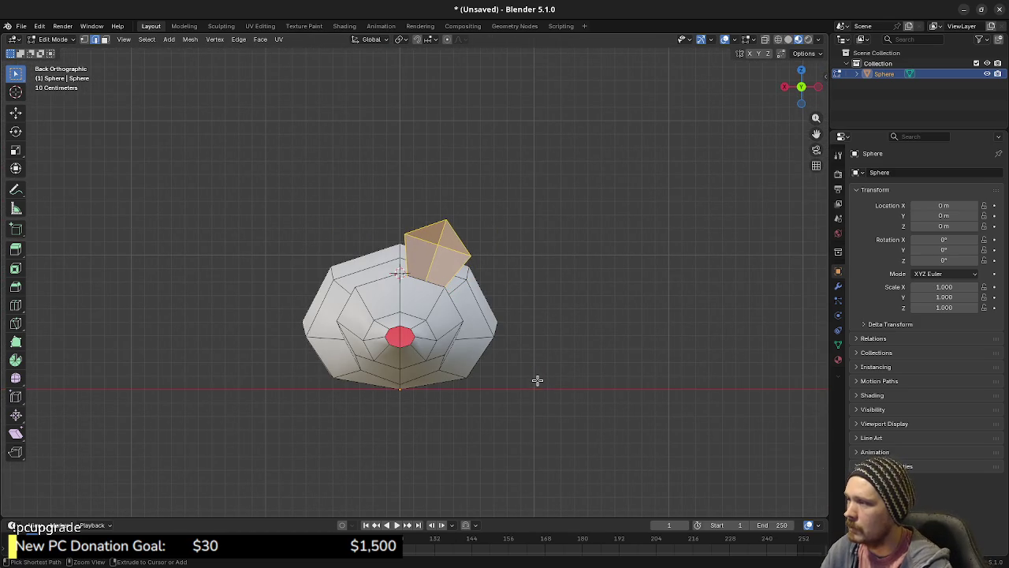
pyautogui.hotkey('ctrl', 'z')
pyautogui.hotkey('ctrl', 'z')
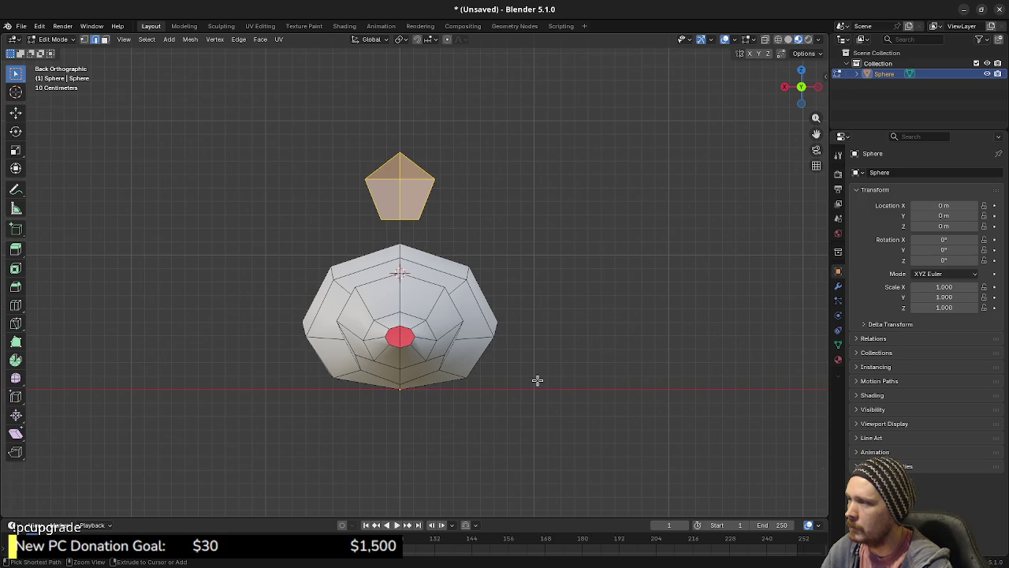
pyautogui.press('KP_3')
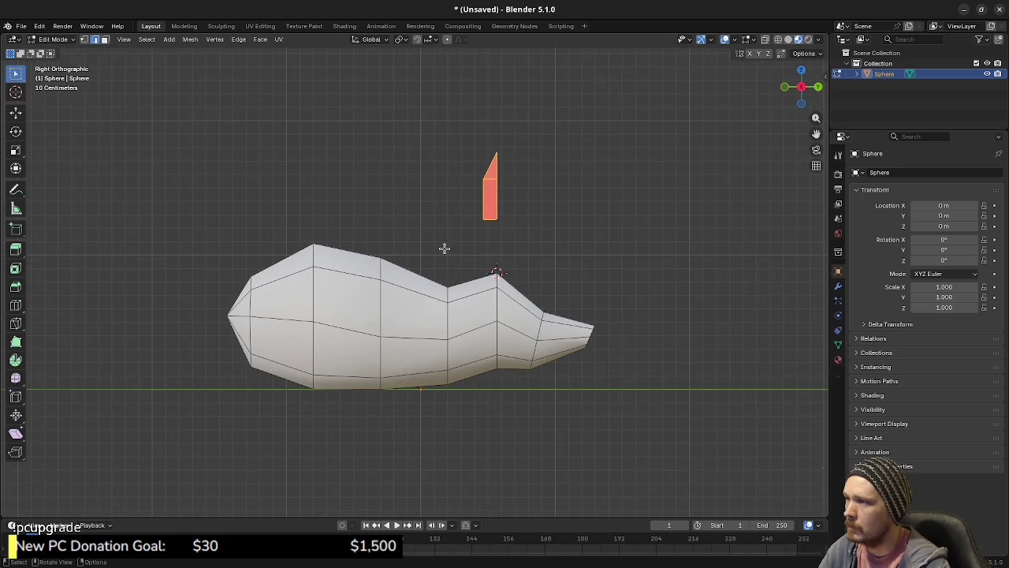
pyautogui.hotkey('shift', 'z')
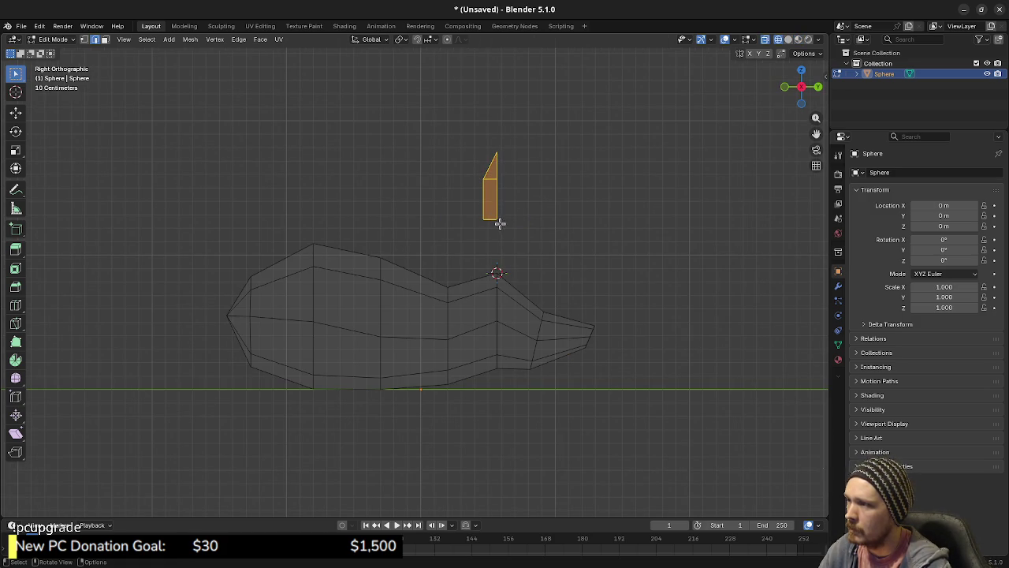
# Snap the 3D cursor to the ear's bottom vertex and set the pivot to 3D Cursor.
pyautogui.press('1')
pyautogui.click(496, 219)
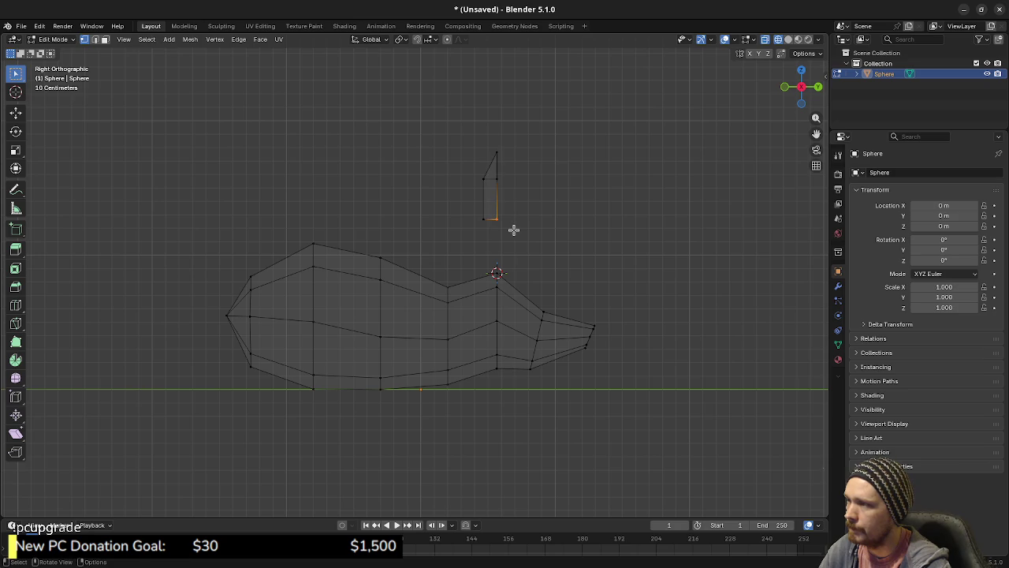
pyautogui.hotkey('shift', 's')
pyautogui.click(517, 289)
pyautogui.click(404, 38)
pyautogui.click(429, 74)
# Select the whole ear and rotate it -30° around its base vertex.
pyautogui.moveTo(441, 96); pyautogui.dragTo(550, 244)
pyautogui.press('r')
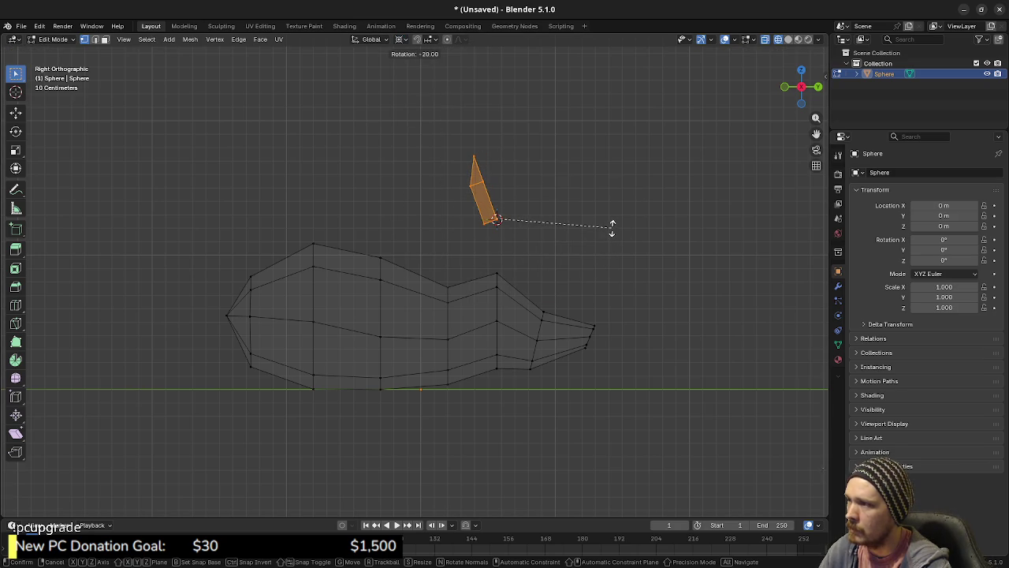
pyautogui.click(583, 215)
pyautogui.moveTo(516, 231)
pyautogui.mouseDown()
pyautogui.moveTo(551, 279)
pyautogui.moveTo(631, 286)
pyautogui.moveTo(609, 280)
pyautogui.mouseUp()
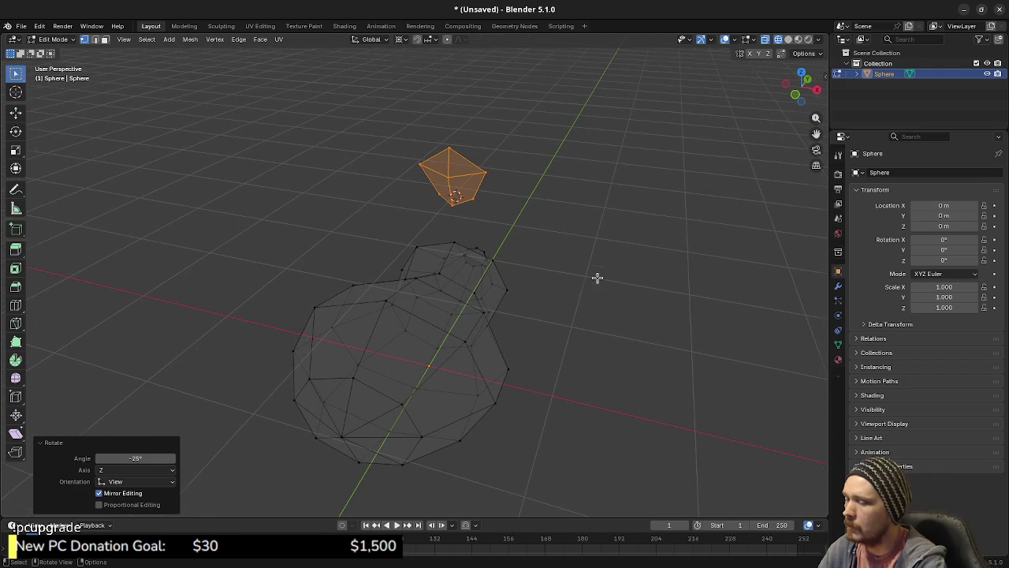
pyautogui.press('KP_3')
pyautogui.hotkey('ctrl', 'z')
pyautogui.press('r')
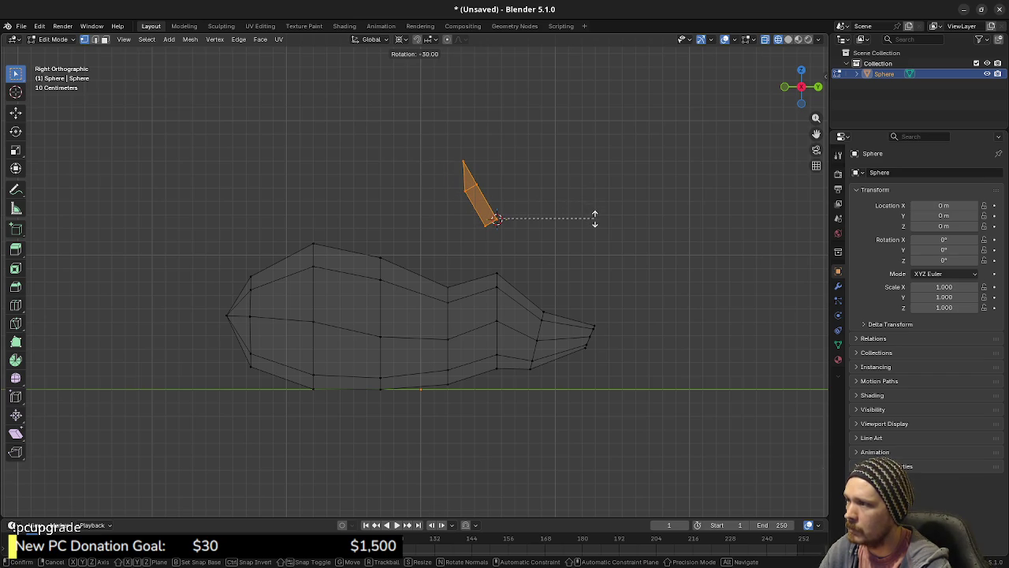
pyautogui.click(594, 219)
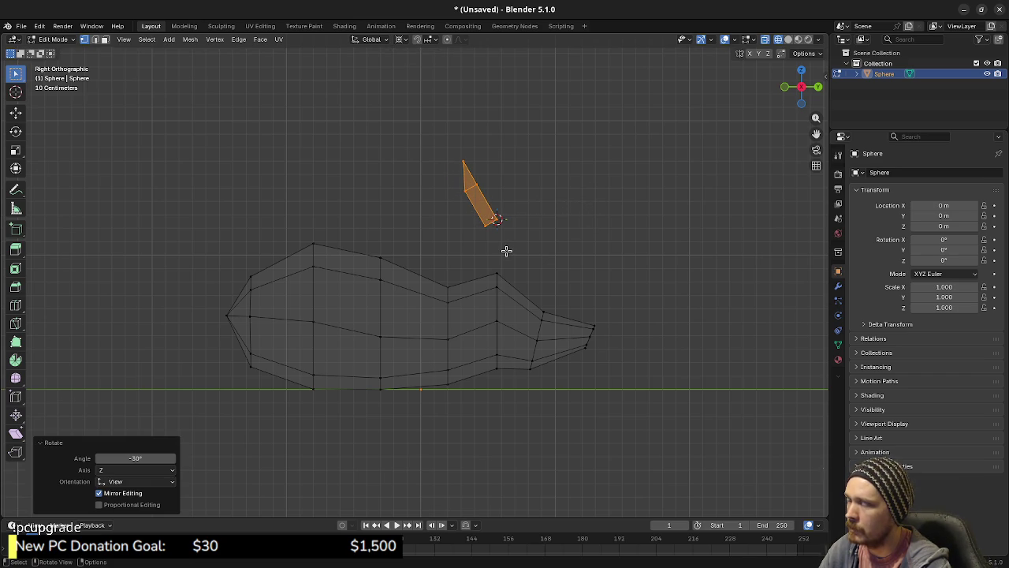
# Lower the ear 0.4 m along Z so its base rests on the head.
pyautogui.press('g')
pyautogui.press('z')
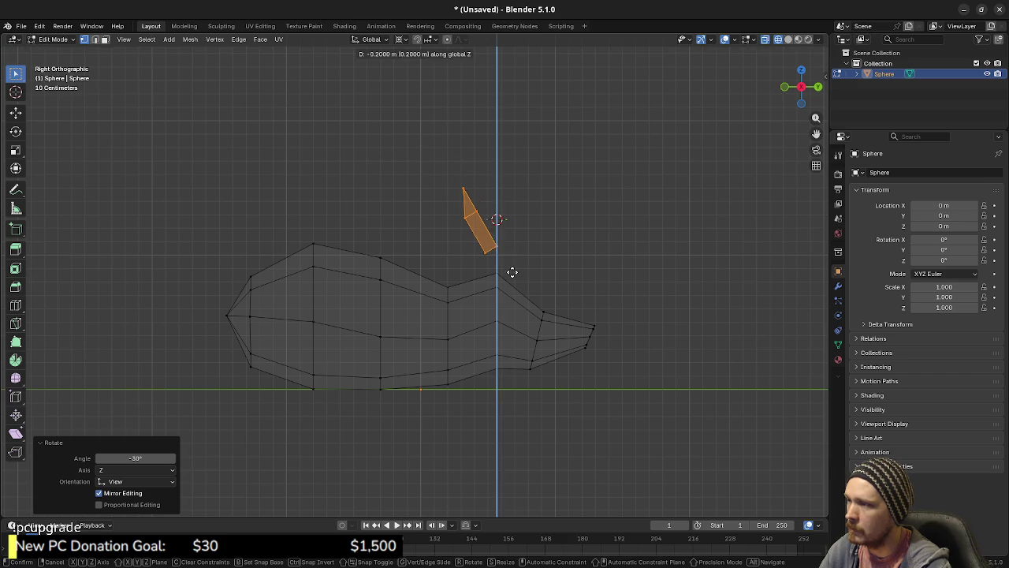
pyautogui.click(515, 303)
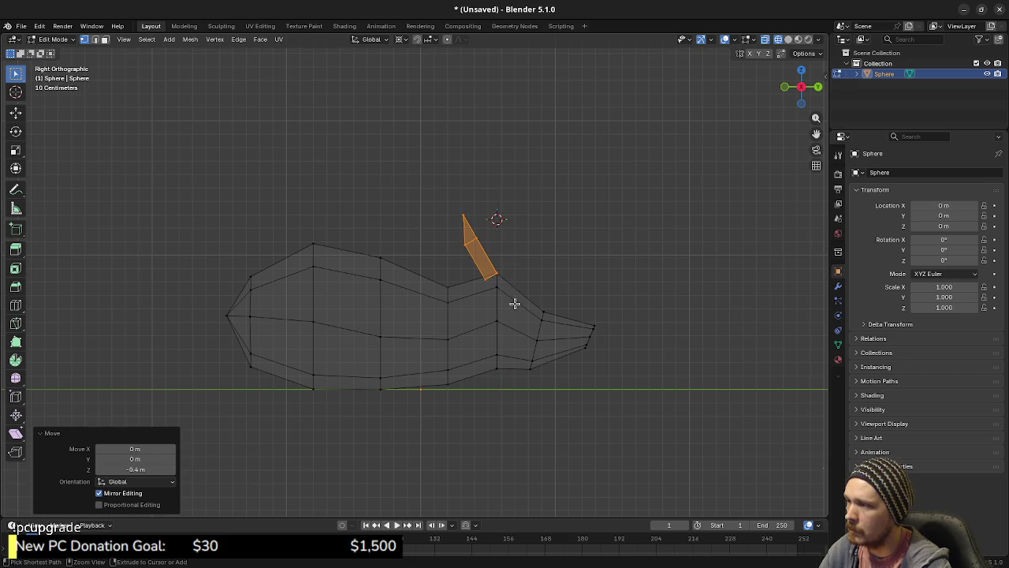
pyautogui.press('KP_1')
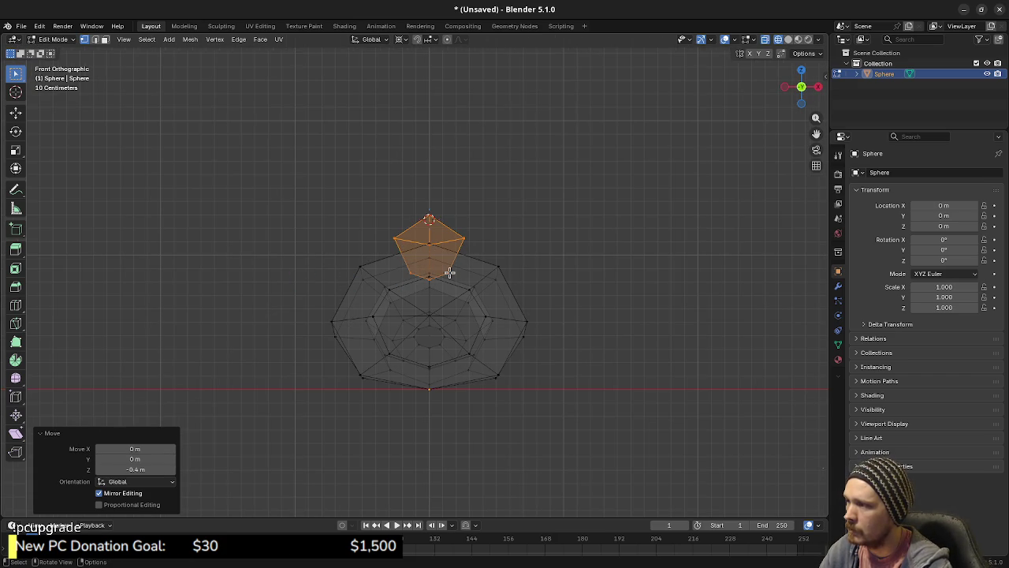
# Set the pivot to Median Point, tilt the ear about 30.6° outward and nudge it slightly.
pyautogui.click(401, 40)
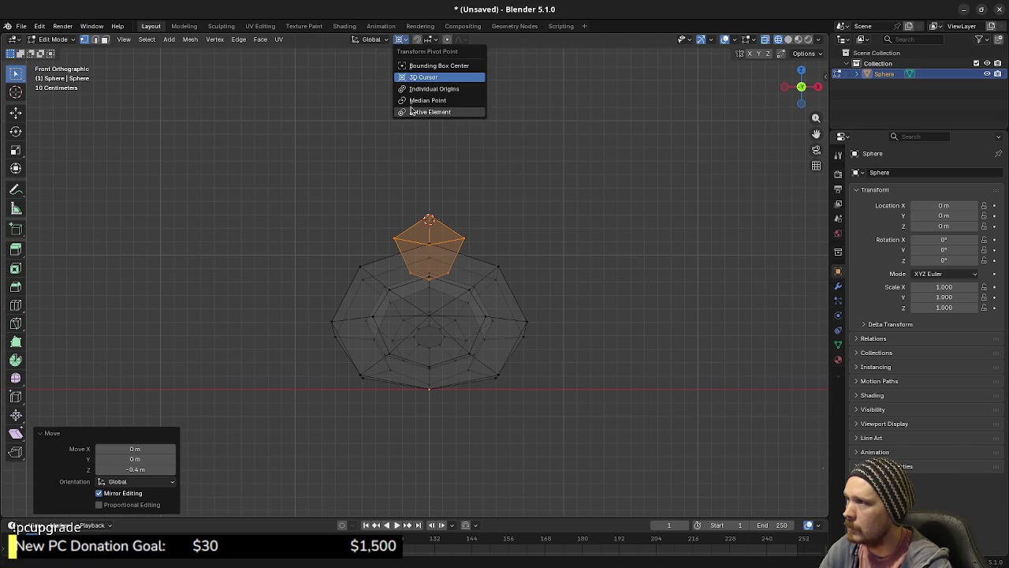
pyautogui.click(412, 100)
pyautogui.press('r')
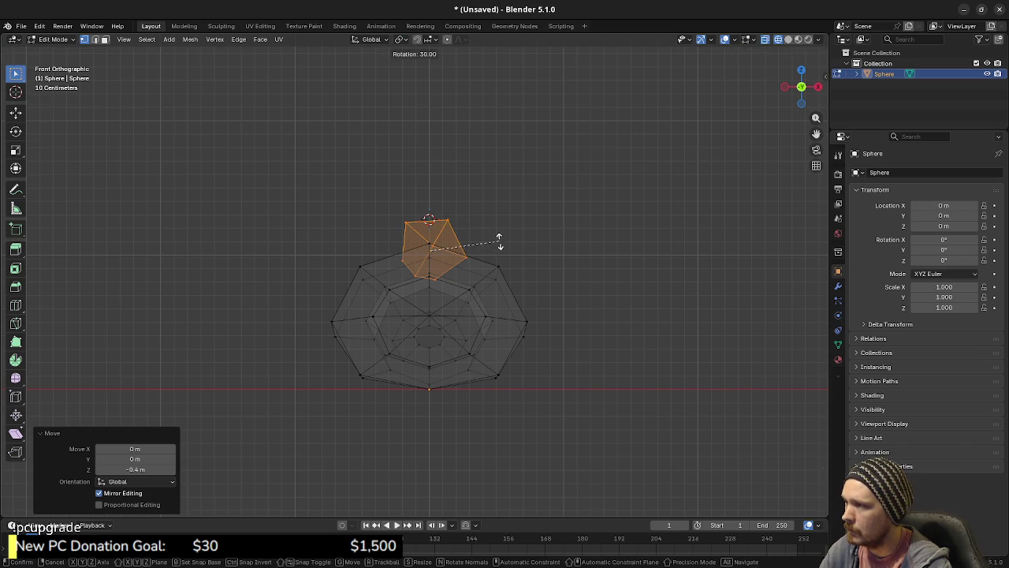
pyautogui.press('Escape')
pyautogui.press('g')
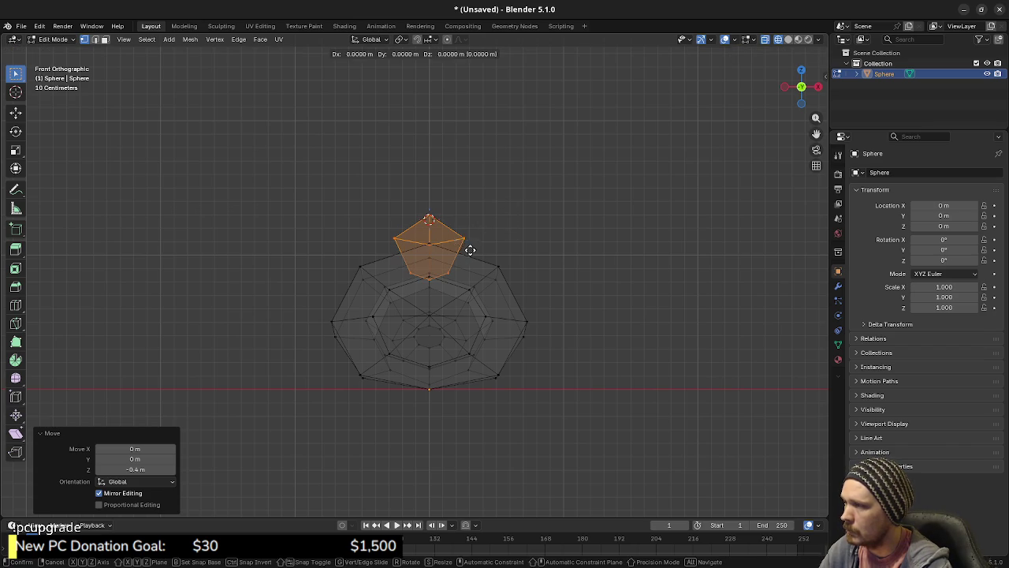
pyautogui.press('r')
pyautogui.click(516, 277)
pyautogui.press('g')
pyautogui.click(515, 276)
# Switch to Material Preview shading and orbit into perspective to show the red nose.
pyautogui.press('z')
pyautogui.click(509, 313)
pyautogui.moveTo(508, 313); pyautogui.dragTo(373, 308)
pyautogui.moveTo(318, 314)
pyautogui.mouseDown()
pyautogui.moveTo(440, 338)
pyautogui.moveTo(408, 310)
pyautogui.mouseUp()
pyautogui.click(408, 310)
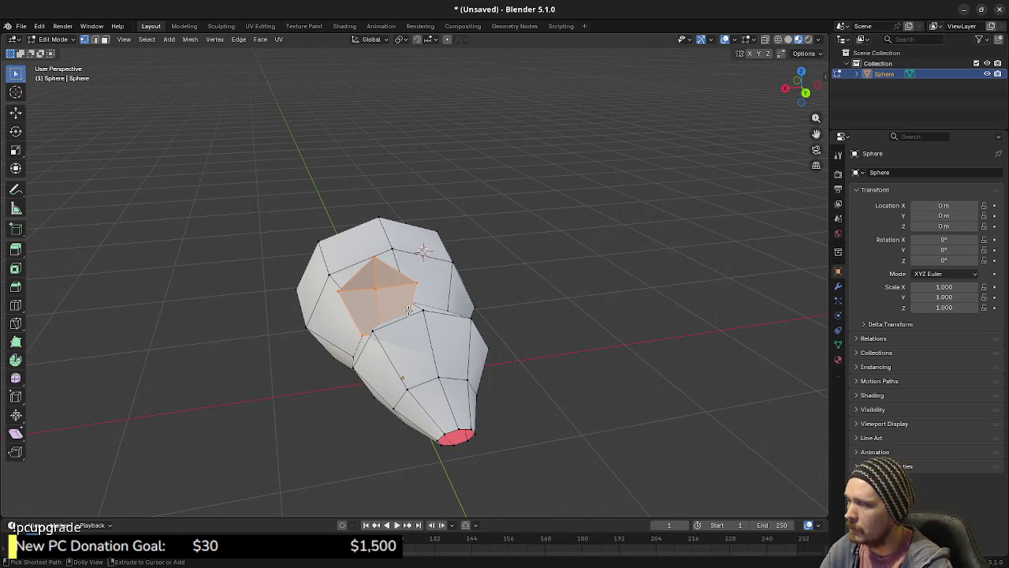
# Rotate the ear face, then undo and redo that rotation.
pyautogui.press('r')
pyautogui.click(408, 310)
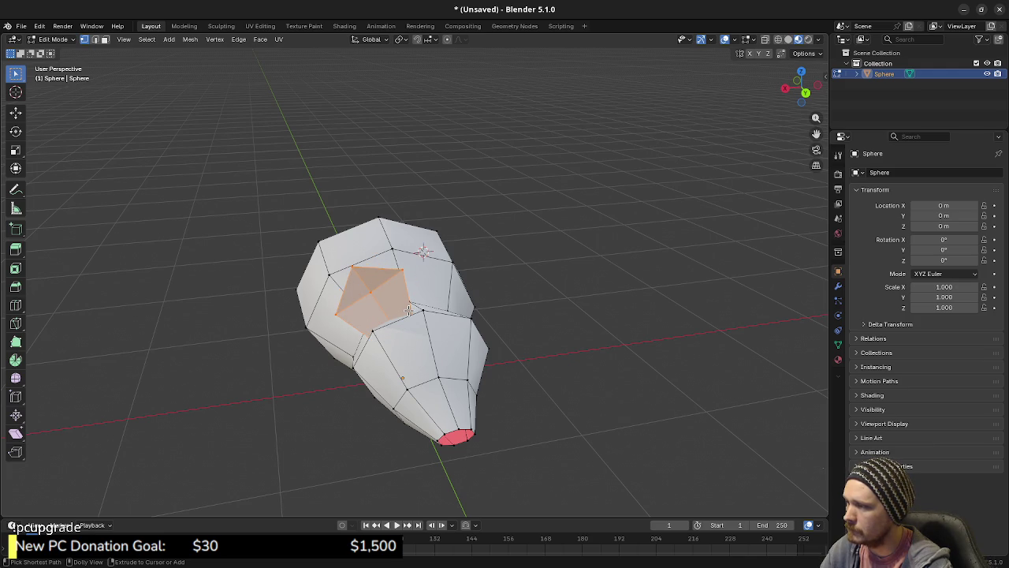
pyautogui.hotkey('ctrl', 'z')
pyautogui.hotkey('ctrl', 'z')
pyautogui.hotkey('ctrl', 'shift', 'z')
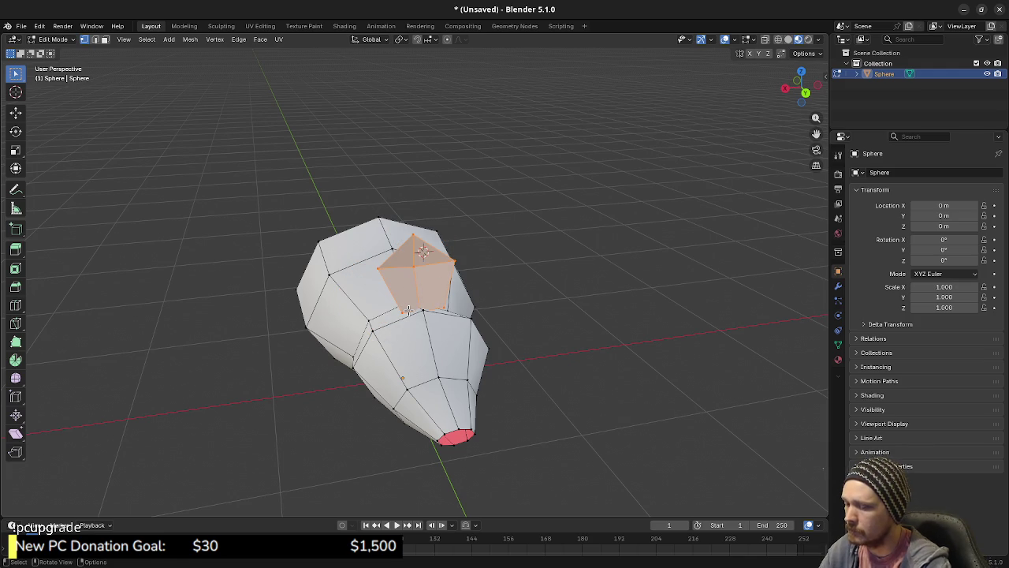
# From the back view, move the ear right and down and tilt it about 30°.
pyautogui.press('ctrl+KP_1')
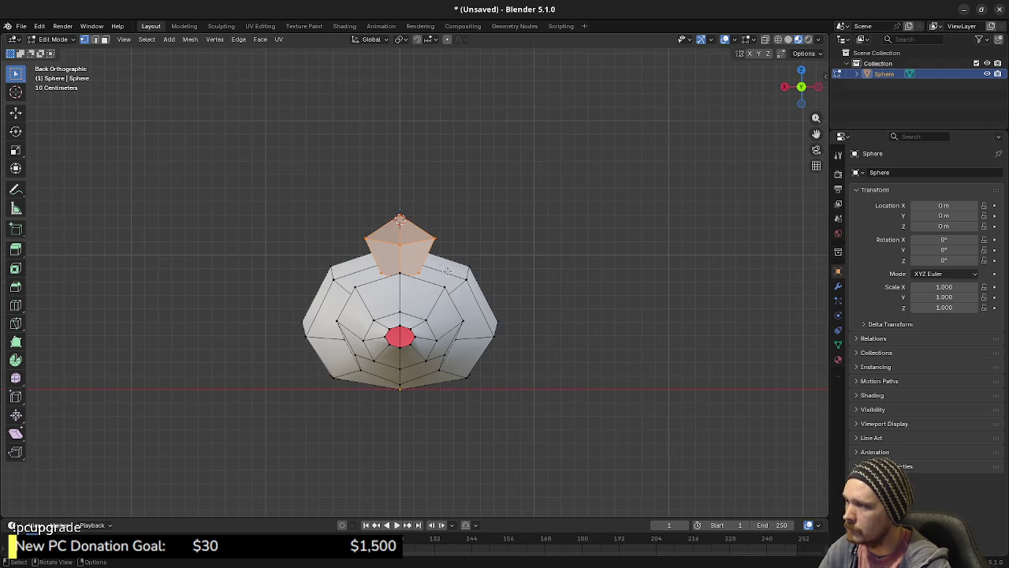
pyautogui.press('g')
pyautogui.click(477, 272)
pyautogui.press('r')
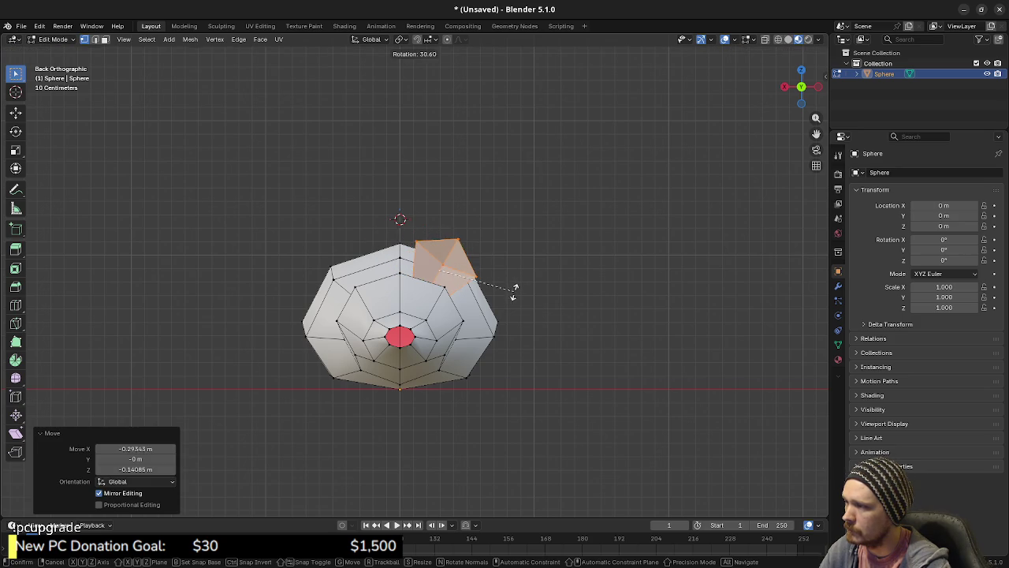
pyautogui.click(514, 290)
pyautogui.press('g')
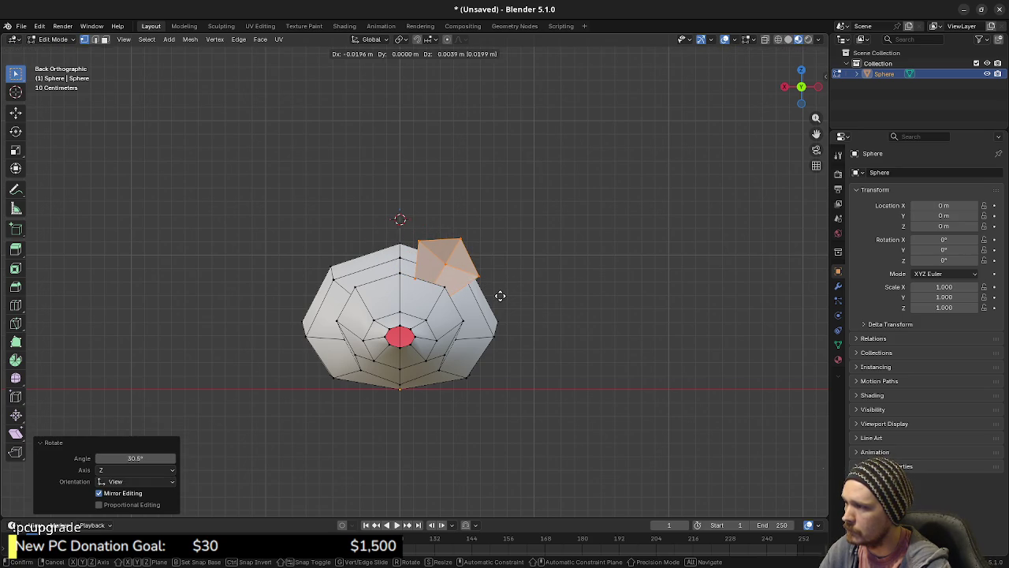
pyautogui.click(500, 295)
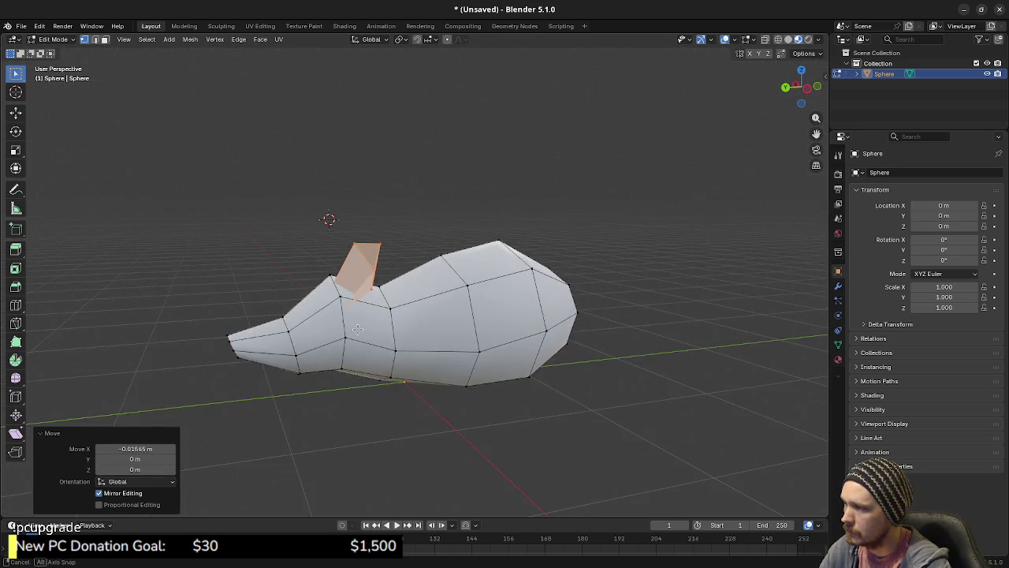
# Push the ear back about -0.025 m along Y.
pyautogui.press('g')
pyautogui.press('y')
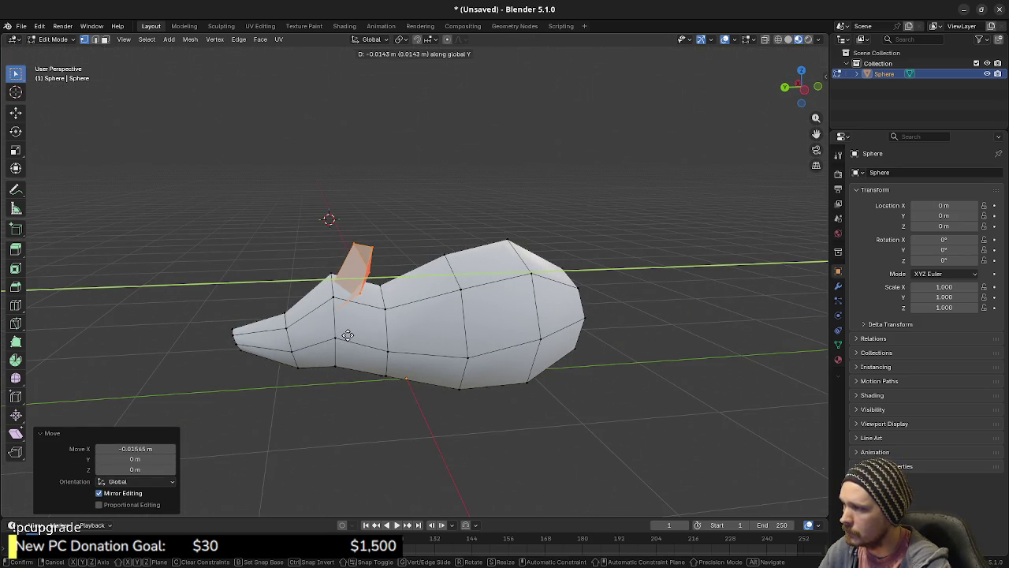
pyautogui.click(349, 336)
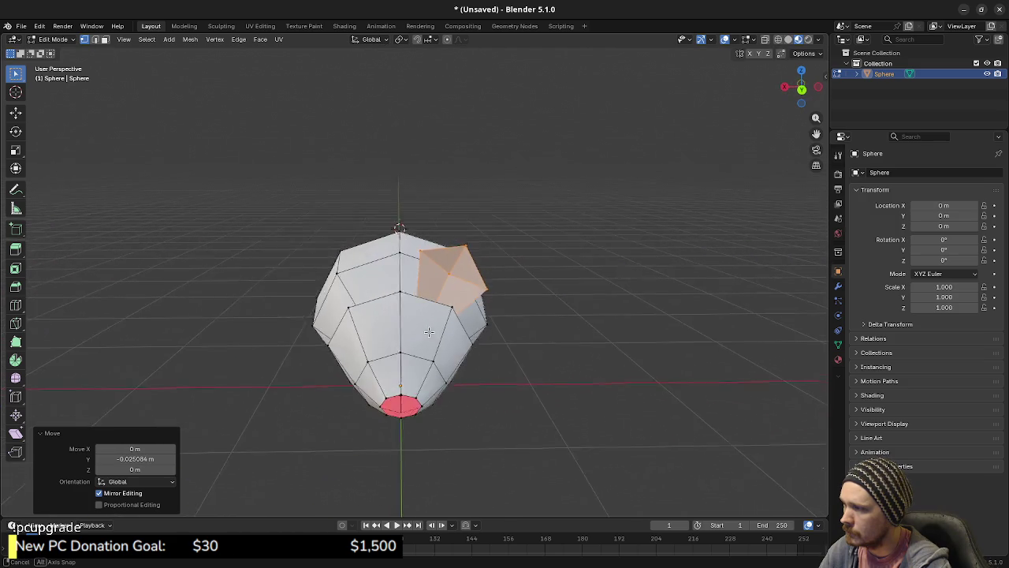
pyautogui.moveTo(485, 339)
pyautogui.mouseDown()
pyautogui.moveTo(556, 382)
pyautogui.moveTo(395, 335)
pyautogui.moveTo(425, 351)
pyautogui.mouseUp()
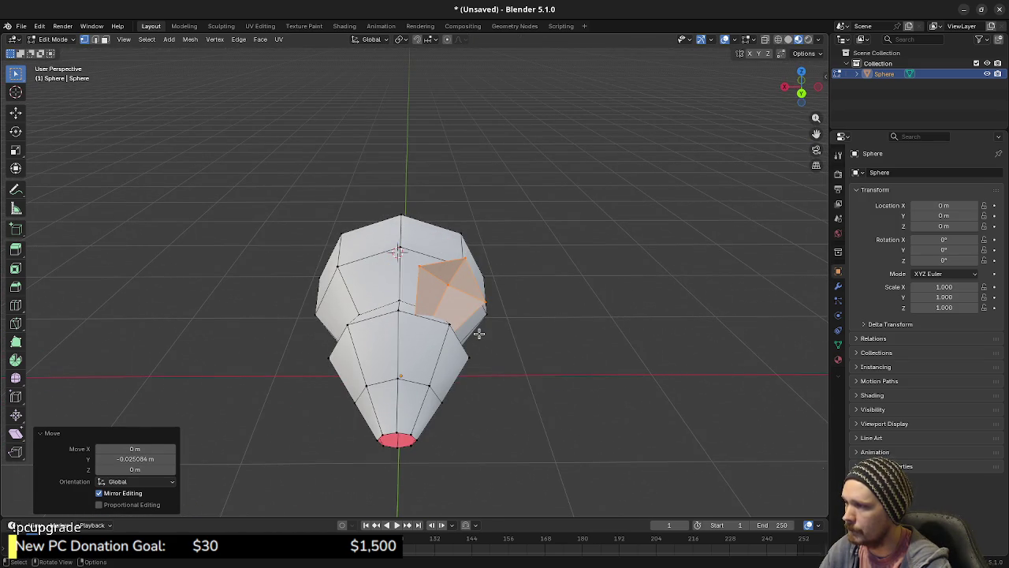
# Separate the ear faces into a new object, Sphere.001, and smooth its shading.
pyautogui.press('p')
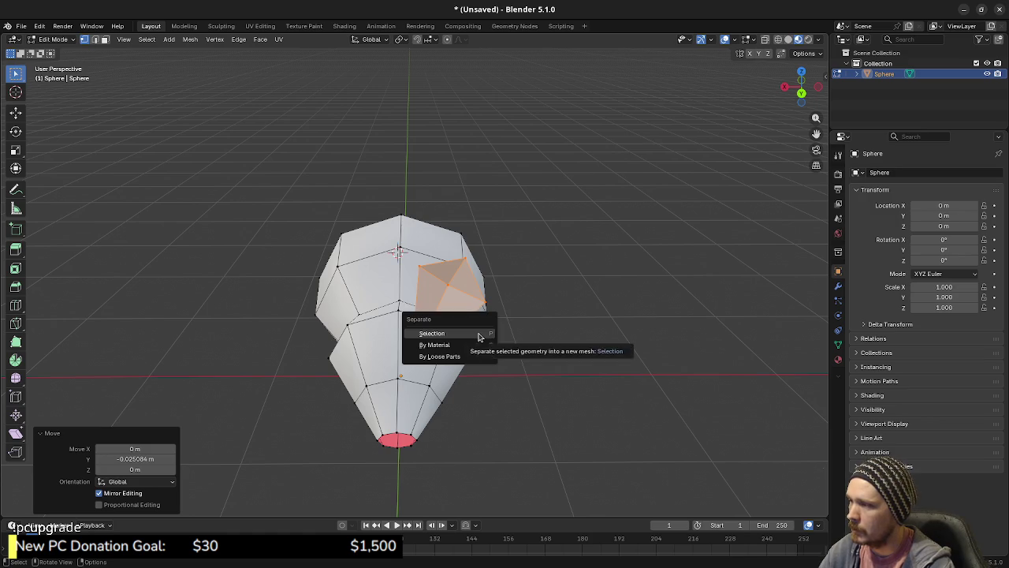
pyautogui.click(477, 334)
pyautogui.press('Tab')
pyautogui.click(442, 293)
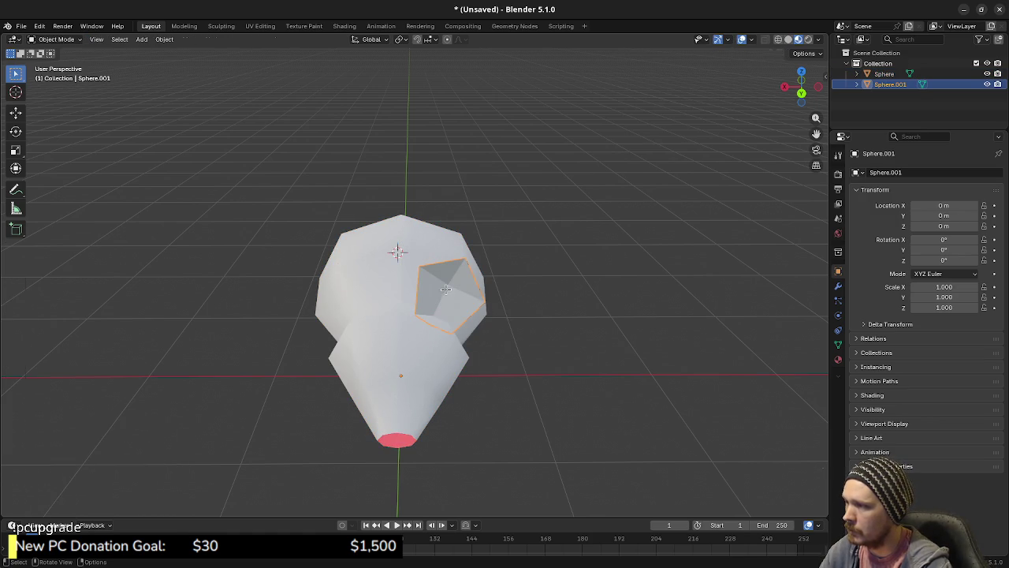
pyautogui.press('Tab')
pyautogui.click(190, 40)
pyautogui.moveTo(214, 228)
pyautogui.click(290, 231)
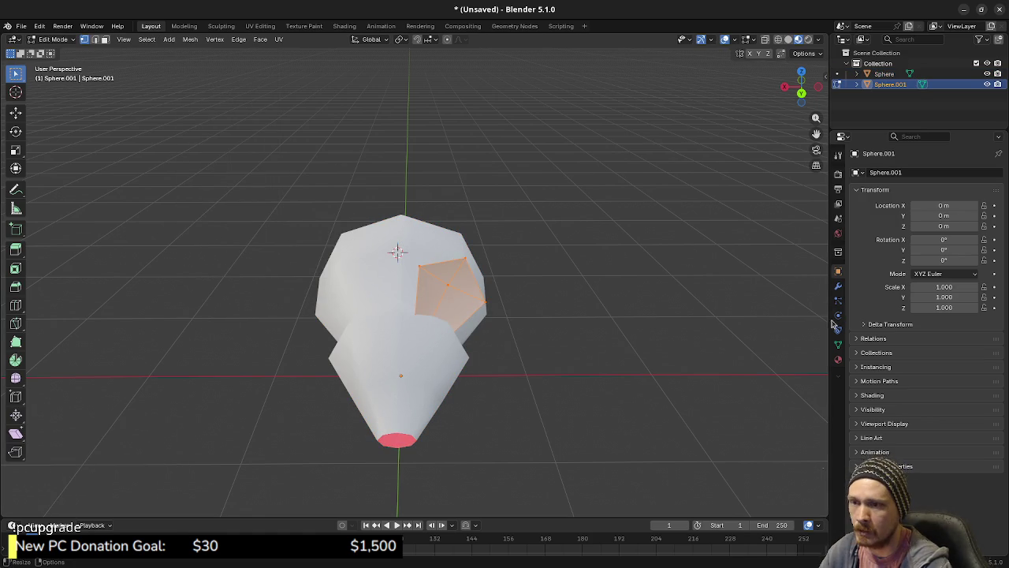
# Add a Mirror modifier to the Sphere.001 ear object.
pyautogui.click(838, 285)
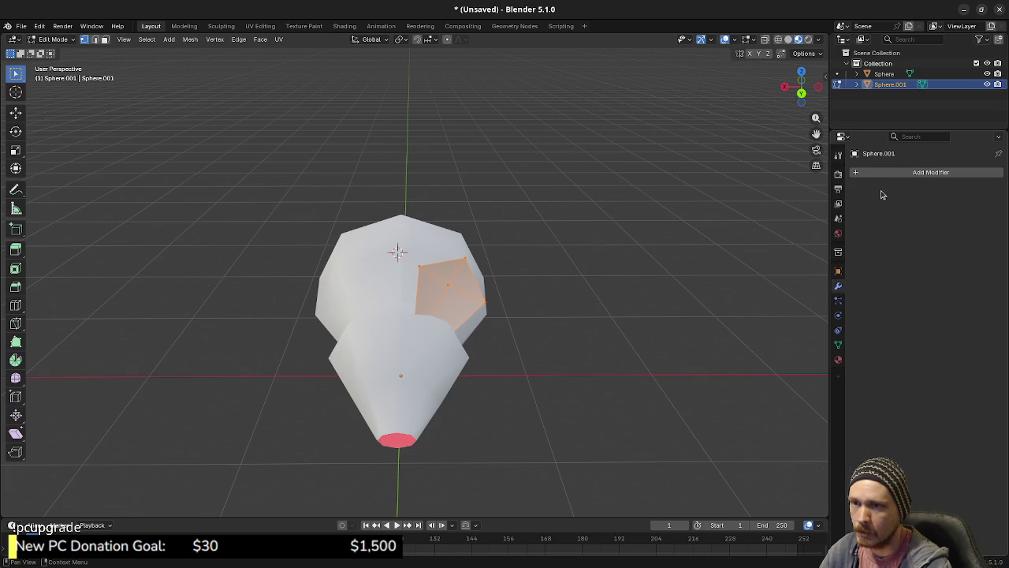
pyautogui.click(881, 174)
pyautogui.moveTo(834, 211)
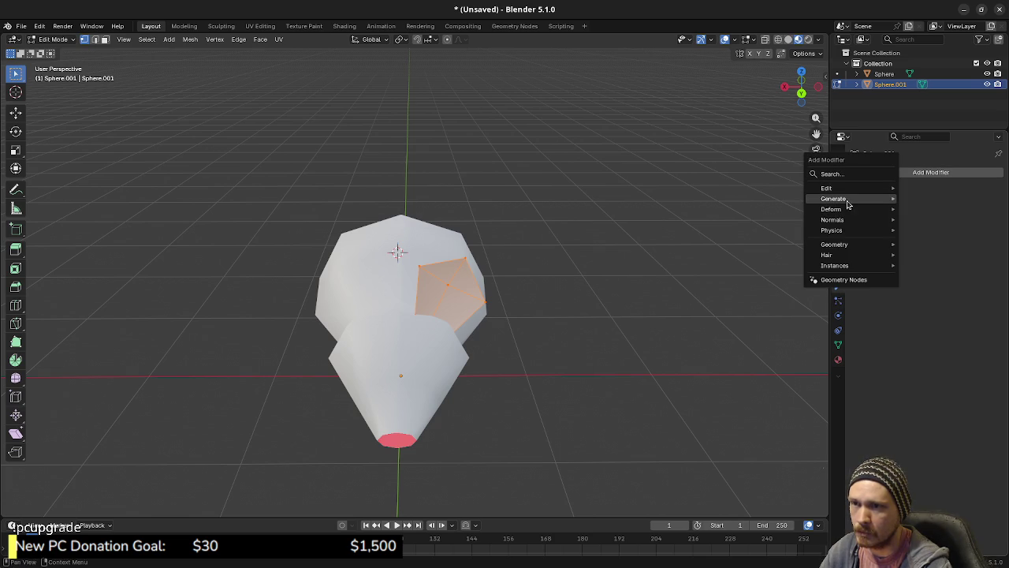
pyautogui.click(925, 292)
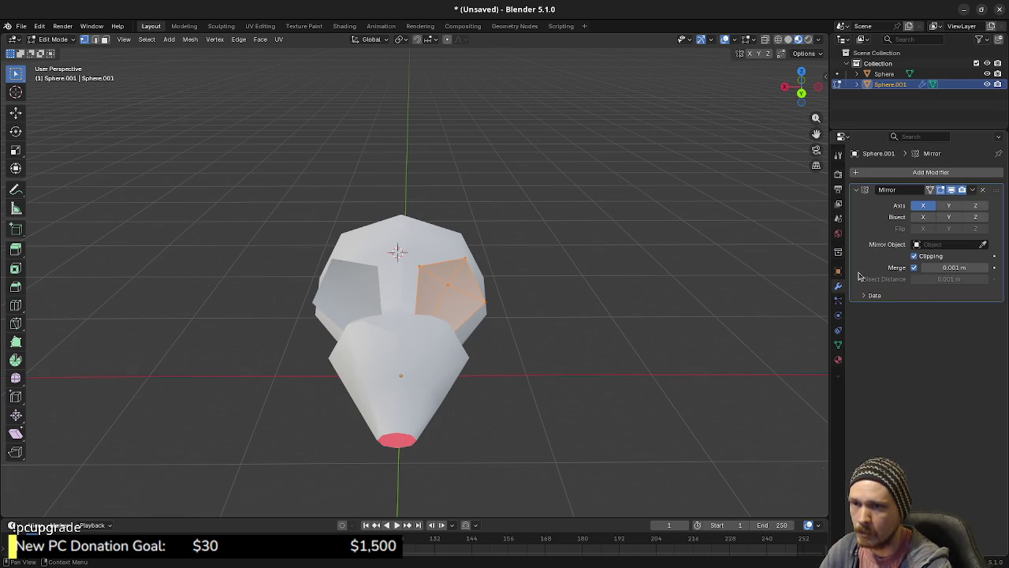
pyautogui.moveTo(579, 299)
pyautogui.mouseDown()
pyautogui.moveTo(528, 333)
pyautogui.moveTo(567, 322)
pyautogui.mouseUp()
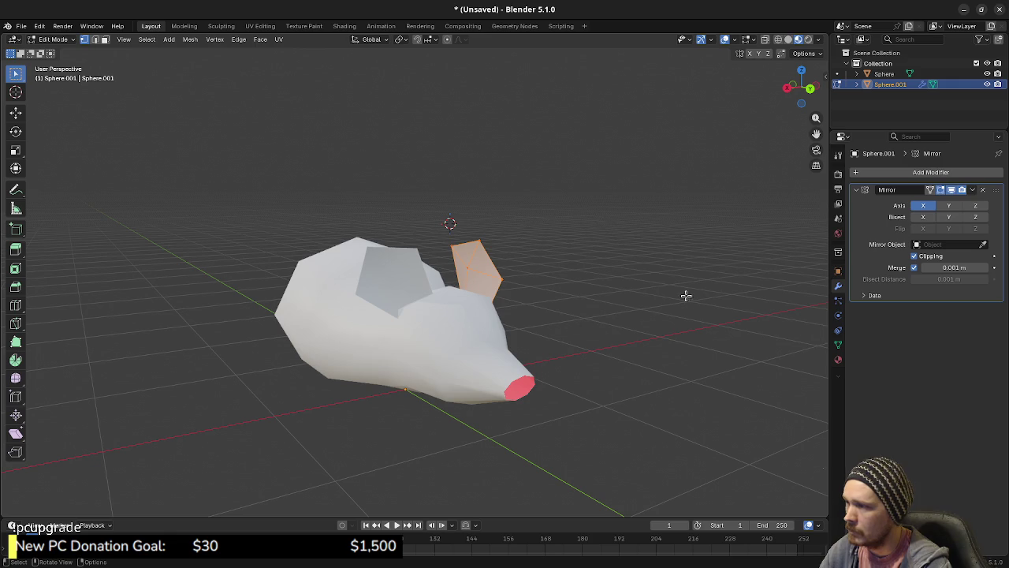
# Apply the Mirror modifier so both ears become real mesh geometry.
pyautogui.click(974, 192)
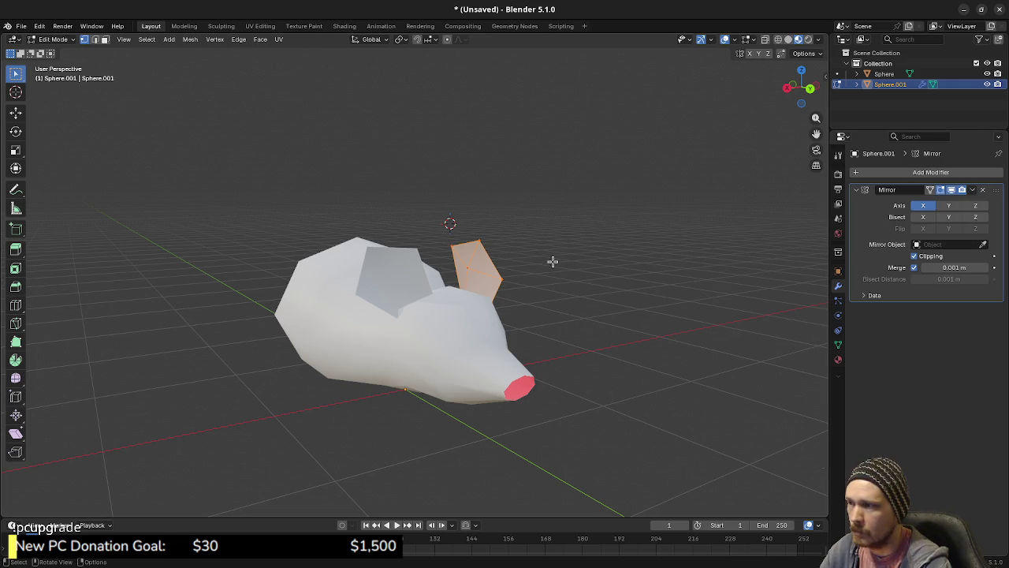
pyautogui.press('Tab')
pyautogui.click(973, 193)
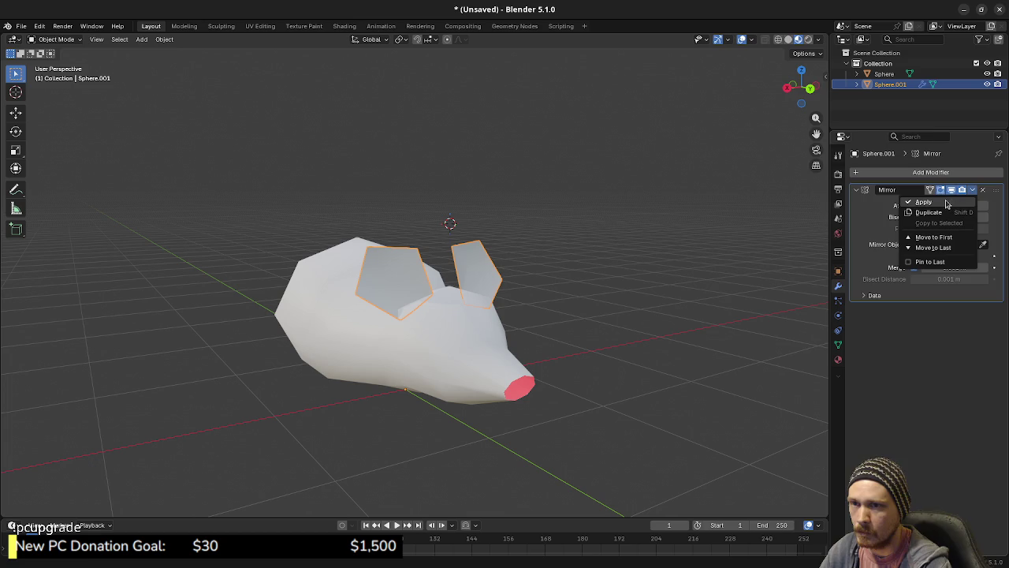
pyautogui.click(924, 199)
pyautogui.press('Tab')
pyautogui.click(527, 302)
pyautogui.moveTo(517, 299)
pyautogui.mouseDown()
pyautogui.moveTo(455, 310)
pyautogui.moveTo(531, 344)
pyautogui.moveTo(545, 328)
pyautogui.moveTo(527, 343)
pyautogui.moveTo(554, 331)
pyautogui.moveTo(560, 352)
pyautogui.mouseUp()
# Edit the mouse body mesh in Right Ortho view with wireframe see-through.
pyautogui.press('Tab')
pyautogui.click(569, 350)
pyautogui.press('Tab')
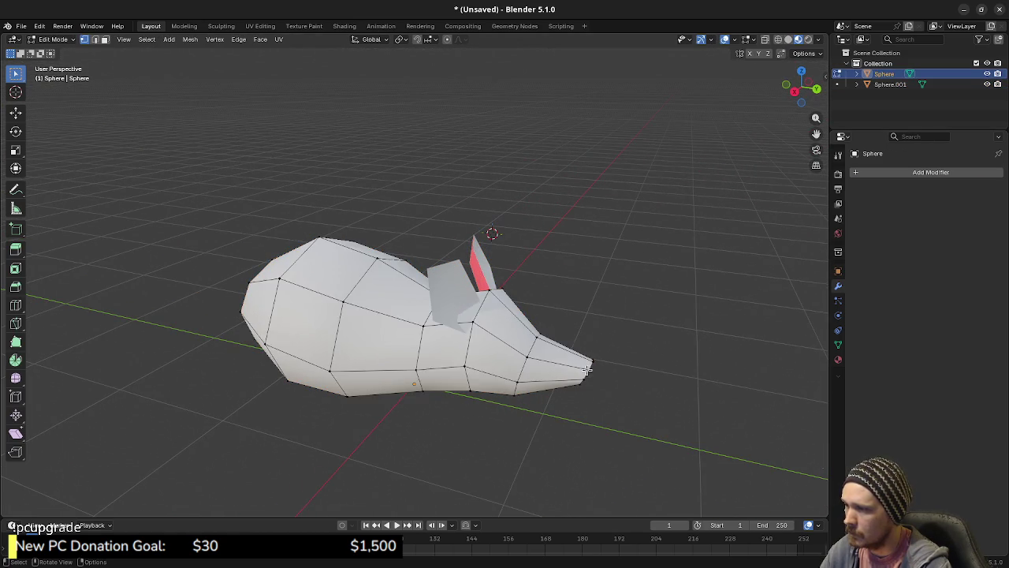
pyautogui.press('KP_5')
pyautogui.press('KP_3')
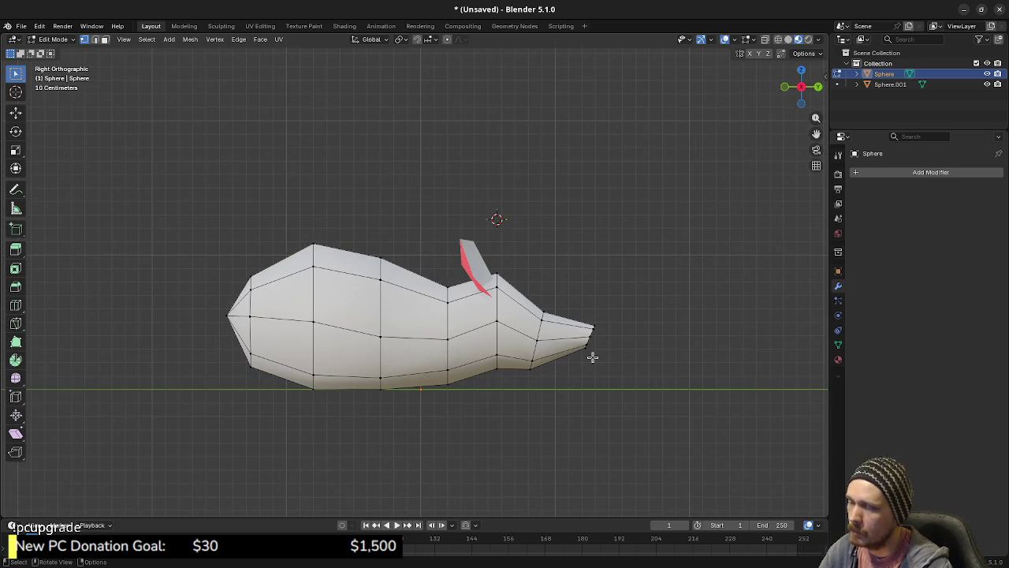
pyautogui.hotkey('shift', 'z')
# Box-select the snout tip vertices, tilt them downward and reposition them.
pyautogui.moveTo(573, 303); pyautogui.dragTo(607, 367)
pyautogui.press('r')
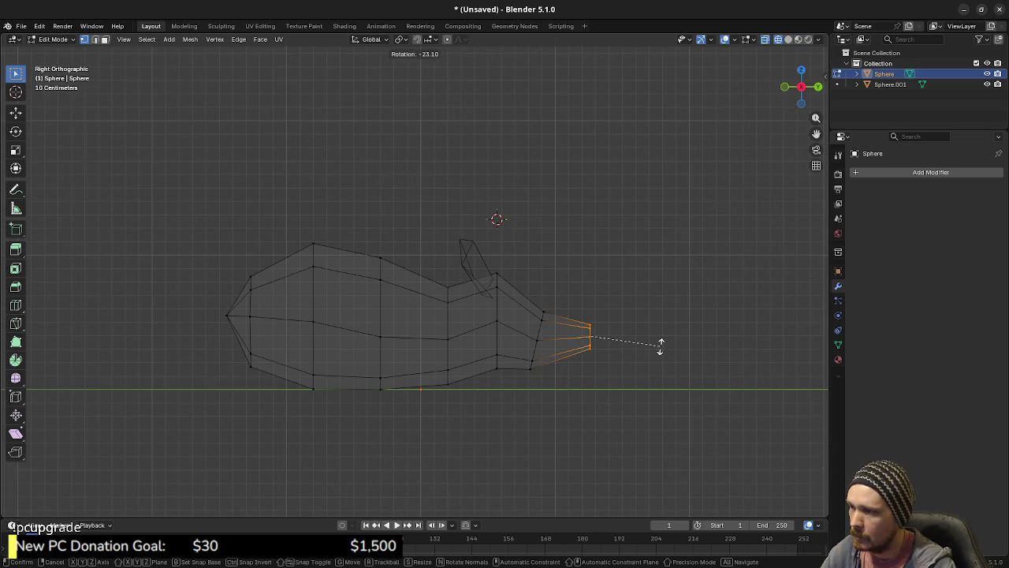
pyautogui.click(651, 326)
pyautogui.press('g')
pyautogui.click(637, 355)
pyautogui.moveTo(636, 358)
pyautogui.mouseDown()
pyautogui.moveTo(514, 392)
pyautogui.moveTo(554, 408)
pyautogui.mouseUp()
pyautogui.press('KP_3')
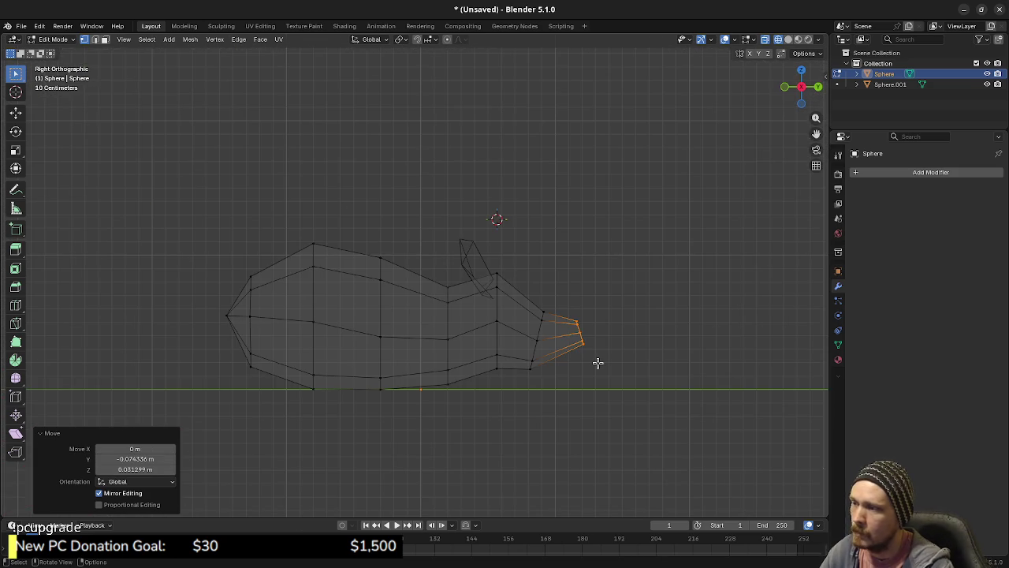
# Move and enlarge the snout tip, then extrude a new snout segment forward.
pyautogui.press('g')
pyautogui.click(615, 351)
pyautogui.press('s')
pyautogui.click(624, 367)
pyautogui.press('g')
pyautogui.click(642, 364)
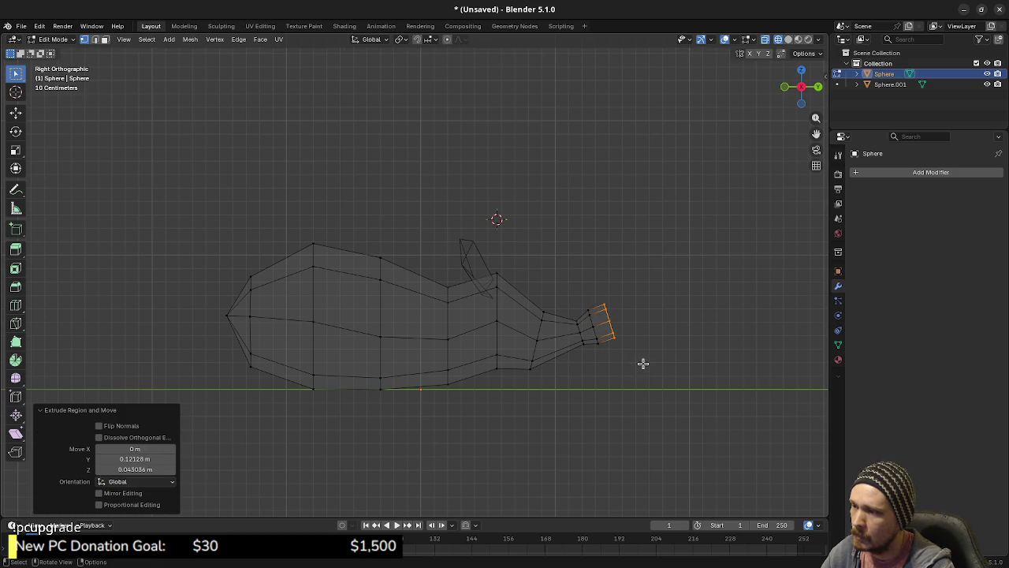
# Scale the snout tip to 0 so it collapses to a point, then return to solid object mode.
pyautogui.press('s')
pyautogui.press('0')
pyautogui.press('Return')
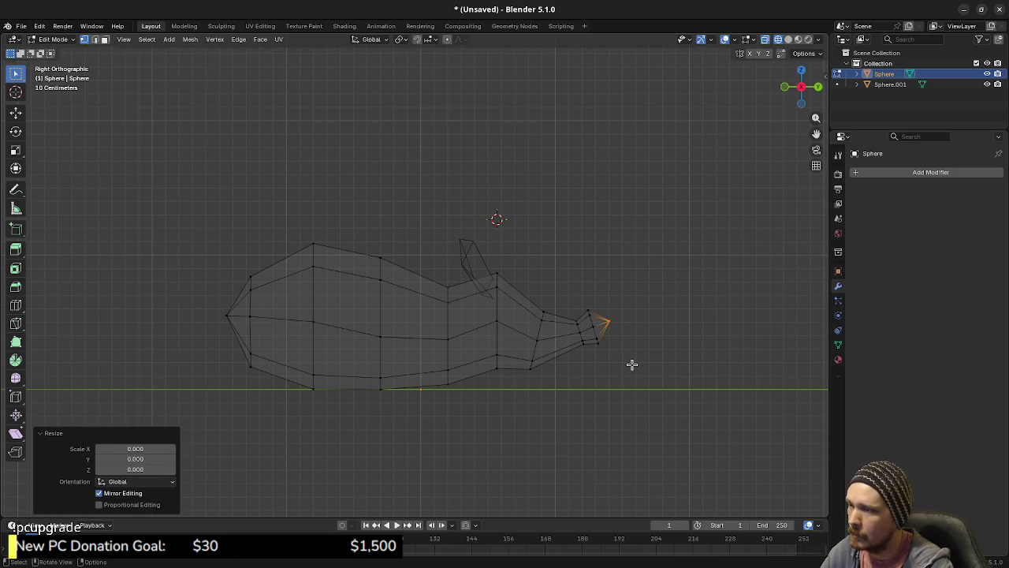
pyautogui.moveTo(622, 323)
pyautogui.mouseDown()
pyautogui.moveTo(545, 355)
pyautogui.moveTo(536, 428)
pyautogui.moveTo(410, 416)
pyautogui.moveTo(470, 387)
pyautogui.moveTo(410, 388)
pyautogui.mouseUp()
pyautogui.hotkey('shift', 'z')
pyautogui.press('a')
pyautogui.press('Tab')
pyautogui.click(446, 405)
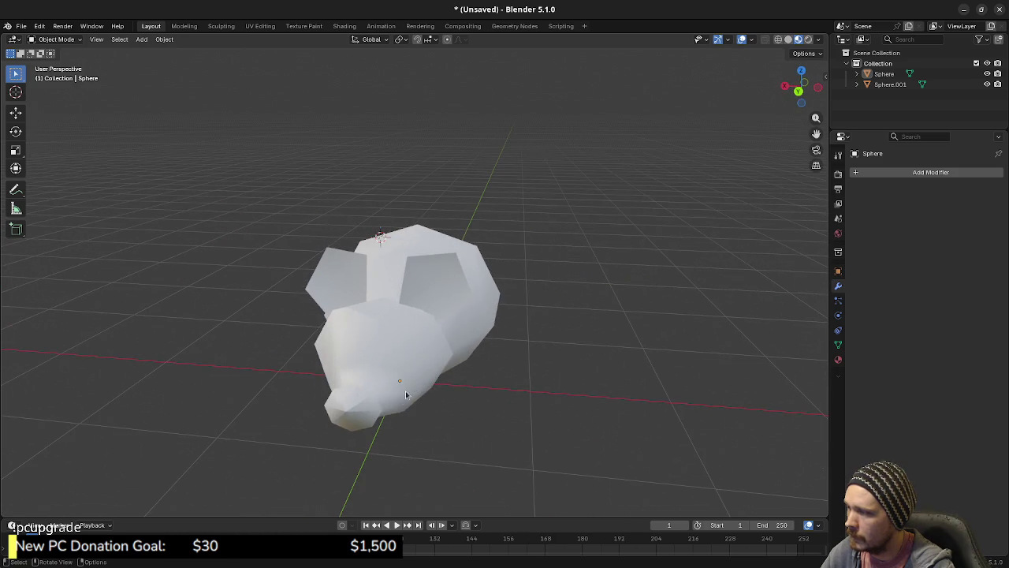
# Enter edit mode on the body, select all, and dismiss the Merge menu unused.
pyautogui.moveTo(362, 410); pyautogui.dragTo(588, 380)
pyautogui.click(554, 334)
pyautogui.press('Tab')
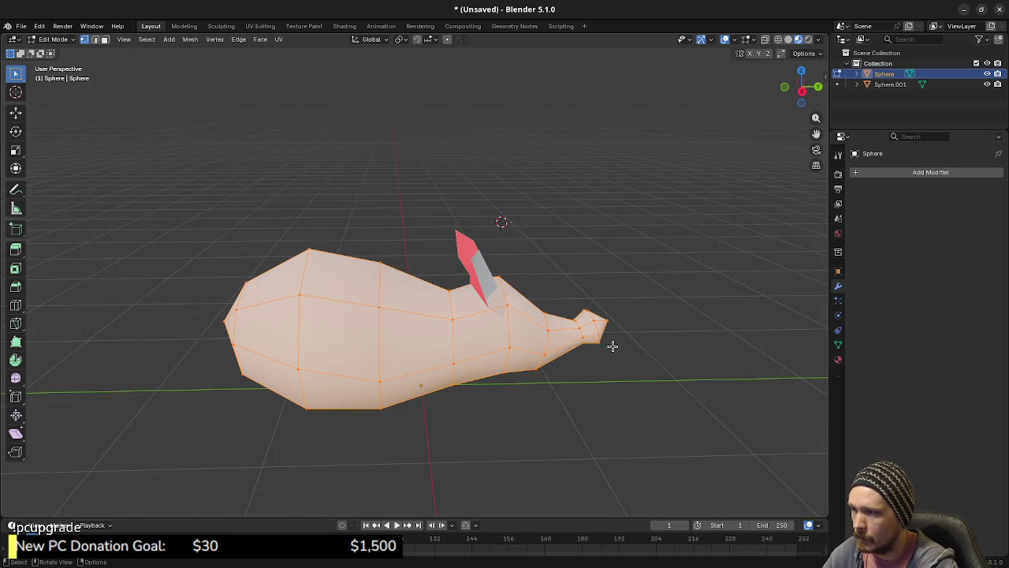
pyautogui.click(609, 343)
pyautogui.moveTo(609, 343); pyautogui.dragTo(583, 351)
pyautogui.press('a')
pyautogui.press('m')
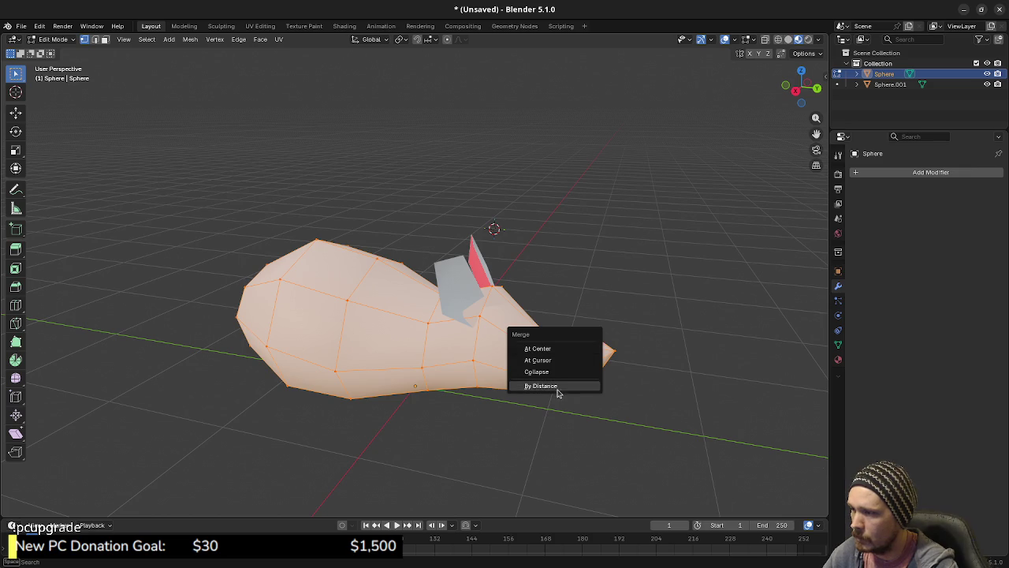
pyautogui.press('Escape')
pyautogui.click(507, 394)
pyautogui.moveTo(508, 394)
pyautogui.mouseDown()
pyautogui.moveTo(403, 398)
pyautogui.moveTo(428, 352)
pyautogui.moveTo(513, 362)
pyautogui.moveTo(440, 357)
pyautogui.moveTo(459, 347)
pyautogui.mouseUp()
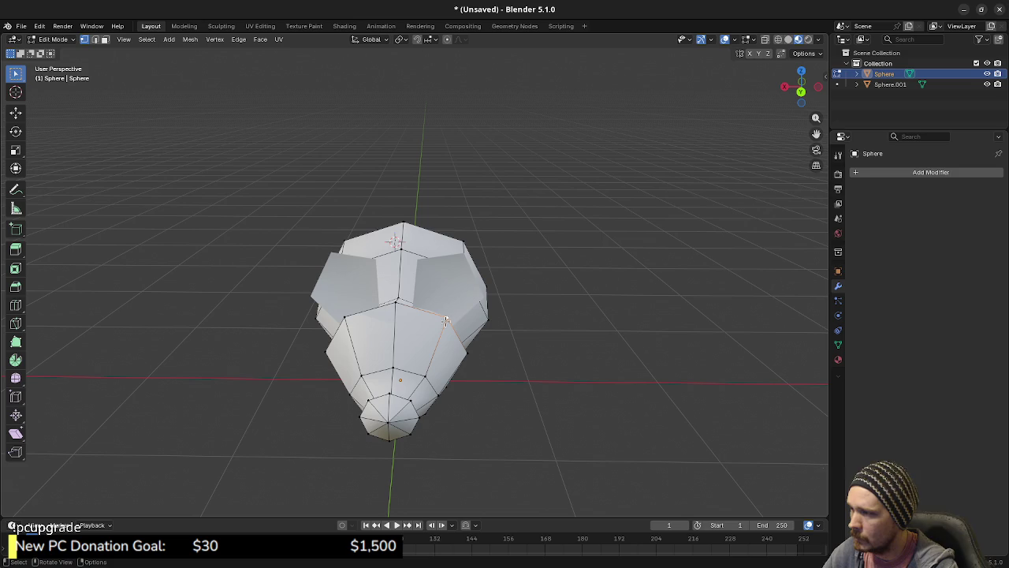
# Alt-select a horizontal edge loop and scale it along X to about 1.095.
pyautogui.keyDown('alt'); pyautogui.click(445, 318); pyautogui.keyUp('alt')
pyautogui.press('s')
pyautogui.press('x')
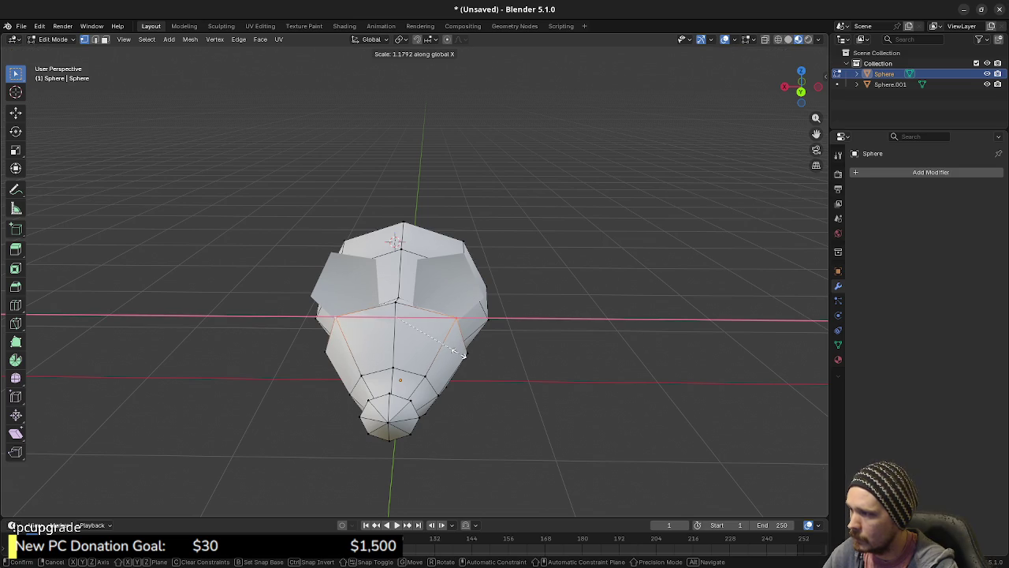
pyautogui.click(453, 353)
pyautogui.moveTo(452, 352)
pyautogui.mouseDown()
pyautogui.moveTo(610, 386)
pyautogui.moveTo(637, 378)
pyautogui.moveTo(635, 399)
pyautogui.moveTo(598, 387)
pyautogui.mouseUp()
# Toggle out of mesh editing, deselect the mouse, and orbit to a low side view.
pyautogui.scroll(-5, 591, 382)
pyautogui.press('Tab')
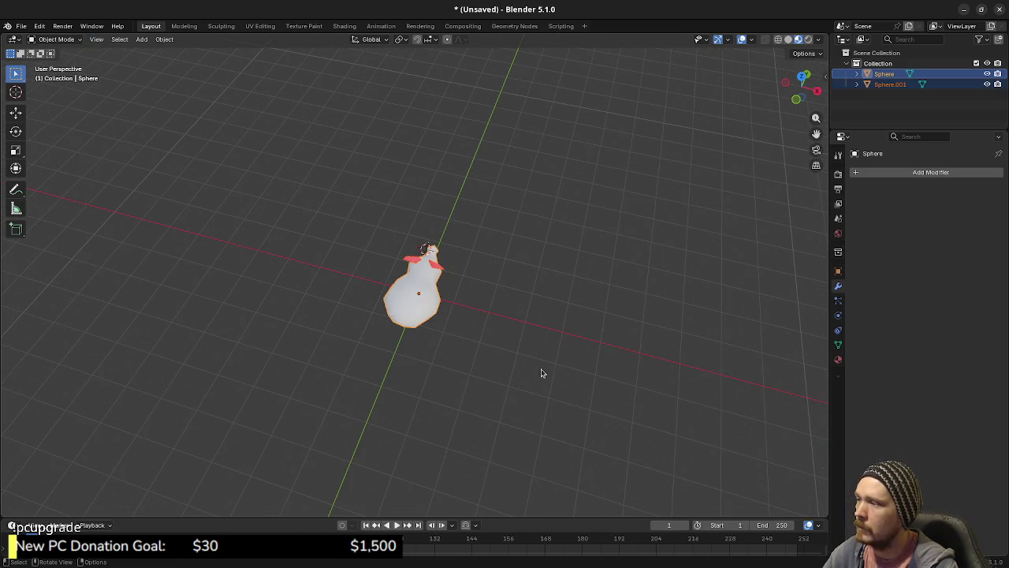
pyautogui.click(543, 372)
pyautogui.moveTo(498, 363)
pyautogui.mouseDown()
pyautogui.moveTo(489, 333)
pyautogui.moveTo(487, 373)
pyautogui.moveTo(438, 370)
pyautogui.moveTo(386, 342)
pyautogui.moveTo(475, 362)
pyautogui.moveTo(579, 367)
pyautogui.moveTo(608, 327)
pyautogui.moveTo(674, 333)
pyautogui.moveTo(681, 345)
pyautogui.mouseUp()
pyautogui.scroll(6, 550, 328)
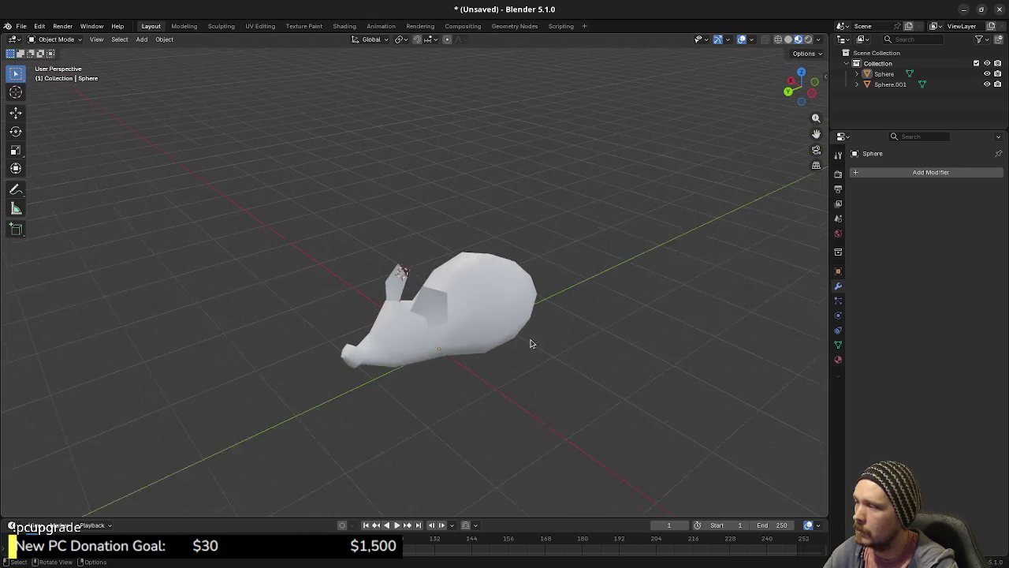
pyautogui.moveTo(589, 368)
pyautogui.mouseDown()
pyautogui.moveTo(493, 346)
pyautogui.moveTo(577, 378)
pyautogui.moveTo(541, 376)
pyautogui.moveTo(535, 355)
pyautogui.mouseUp()
# Edit the body mesh in Right Ortho view with wireframe shading.
pyautogui.click(551, 370)
pyautogui.press('Tab')
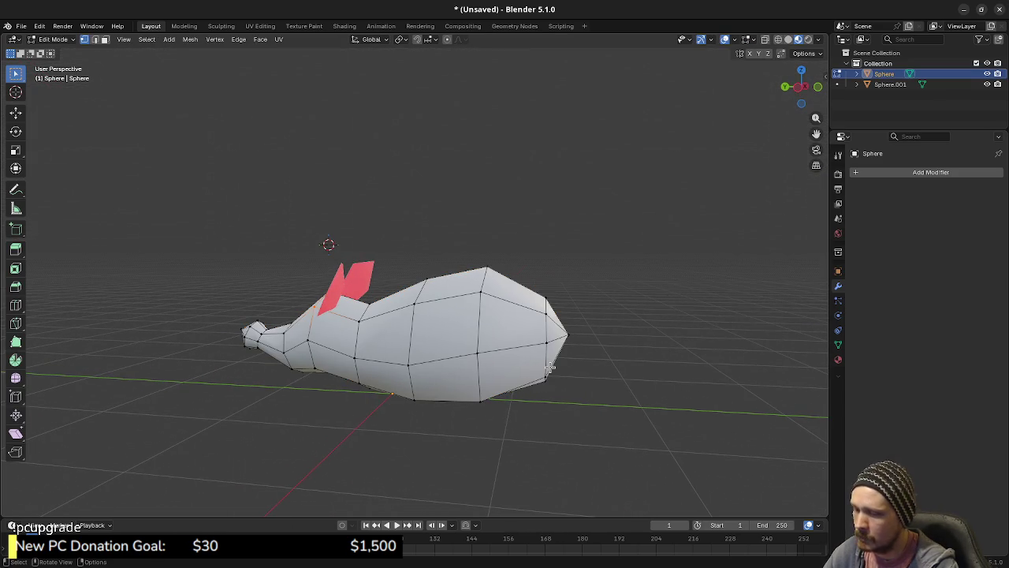
pyautogui.press('KP_5')
pyautogui.press('KP_3')
pyautogui.press('z')
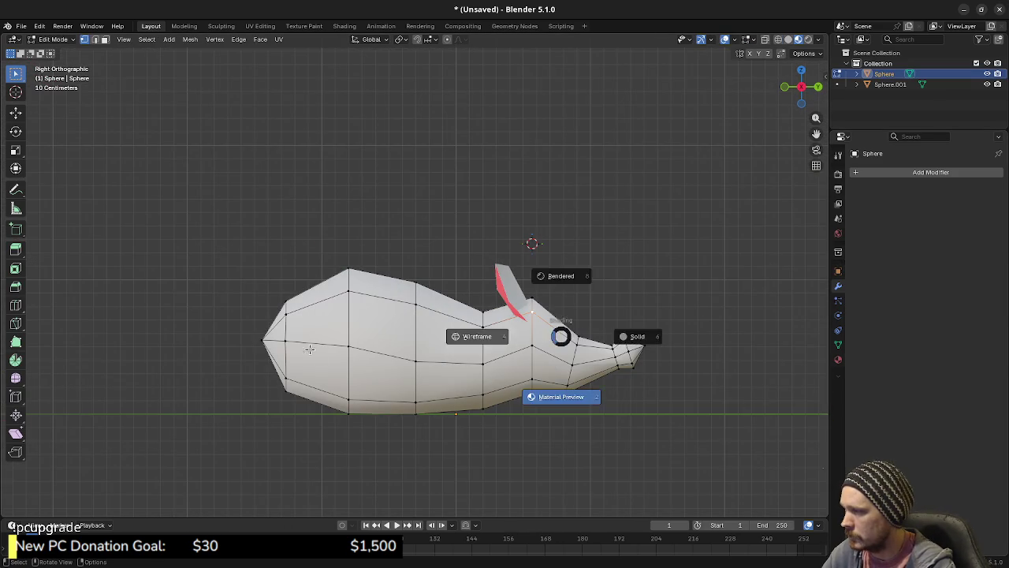
pyautogui.click(473, 333)
# Box-select the rear-end vertices and lower them along Z.
pyautogui.moveTo(239, 271); pyautogui.dragTo(325, 415)
pyautogui.press('g')
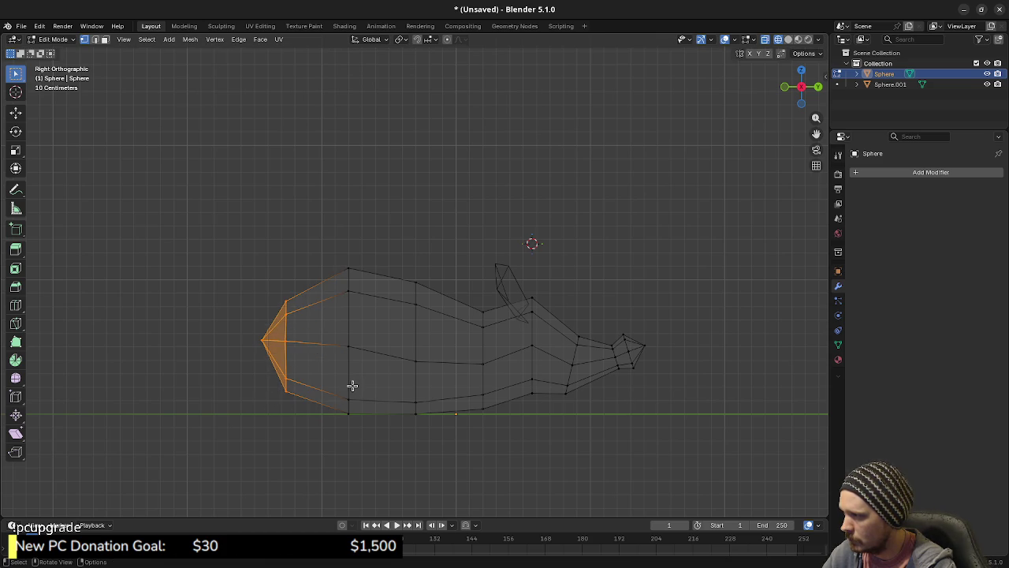
pyautogui.press('z')
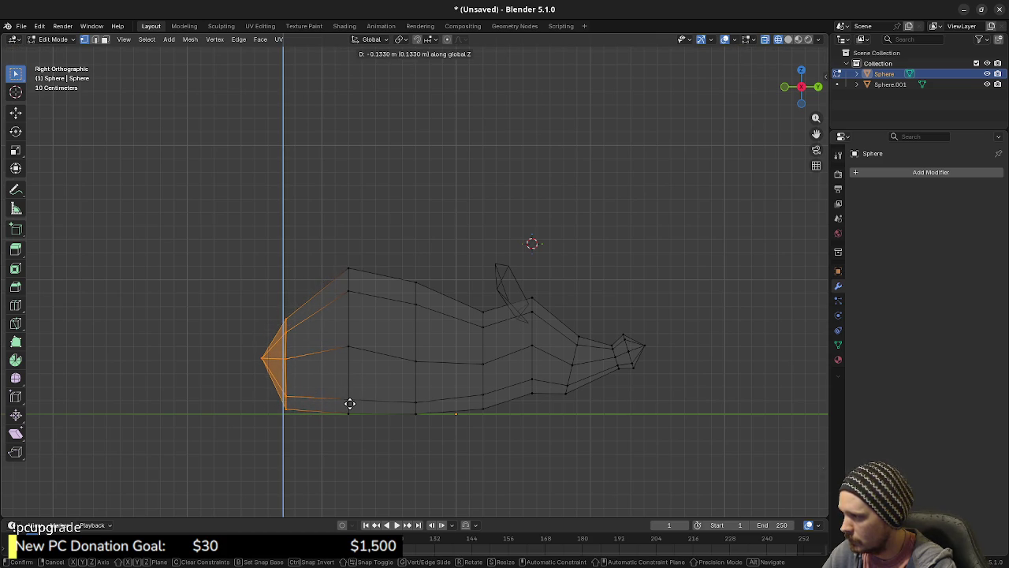
pyautogui.click(349, 402)
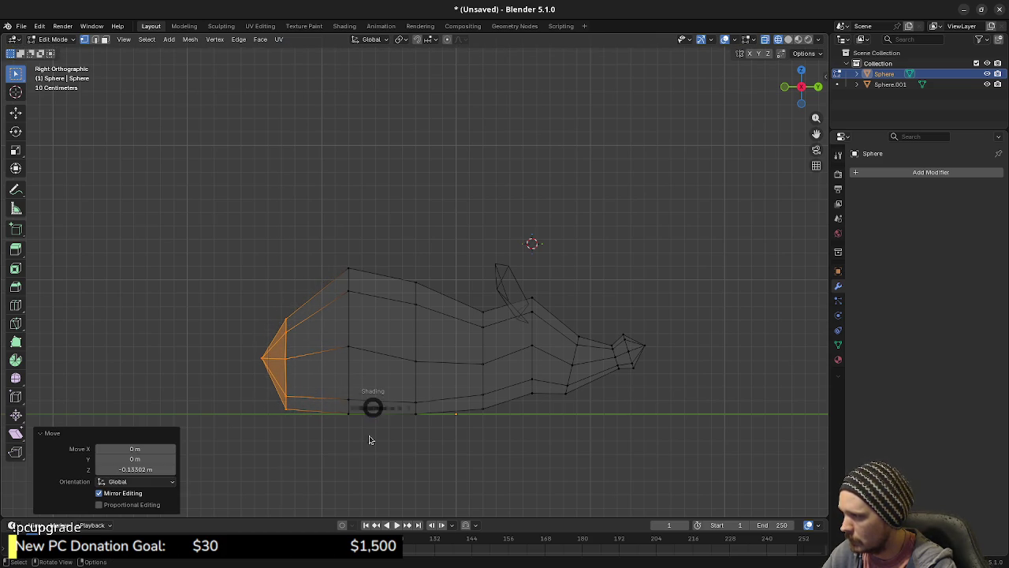
pyautogui.click(373, 421)
pyautogui.moveTo(351, 435)
pyautogui.mouseDown()
pyautogui.moveTo(543, 449)
pyautogui.moveTo(473, 439)
pyautogui.moveTo(417, 409)
pyautogui.moveTo(466, 406)
pyautogui.moveTo(406, 398)
pyautogui.moveTo(432, 407)
pyautogui.moveTo(462, 390)
pyautogui.mouseUp()
pyautogui.press('Tab')
pyautogui.press('Tab')
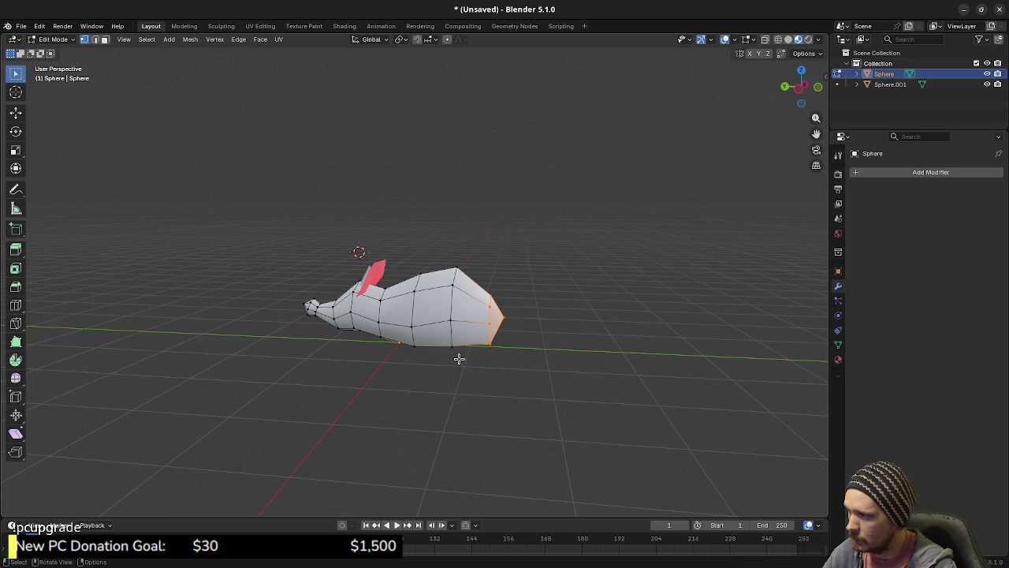
# From the right view, move the selected vertex down along Z.
pyautogui.moveTo(438, 353)
pyautogui.mouseDown()
pyautogui.moveTo(449, 347)
pyautogui.moveTo(440, 346)
pyautogui.mouseUp()
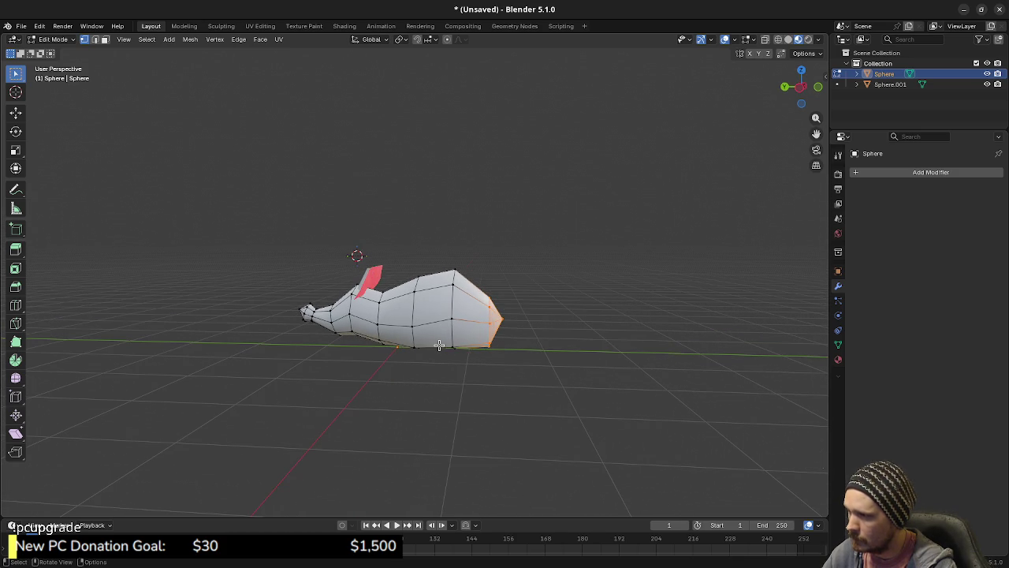
pyautogui.press('Tab')
pyautogui.press('Tab')
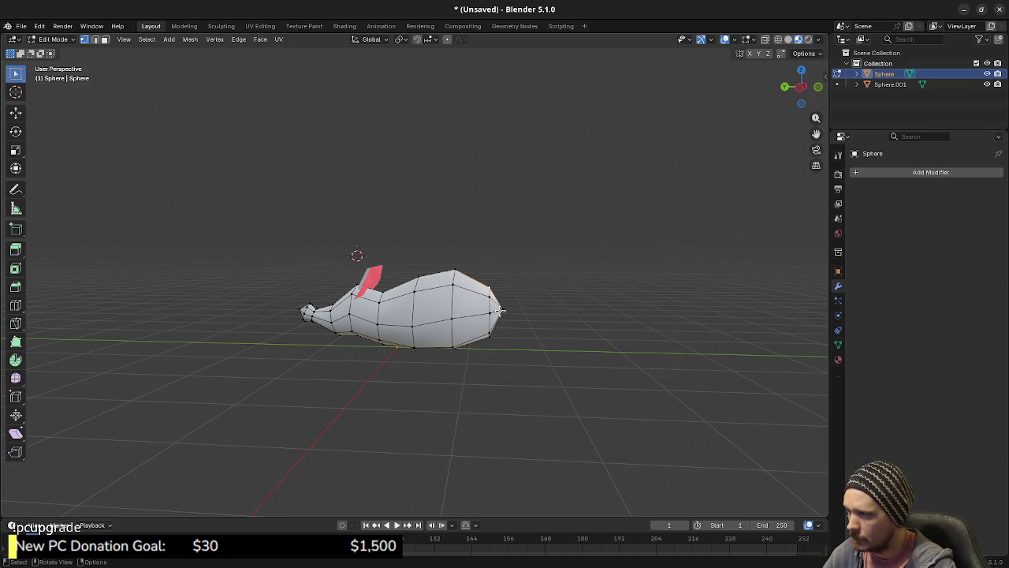
pyautogui.press('KP_1')
pyautogui.press('KP_3')
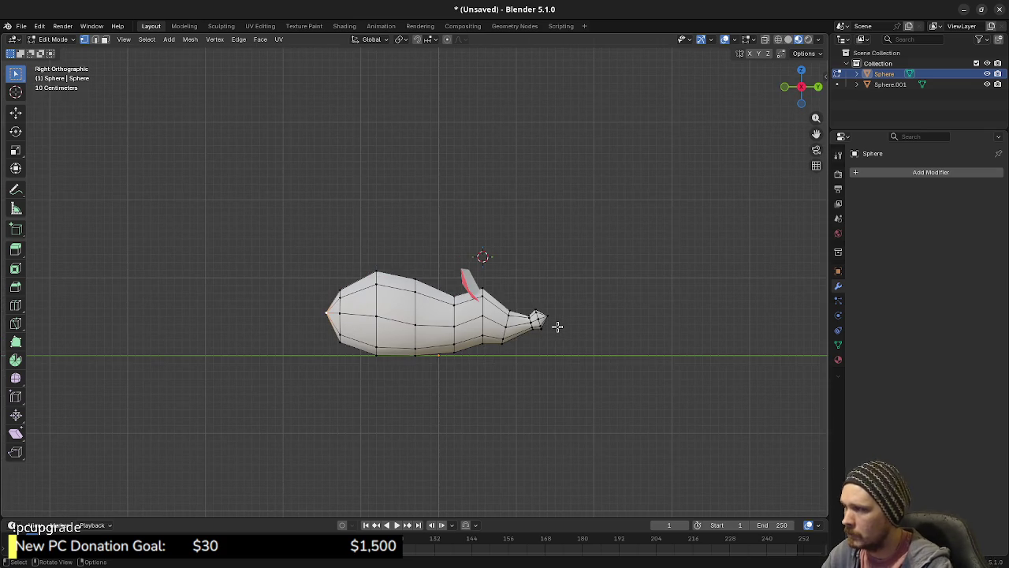
pyautogui.press('g')
pyautogui.press('z')
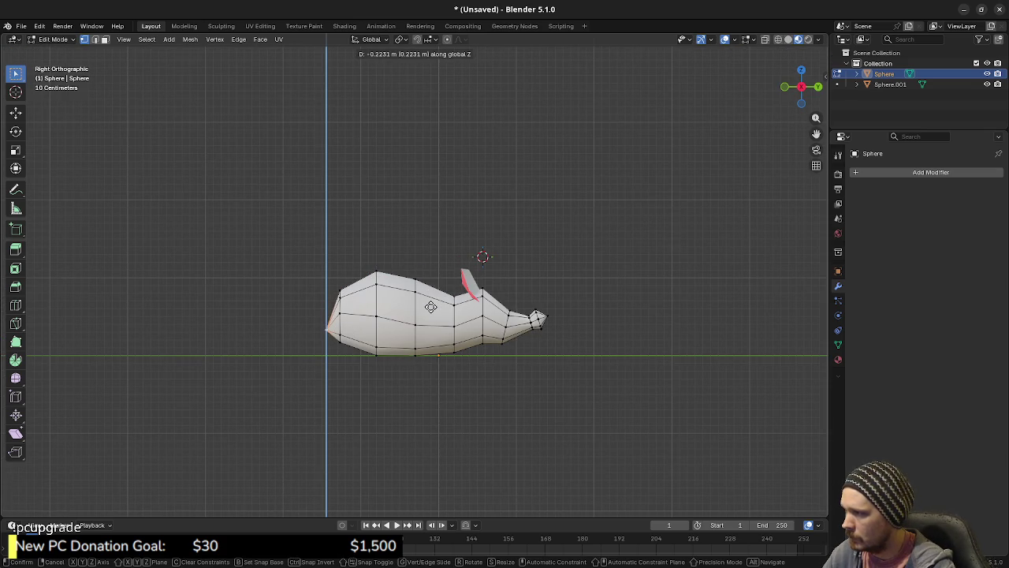
pyautogui.click(432, 306)
pyautogui.moveTo(432, 306)
pyautogui.mouseDown()
pyautogui.moveTo(550, 369)
pyautogui.moveTo(536, 349)
pyautogui.moveTo(558, 360)
pyautogui.moveTo(396, 362)
pyautogui.moveTo(376, 349)
pyautogui.moveTo(426, 358)
pyautogui.mouseUp()
pyautogui.press('Tab')
pyautogui.press('Tab')
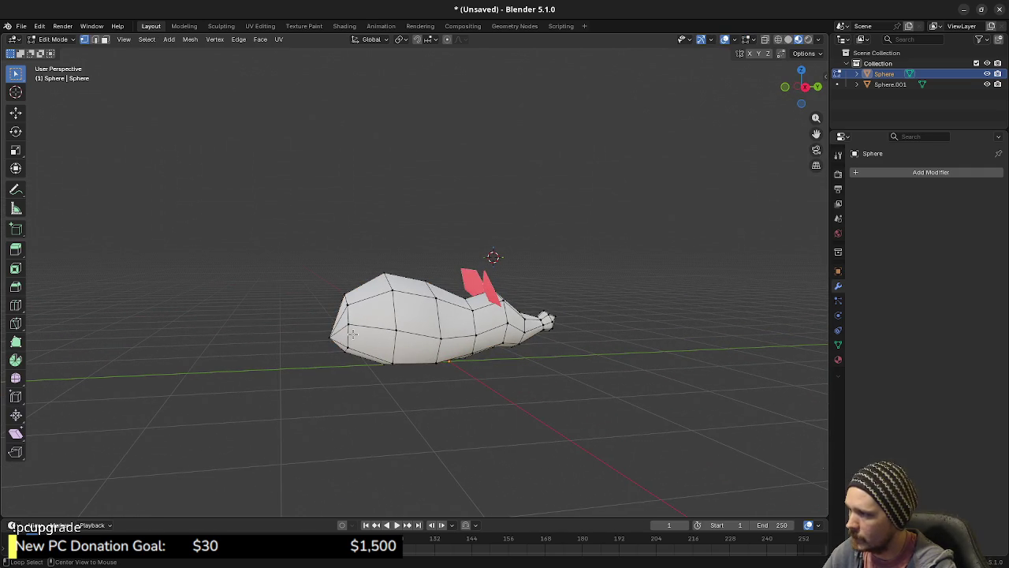
# Lower a rear edge loop about 0.027 m along Z in two moves, then leave edit mode.
pyautogui.keyDown('alt'); pyautogui.click(352, 334); pyautogui.keyUp('alt')
pyautogui.press('KP_3')
pyautogui.press('g')
pyautogui.press('z')
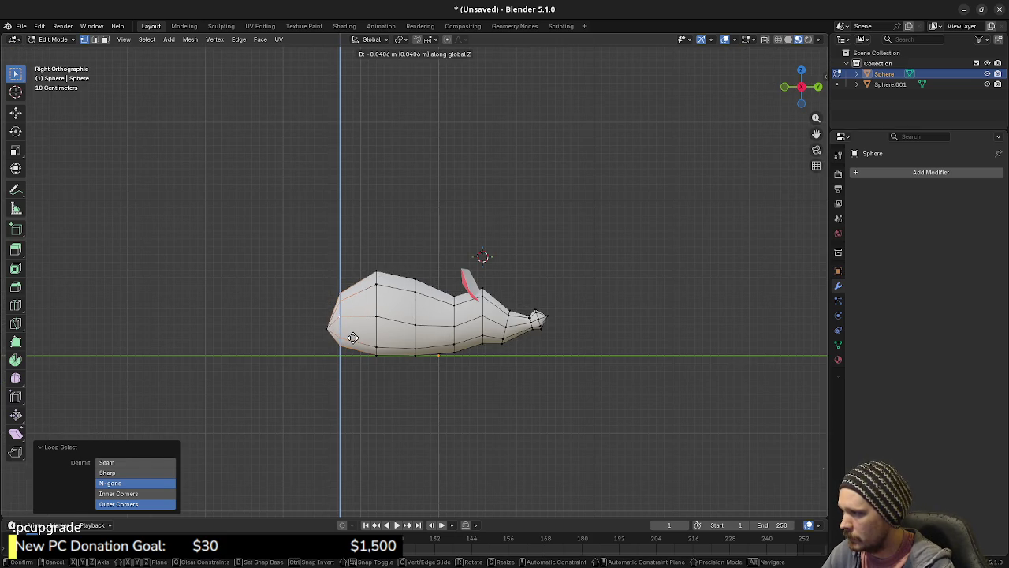
pyautogui.click(353, 337)
pyautogui.press('g')
pyautogui.press('z')
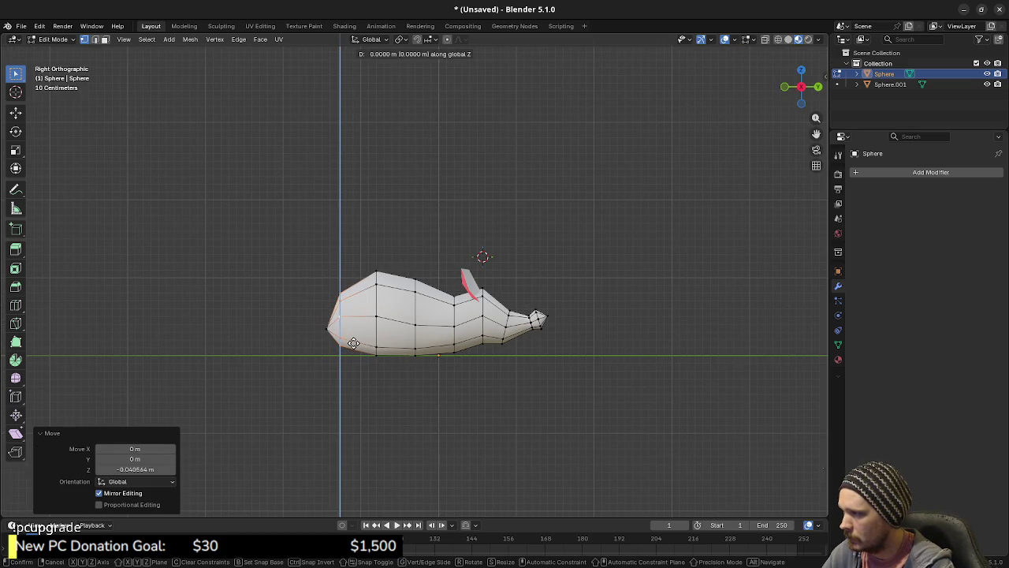
pyautogui.click(351, 343)
pyautogui.moveTo(352, 344)
pyautogui.mouseDown()
pyautogui.moveTo(470, 360)
pyautogui.moveTo(340, 352)
pyautogui.moveTo(466, 360)
pyautogui.moveTo(459, 333)
pyautogui.moveTo(408, 350)
pyautogui.mouseUp()
pyautogui.press('Tab')
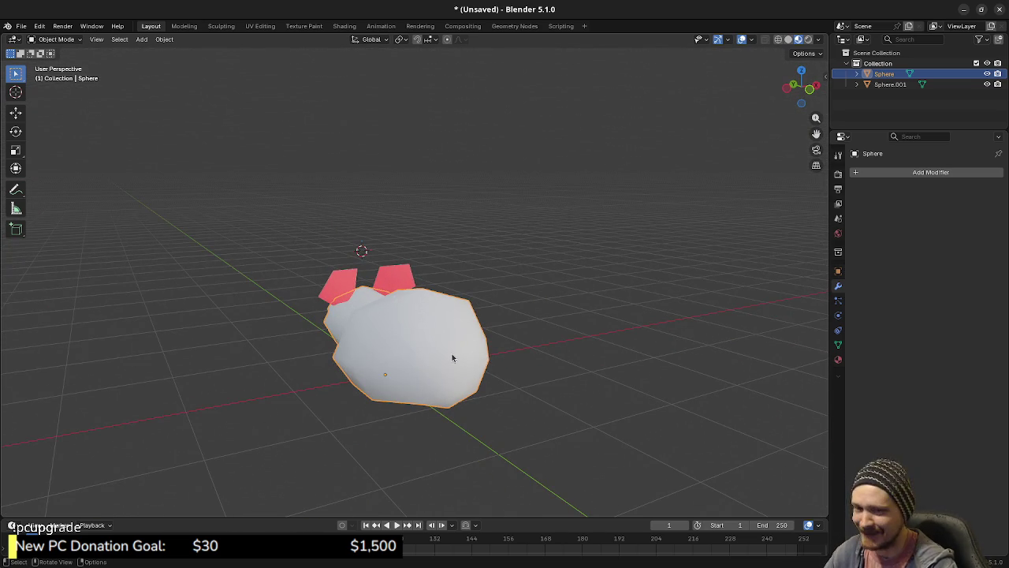
# Switch to editing the ear object and clear its selection.
pyautogui.moveTo(463, 364)
pyautogui.mouseDown()
pyautogui.moveTo(465, 333)
pyautogui.moveTo(489, 360)
pyautogui.moveTo(448, 353)
pyautogui.moveTo(465, 303)
pyautogui.mouseUp()
pyautogui.press('Tab')
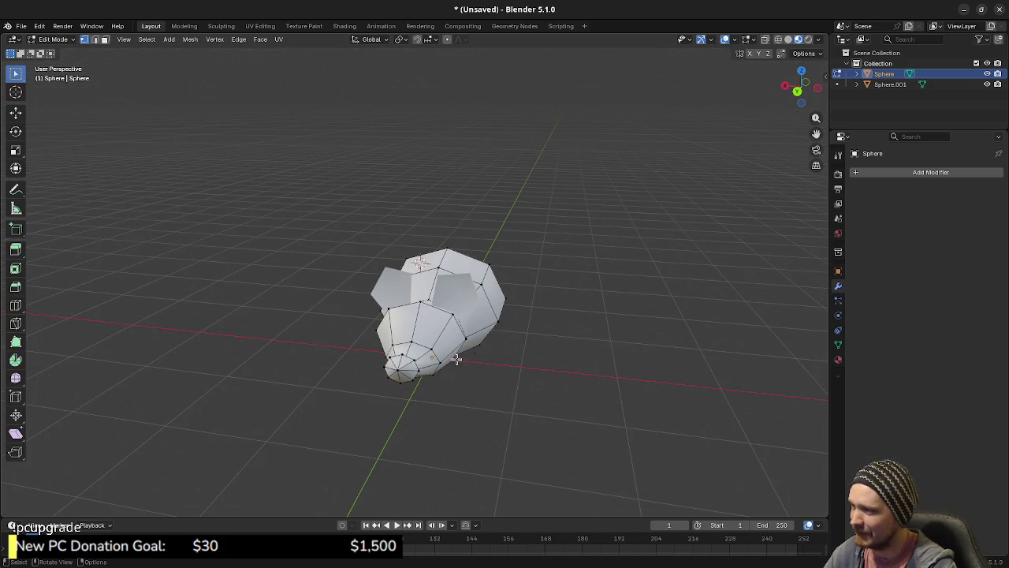
pyautogui.press('Tab')
pyautogui.click(463, 301)
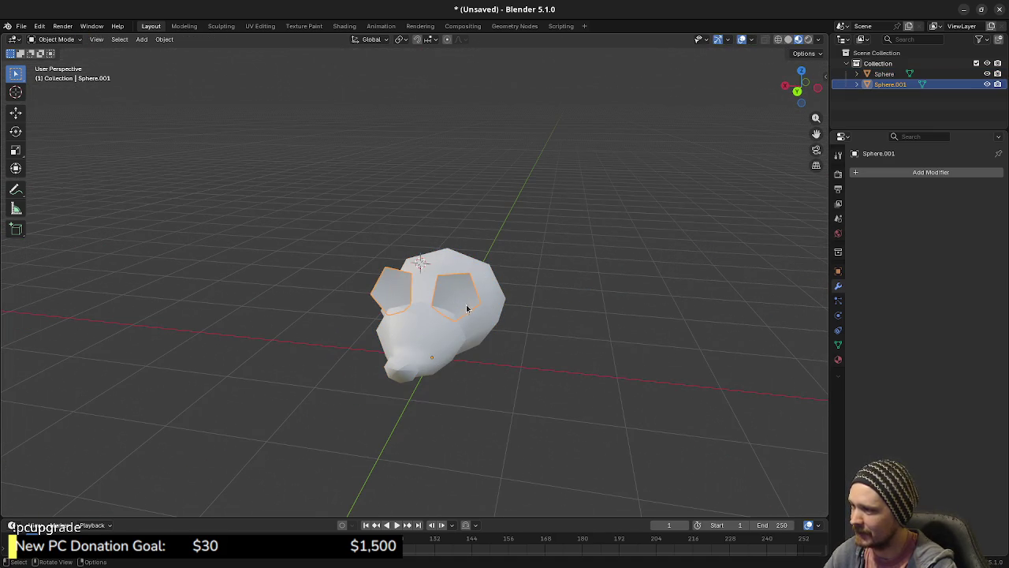
pyautogui.press('Tab')
pyautogui.hotkey('alt', 'a')
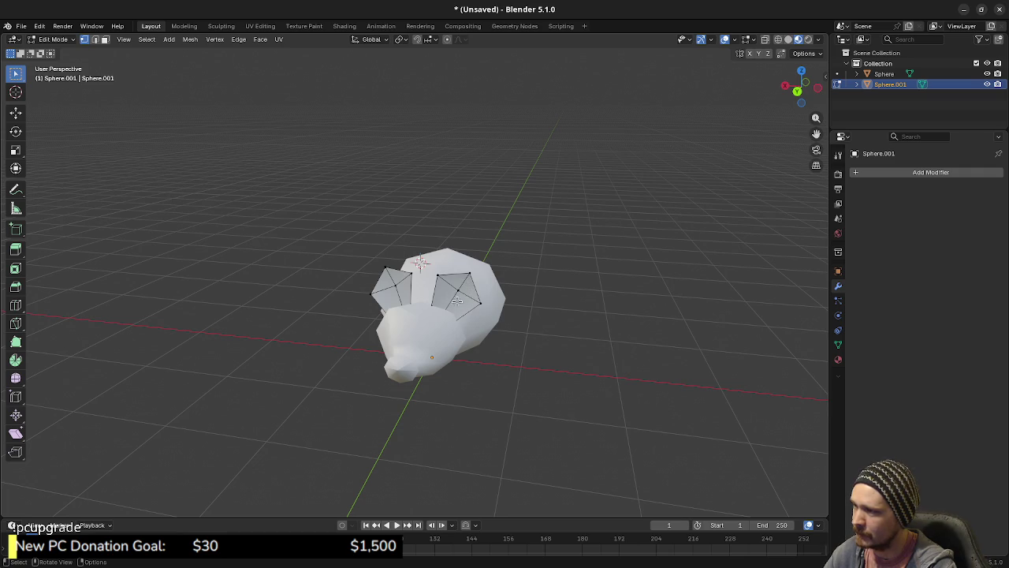
pyautogui.scroll(5, 476, 292)
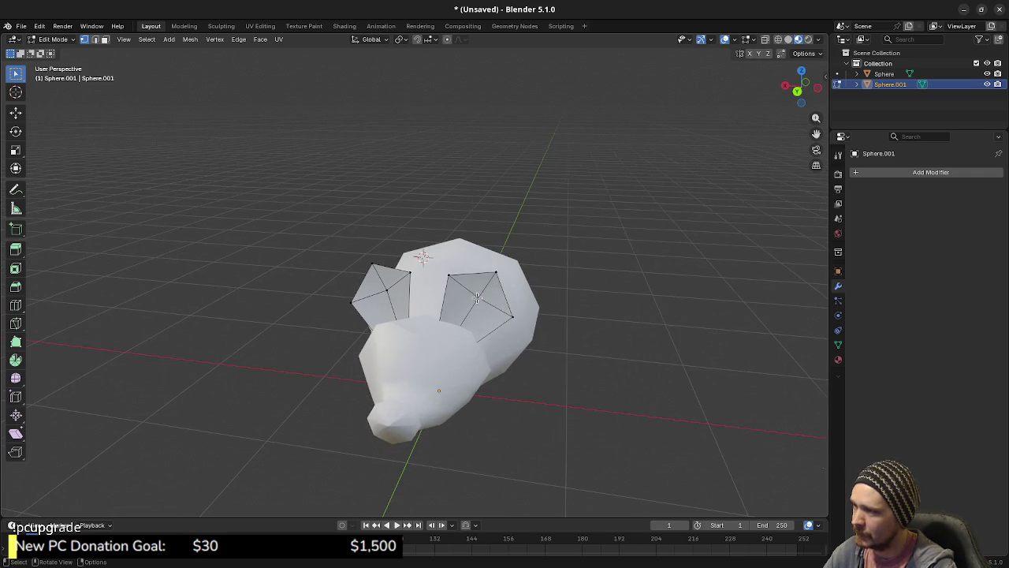
pyautogui.press('Tab')
pyautogui.press('Tab')
# Select the top edges of both ears and run Subdivide on them.
pyautogui.click(447, 320)
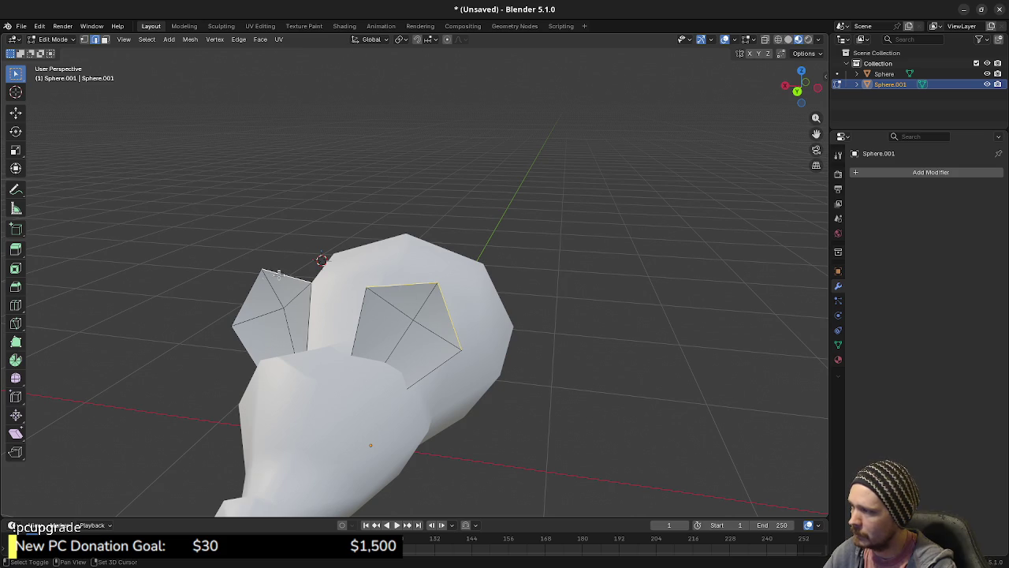
pyautogui.keyDown('shift'); pyautogui.click(251, 290); pyautogui.keyUp('shift')
pyautogui.press('F3')
pyautogui.write('subdi')
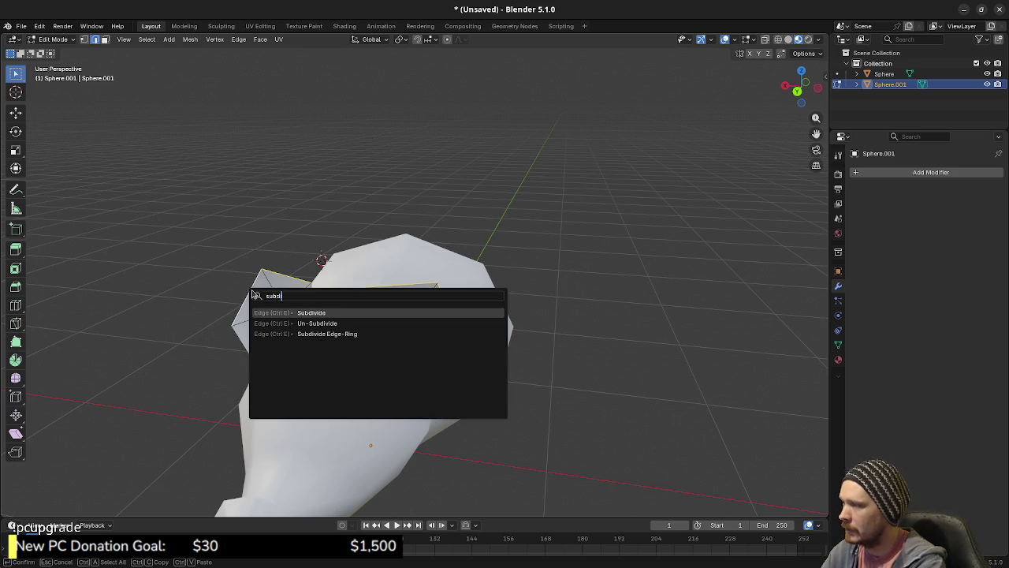
pyautogui.press('Return')
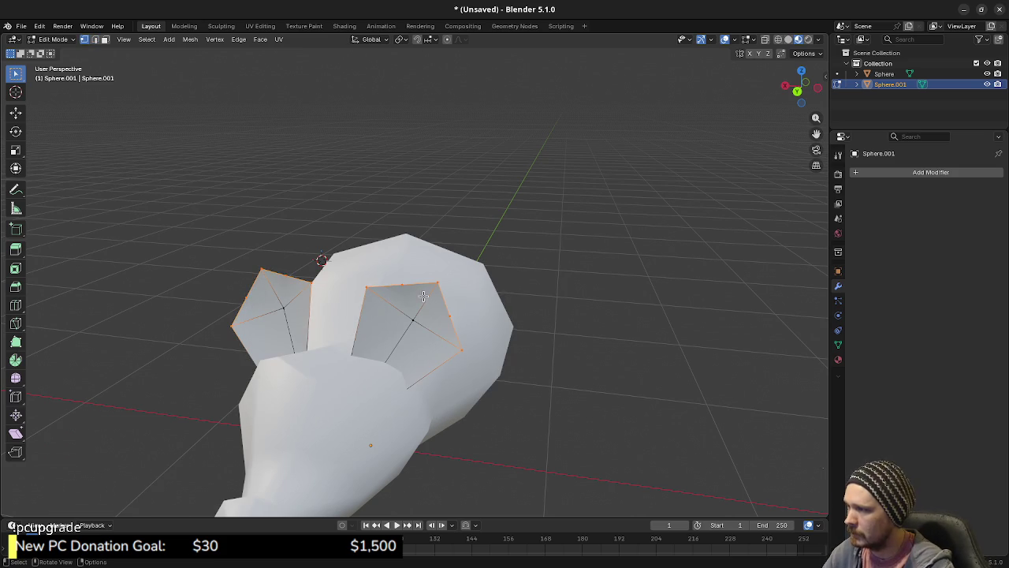
# Snap the 3D cursor to the ear face, pivot on the 3D Cursor, and cancel a scale.
pyautogui.click(406, 287)
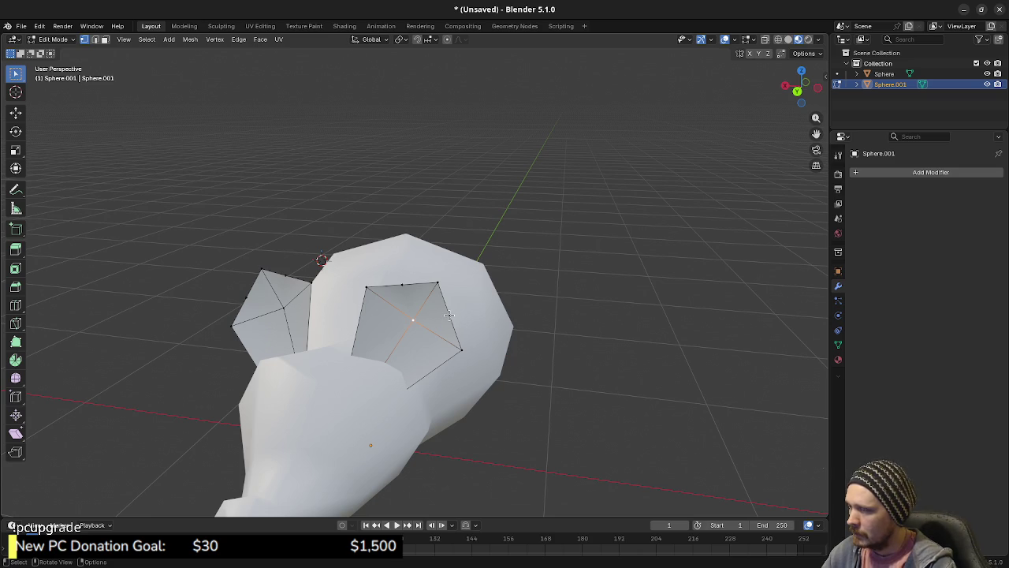
pyautogui.hotkey('shift', 's')
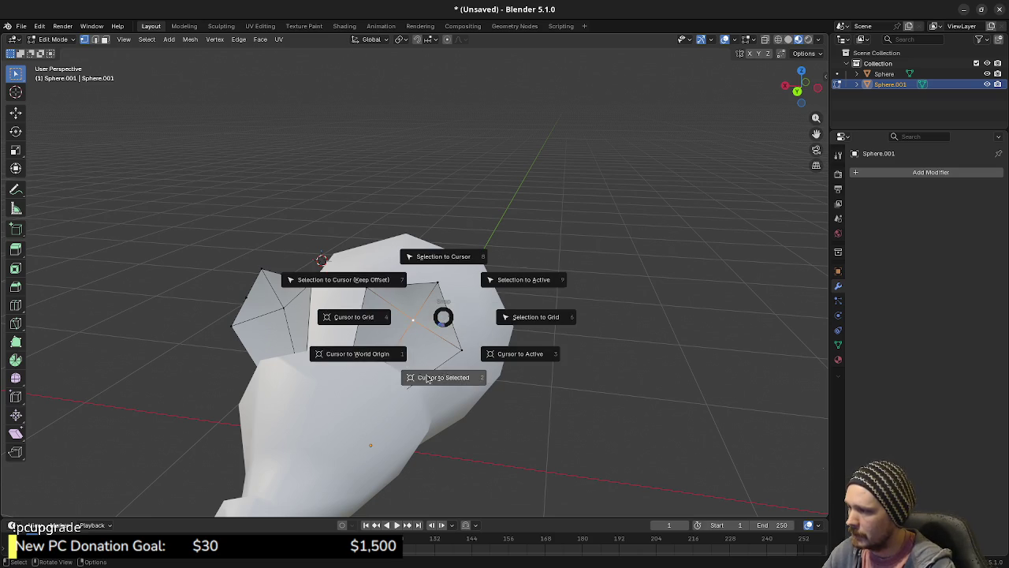
pyautogui.click(424, 376)
pyautogui.keyDown('shift'); pyautogui.click(452, 319); pyautogui.keyUp('shift')
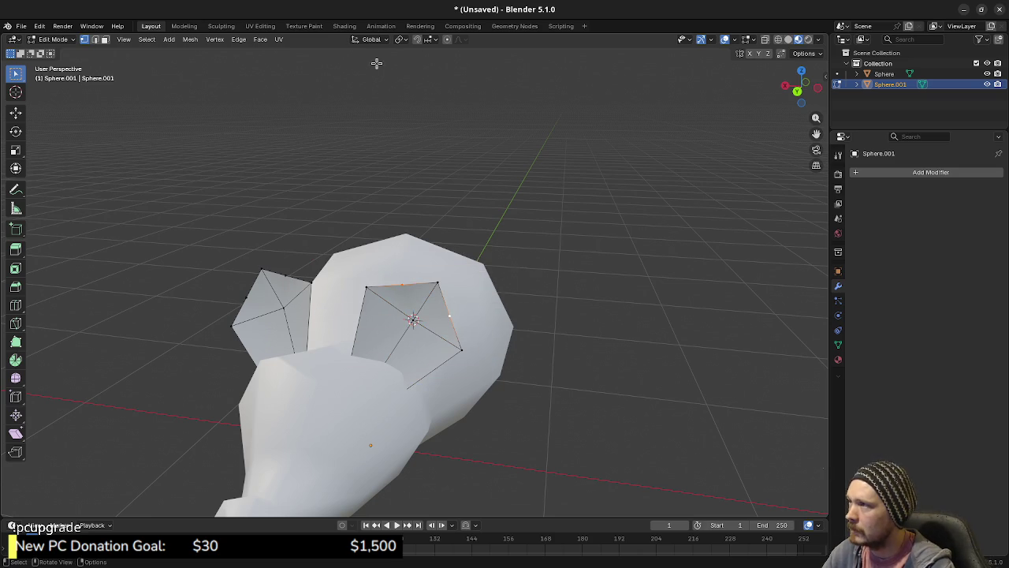
pyautogui.click(401, 39)
pyautogui.click(407, 77)
pyautogui.press('s')
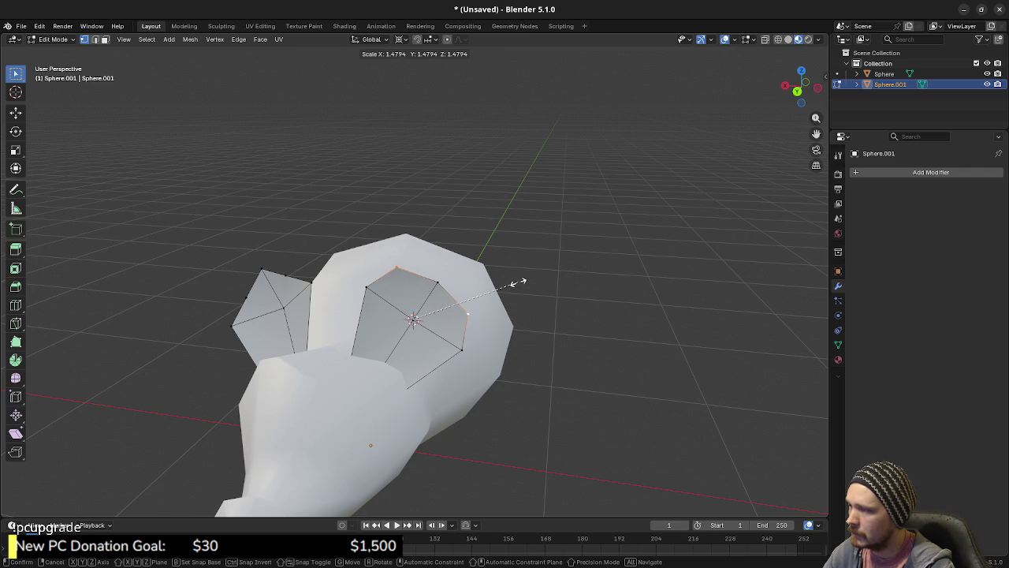
pyautogui.press('Escape')
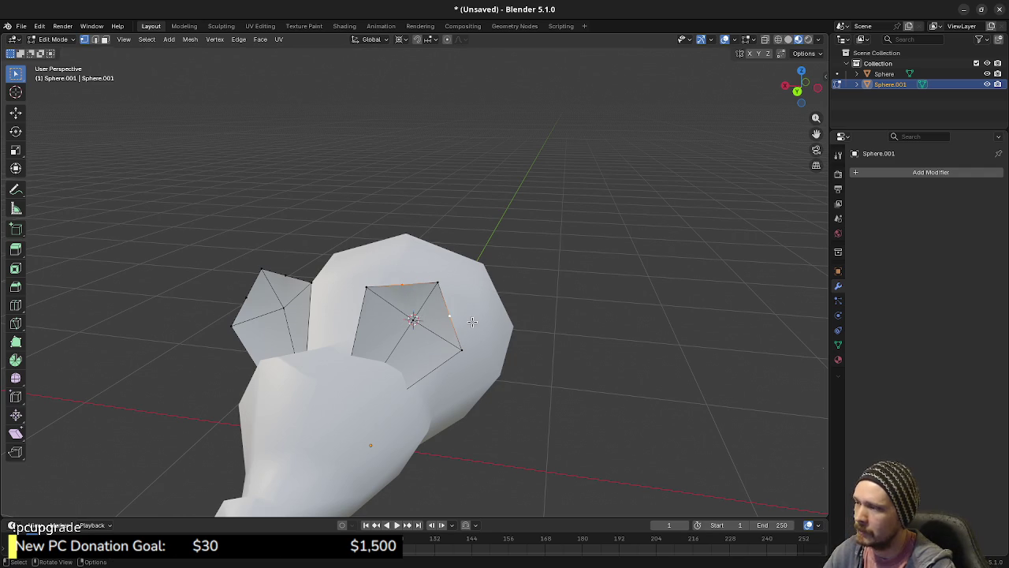
# Undo back to a selection of both ears' boundary edges at original size.
pyautogui.hotkey('ctrl', 'z')
pyautogui.hotkey('ctrl', 'z')
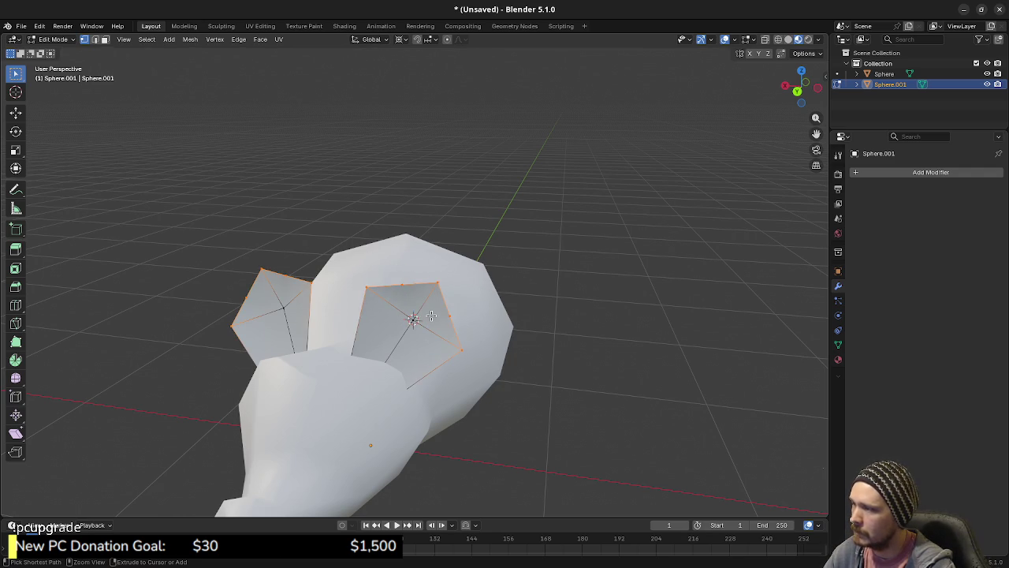
pyautogui.hotkey('ctrl', 'z')
pyautogui.hotkey('ctrl', 'z')
pyautogui.hotkey('ctrl', 'z')
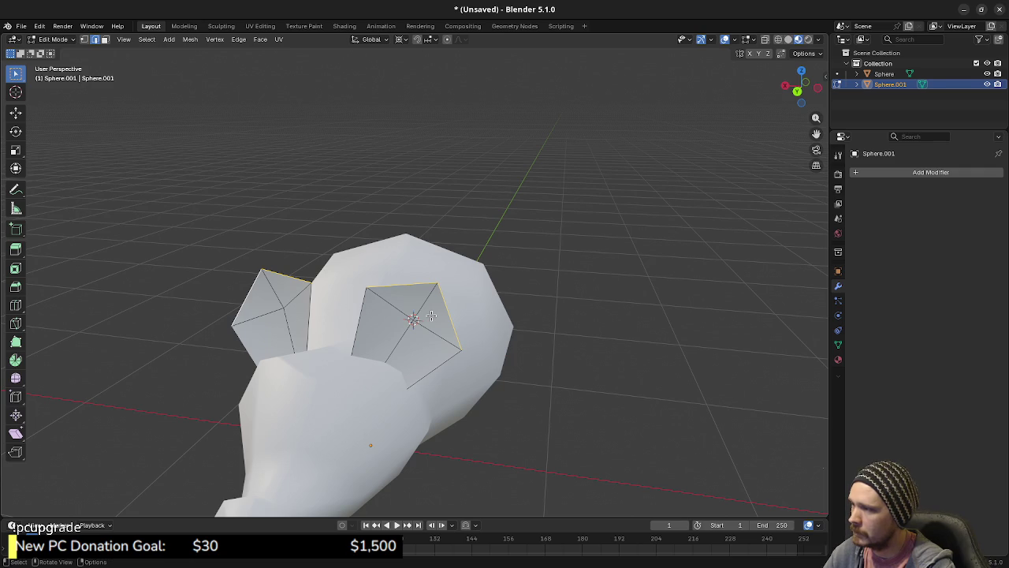
pyautogui.hotkey('ctrl', 'z')
pyautogui.hotkey('ctrl', 'z')
pyautogui.hotkey('ctrl', 'z')
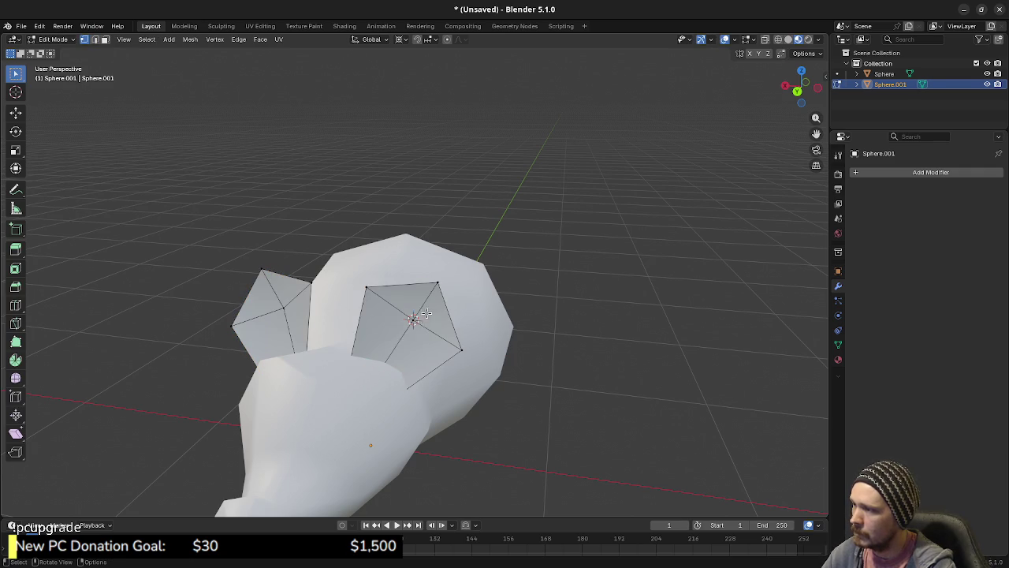
pyautogui.scroll(-4, 428, 361)
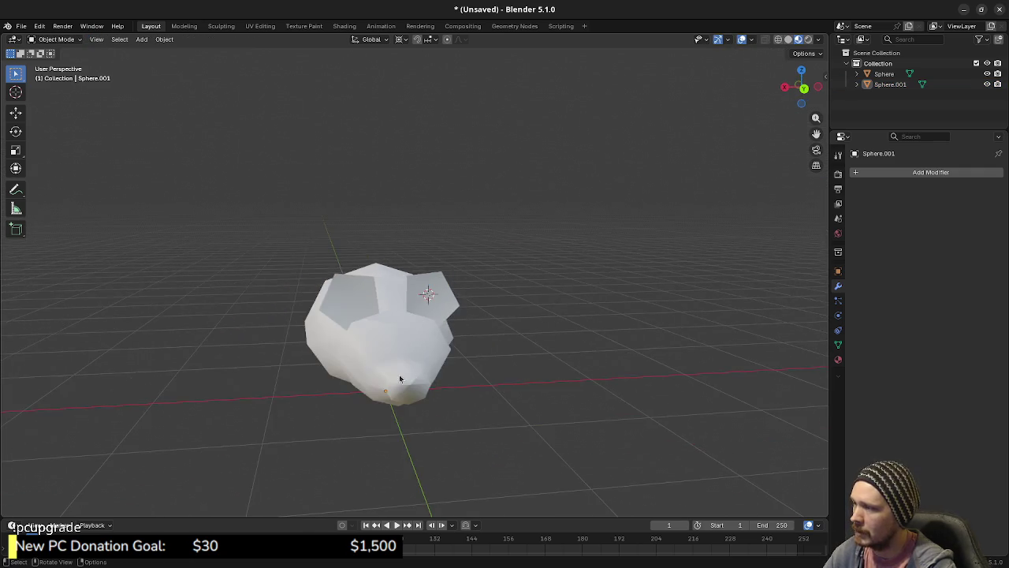
# Edge-slide a loop on the mouse body's head toward the snout.
pyautogui.click(346, 354)
pyautogui.press('Tab')
pyautogui.moveTo(347, 354)
pyautogui.mouseDown()
pyautogui.moveTo(307, 350)
pyautogui.moveTo(522, 343)
pyautogui.moveTo(551, 378)
pyautogui.mouseUp()
pyautogui.keyDown('alt'); pyautogui.click(504, 378); pyautogui.keyUp('alt')
pyautogui.press('g')
pyautogui.press('g')
pyautogui.click(583, 420)
# Slide two more edge loops, one on the body and one along the bottom, to taper it.
pyautogui.moveTo(586, 421); pyautogui.dragTo(288, 407)
pyautogui.keyDown('alt'); pyautogui.click(439, 312); pyautogui.keyUp('alt')
pyautogui.press('g')
pyautogui.press('g')
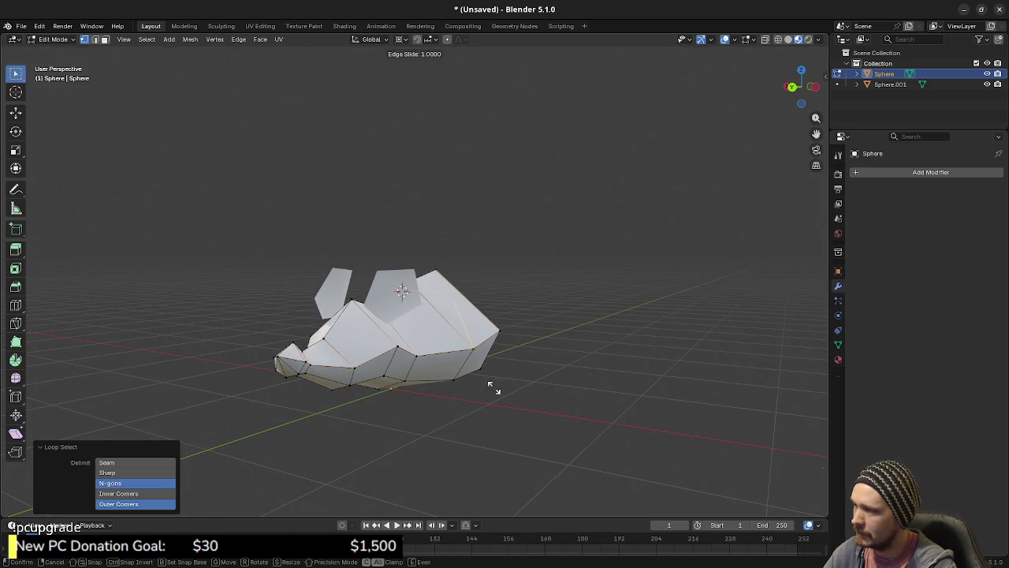
pyautogui.click(484, 379)
pyautogui.moveTo(399, 408)
pyautogui.mouseDown()
pyautogui.moveTo(530, 413)
pyautogui.moveTo(479, 417)
pyautogui.moveTo(326, 384)
pyautogui.moveTo(436, 387)
pyautogui.moveTo(499, 320)
pyautogui.mouseUp()
pyautogui.keyDown('alt'); pyautogui.click(353, 377); pyautogui.keyUp('alt')
pyautogui.press('g')
pyautogui.rightClick(413, 398)
pyautogui.press('g')
pyautogui.press('g')
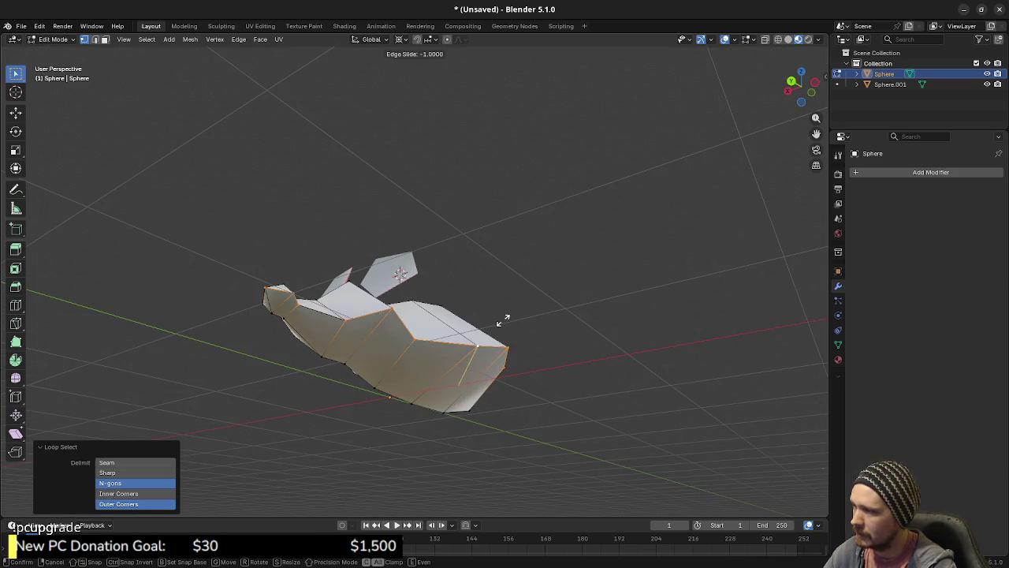
pyautogui.click(421, 376)
pyautogui.moveTo(421, 376)
pyautogui.mouseDown()
pyautogui.moveTo(405, 412)
pyautogui.moveTo(487, 388)
pyautogui.moveTo(465, 410)
pyautogui.moveTo(495, 376)
pyautogui.moveTo(549, 370)
pyautogui.moveTo(470, 365)
pyautogui.moveTo(615, 363)
pyautogui.moveTo(497, 354)
pyautogui.moveTo(506, 334)
pyautogui.moveTo(471, 347)
pyautogui.mouseUp()
# Return to Object Mode and reselect the mouse body.
pyautogui.press('Tab')
pyautogui.press('Tab')
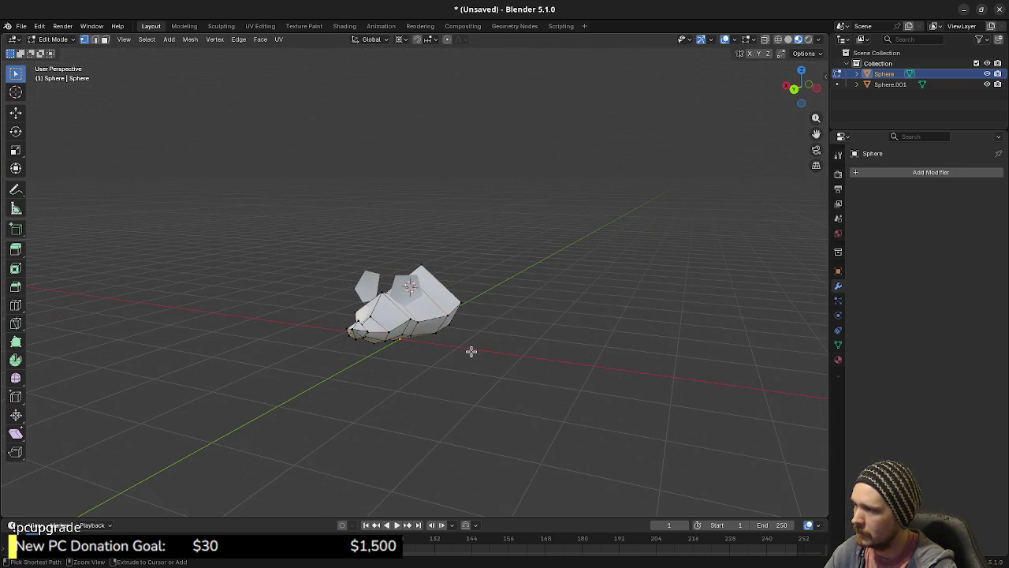
pyautogui.press('Tab')
pyautogui.click(444, 339)
pyautogui.moveTo(444, 339)
pyautogui.mouseDown()
pyautogui.moveTo(433, 349)
pyautogui.moveTo(511, 349)
pyautogui.moveTo(475, 350)
pyautogui.moveTo(452, 364)
pyautogui.moveTo(495, 357)
pyautogui.moveTo(485, 357)
pyautogui.mouseUp()
pyautogui.click(530, 346)
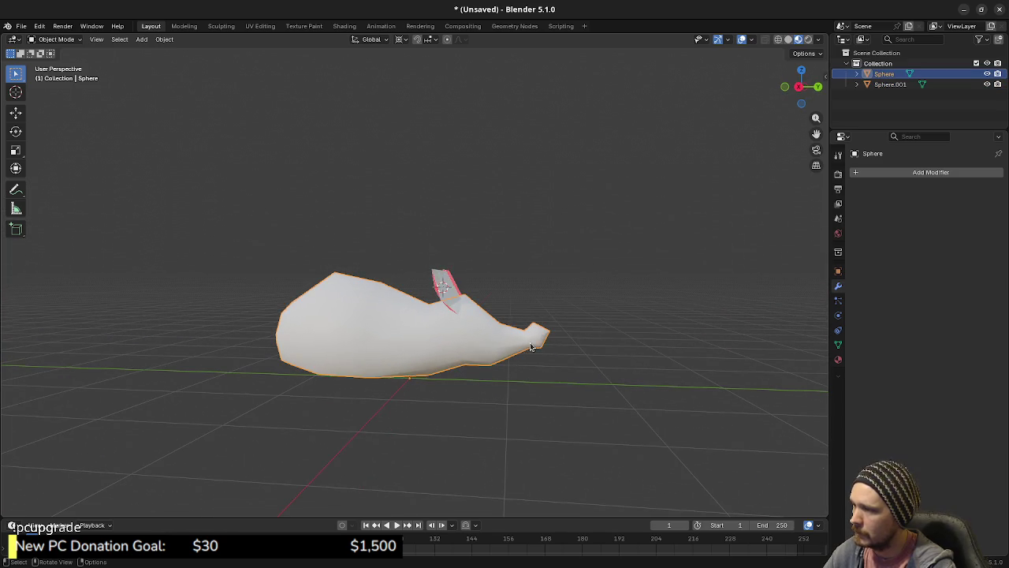
# Snap the 3D cursor to the snout-tip edge loop.
pyautogui.press('Tab')
pyautogui.keyDown('alt'); pyautogui.click(528, 344); pyautogui.keyUp('alt')
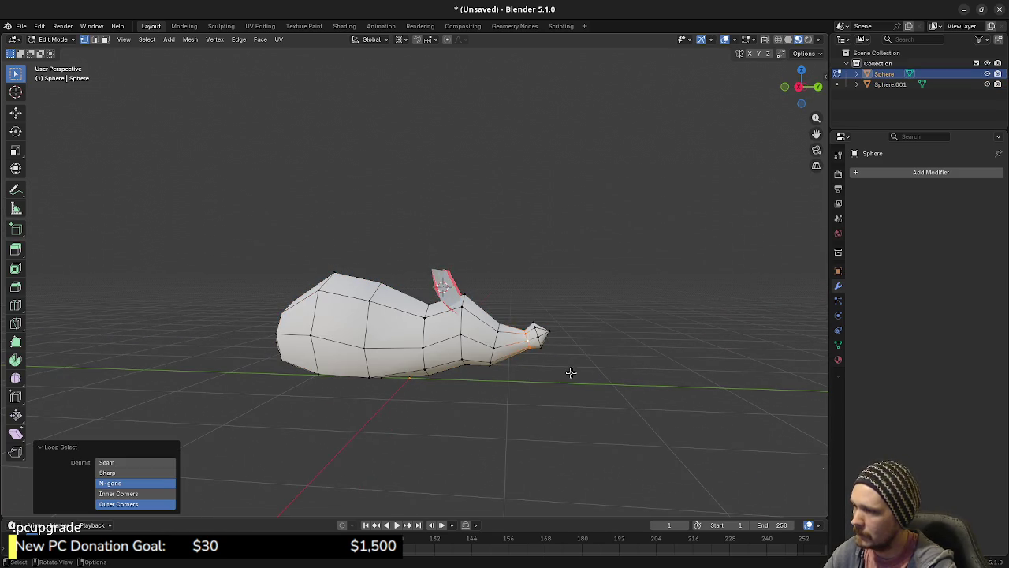
pyautogui.hotkey('shift', 's')
pyautogui.click(557, 425)
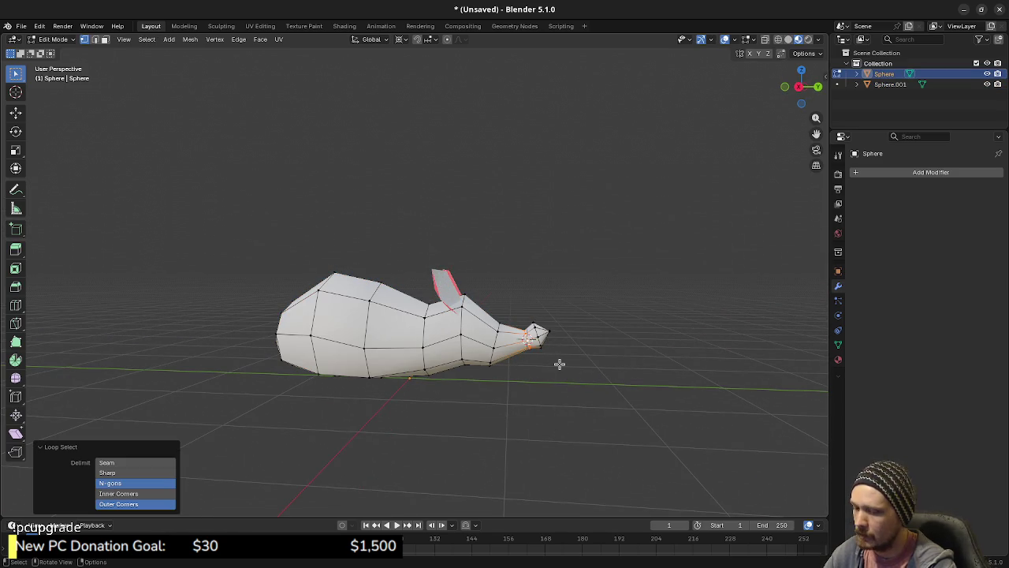
# Box-select the snout tip in Right Ortho X-ray and scale it to 0.845.
pyautogui.press('KP_3')
pyautogui.scroll(5, 559, 363)
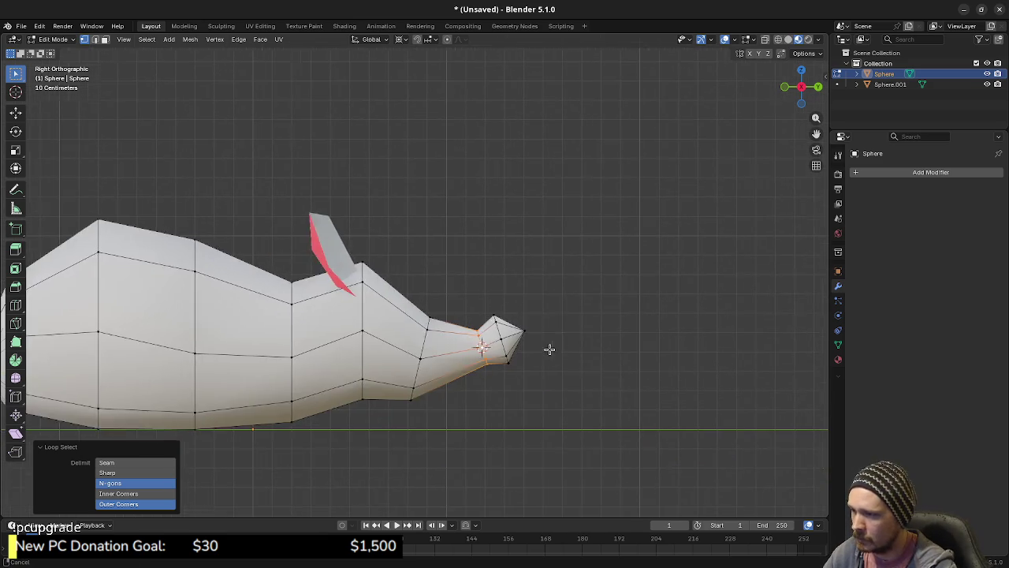
pyautogui.hotkey('alt', 'z')
pyautogui.moveTo(494, 312)
pyautogui.mouseDown()
pyautogui.moveTo(538, 342)
pyautogui.moveTo(541, 364)
pyautogui.mouseUp()
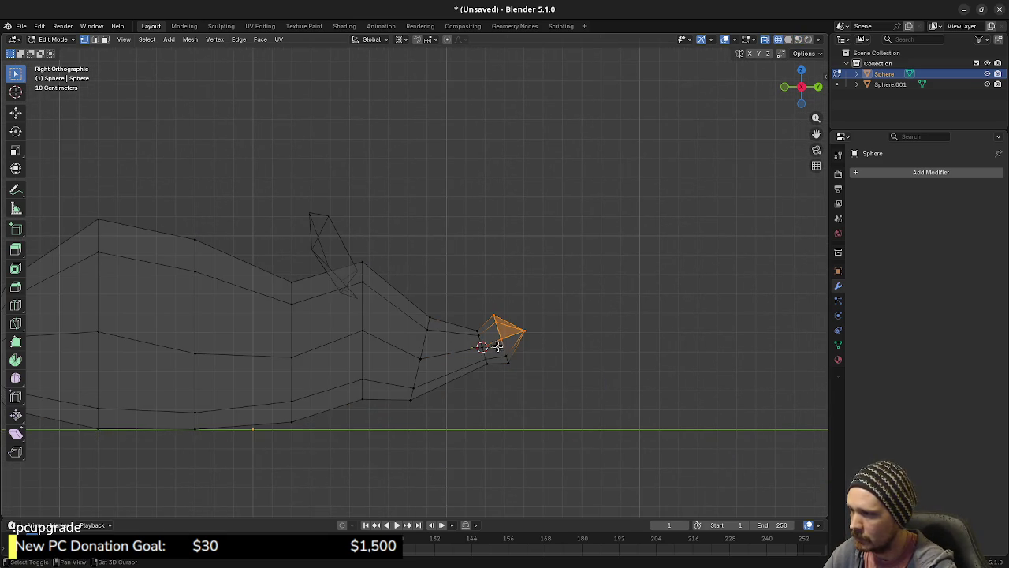
pyautogui.press('s')
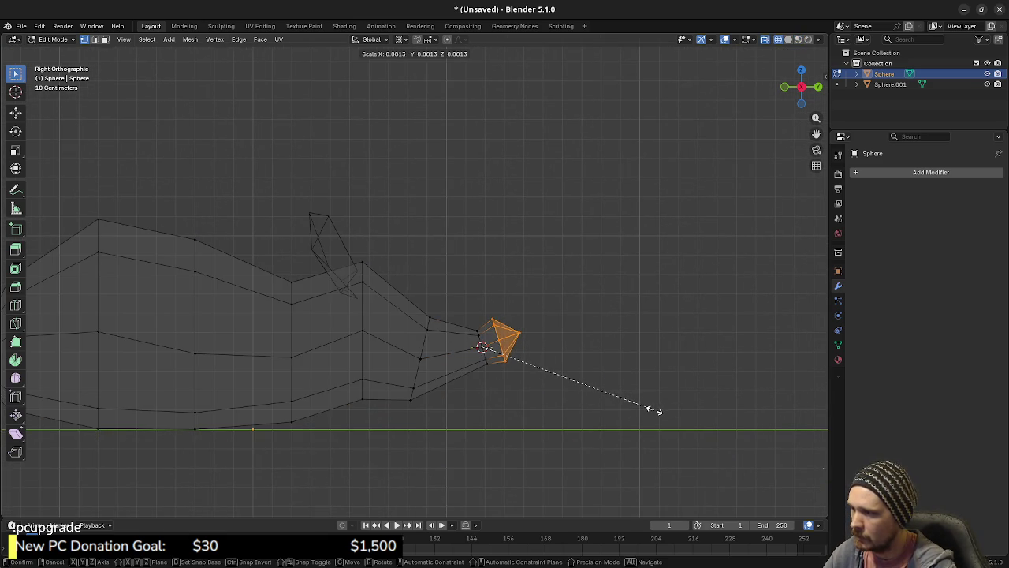
pyautogui.click(647, 407)
pyautogui.moveTo(647, 408)
pyautogui.mouseDown()
pyautogui.moveTo(608, 399)
pyautogui.moveTo(610, 412)
pyautogui.mouseUp()
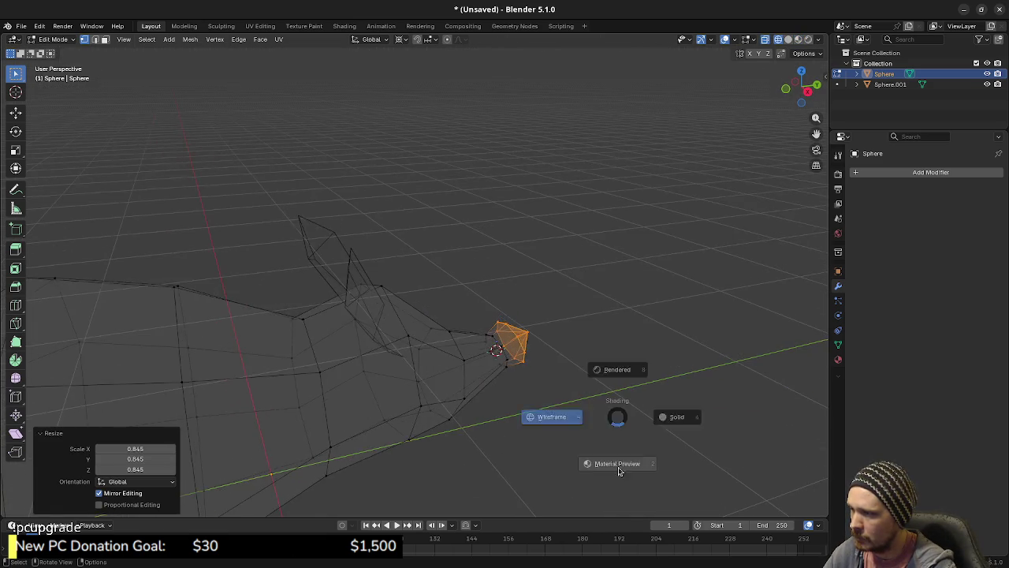
pyautogui.hotkey('alt', 'z')
pyautogui.press('Tab')
# Add a centred loop cut on the mouse body.
pyautogui.moveTo(517, 401)
pyautogui.mouseDown()
pyautogui.moveTo(499, 442)
pyautogui.moveTo(466, 405)
pyautogui.moveTo(342, 367)
pyautogui.moveTo(506, 386)
pyautogui.moveTo(405, 373)
pyautogui.moveTo(439, 394)
pyautogui.moveTo(505, 395)
pyautogui.moveTo(459, 378)
pyautogui.moveTo(428, 383)
pyautogui.moveTo(586, 405)
pyautogui.moveTo(465, 392)
pyautogui.mouseUp()
pyautogui.scroll(2, 365, 382)
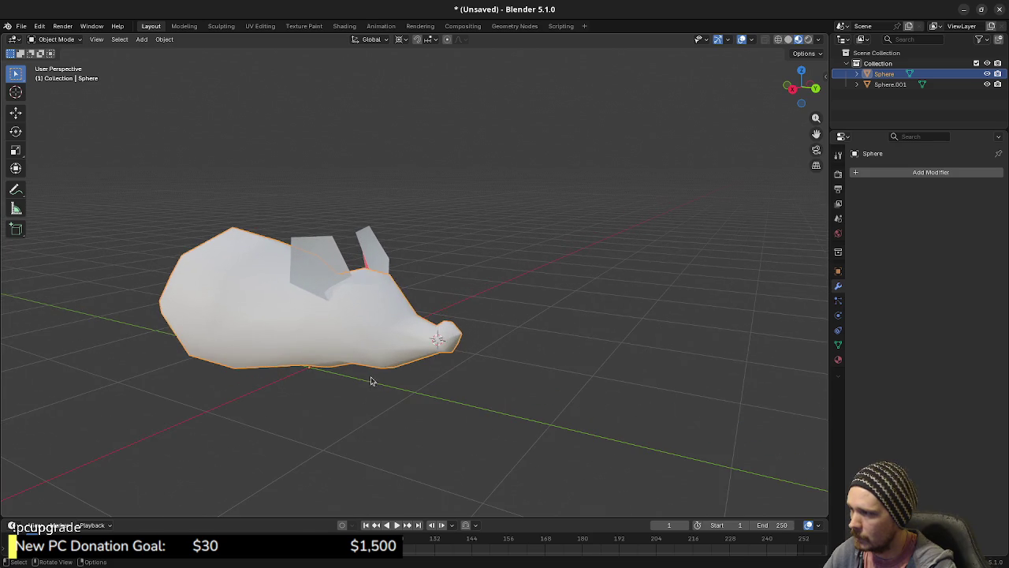
pyautogui.moveTo(371, 380); pyautogui.dragTo(421, 376)
pyautogui.press('Tab')
pyautogui.hotkey('ctrl', 'r')
pyautogui.click(396, 316)
pyautogui.rightClick(396, 316)
pyautogui.moveTo(471, 335); pyautogui.dragTo(367, 307)
# Add another loop cut behind the tip and move it 0.0782 m along Y.
pyautogui.hotkey('ctrl', 'r')
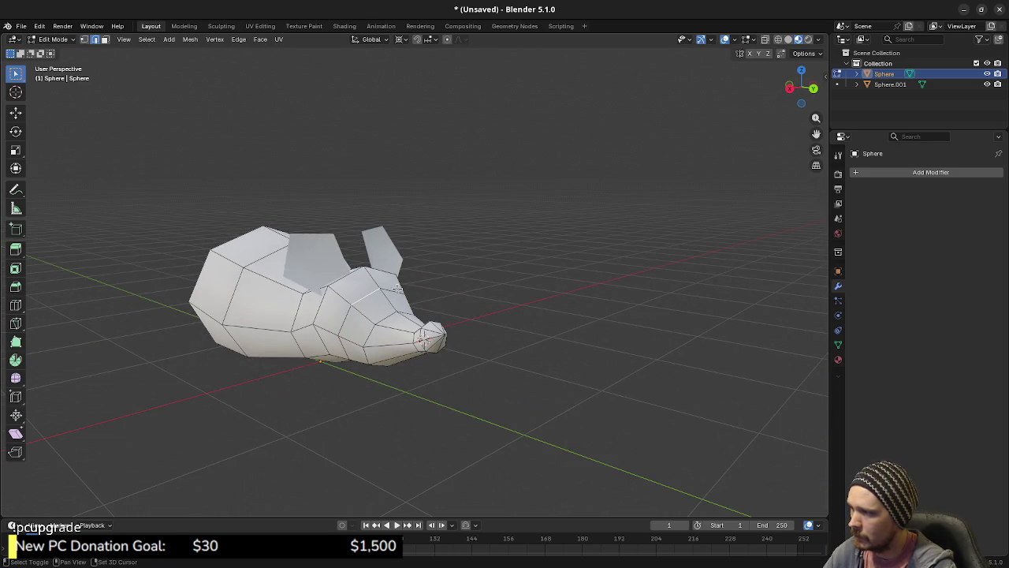
pyautogui.press('KP_3')
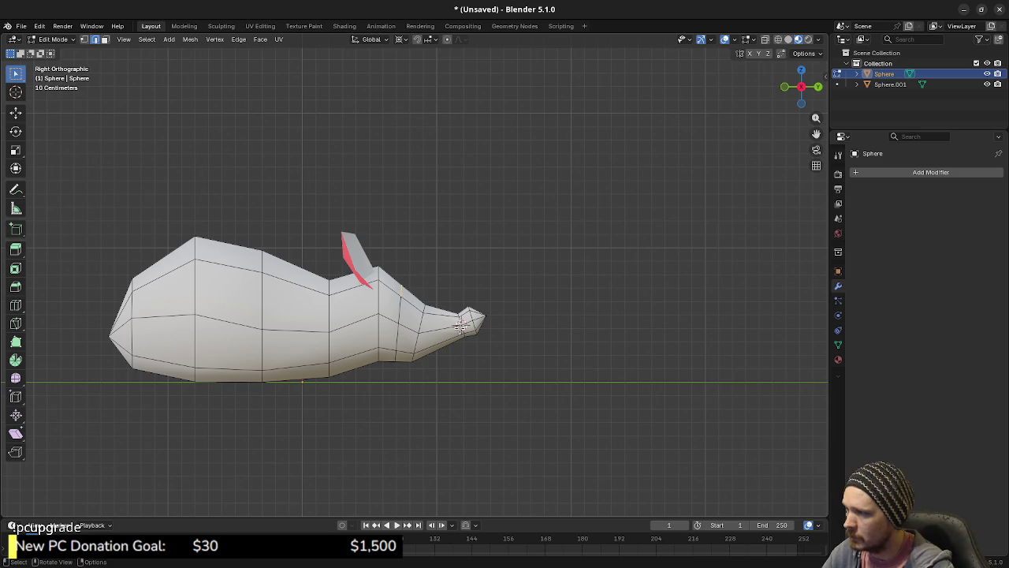
pyautogui.press('g')
pyautogui.press('y')
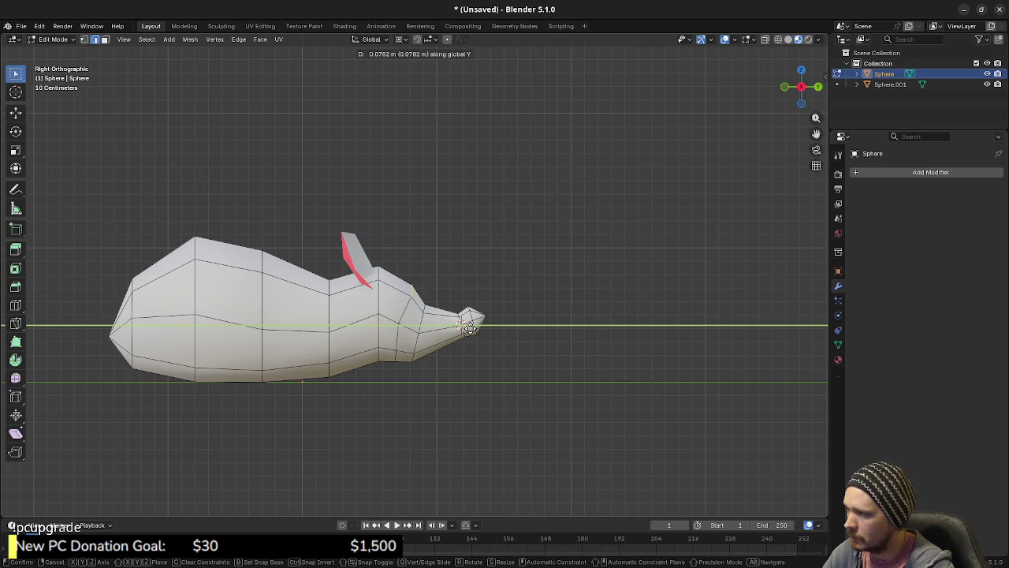
pyautogui.click(469, 328)
pyautogui.moveTo(459, 347); pyautogui.dragTo(374, 370)
pyautogui.press('Tab')
pyautogui.moveTo(496, 374)
pyautogui.mouseDown()
pyautogui.moveTo(334, 374)
pyautogui.moveTo(525, 370)
pyautogui.moveTo(446, 371)
pyautogui.moveTo(454, 369)
pyautogui.moveTo(426, 355)
pyautogui.moveTo(408, 384)
pyautogui.moveTo(428, 374)
pyautogui.moveTo(414, 368)
pyautogui.mouseUp()
pyautogui.press('Tab')
# Edge-slide a neck loop fully toward the head at factor 1.
pyautogui.keyDown('alt'); pyautogui.click(414, 368); pyautogui.keyUp('alt')
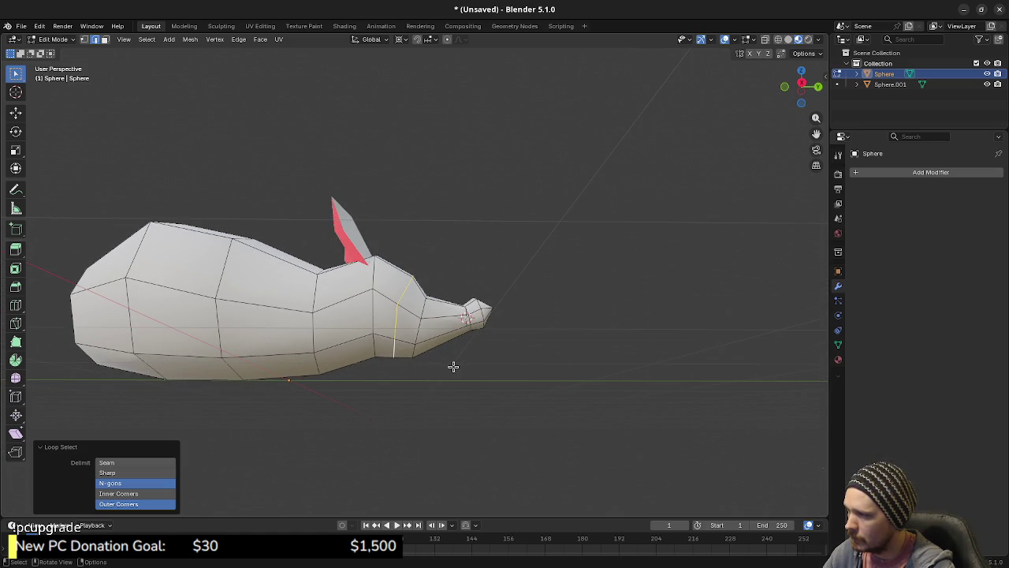
pyautogui.click(396, 351)
pyautogui.moveTo(398, 352)
pyautogui.mouseDown()
pyautogui.moveTo(380, 351)
pyautogui.moveTo(401, 354)
pyautogui.moveTo(380, 383)
pyautogui.moveTo(404, 349)
pyautogui.moveTo(346, 360)
pyautogui.moveTo(392, 343)
pyautogui.moveTo(441, 344)
pyautogui.moveTo(303, 341)
pyautogui.mouseUp()
pyautogui.press('g')
pyautogui.press('g')
pyautogui.click(366, 362)
pyautogui.scroll(4, 370, 345)
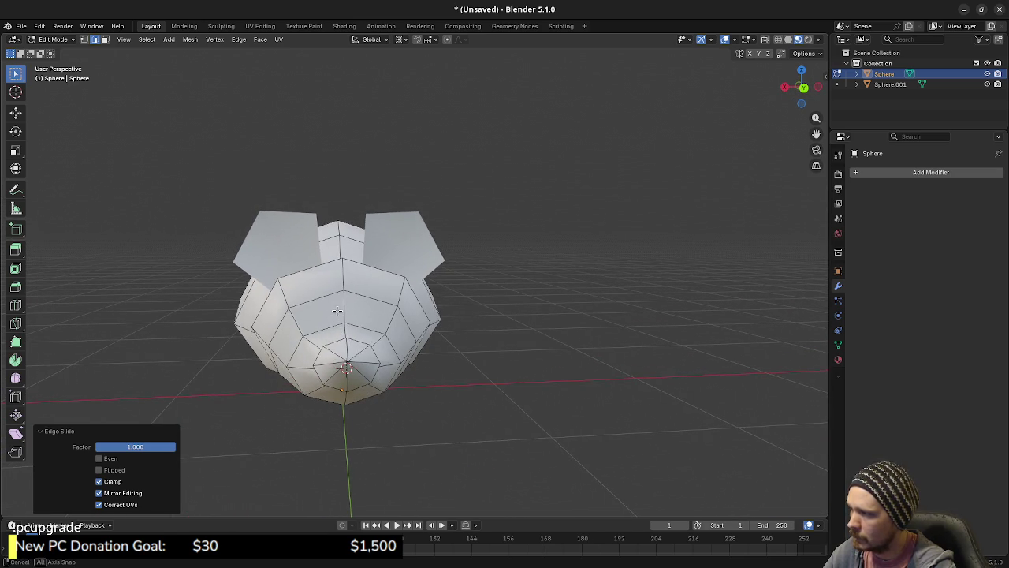
# Raise the selected head vertices 0.0306 m along Z and return to Object Mode.
pyautogui.press('Tab')
pyautogui.press('Tab')
pyautogui.press('1')
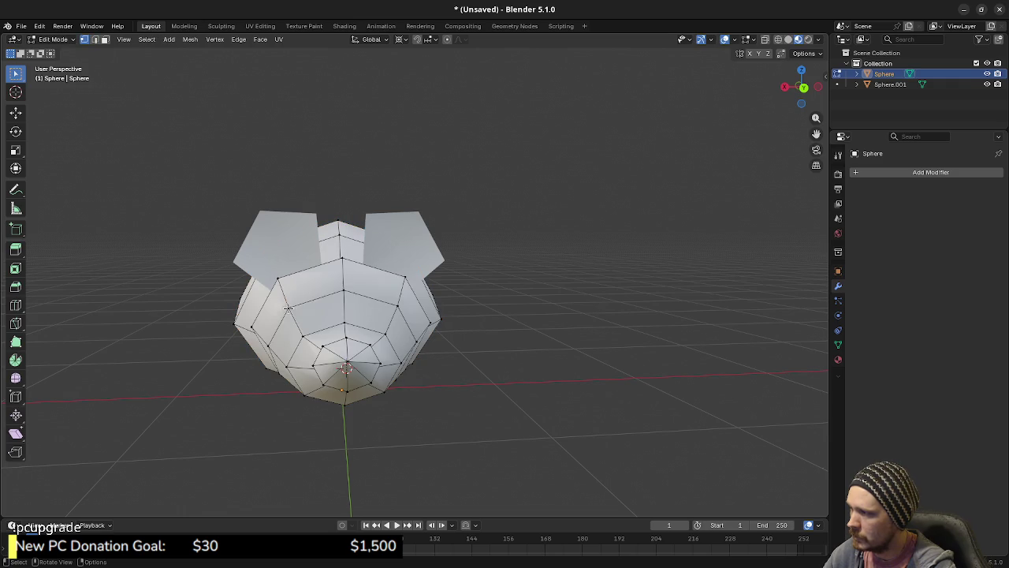
pyautogui.moveTo(403, 307); pyautogui.dragTo(410, 313)
pyautogui.press('g')
pyautogui.press('z')
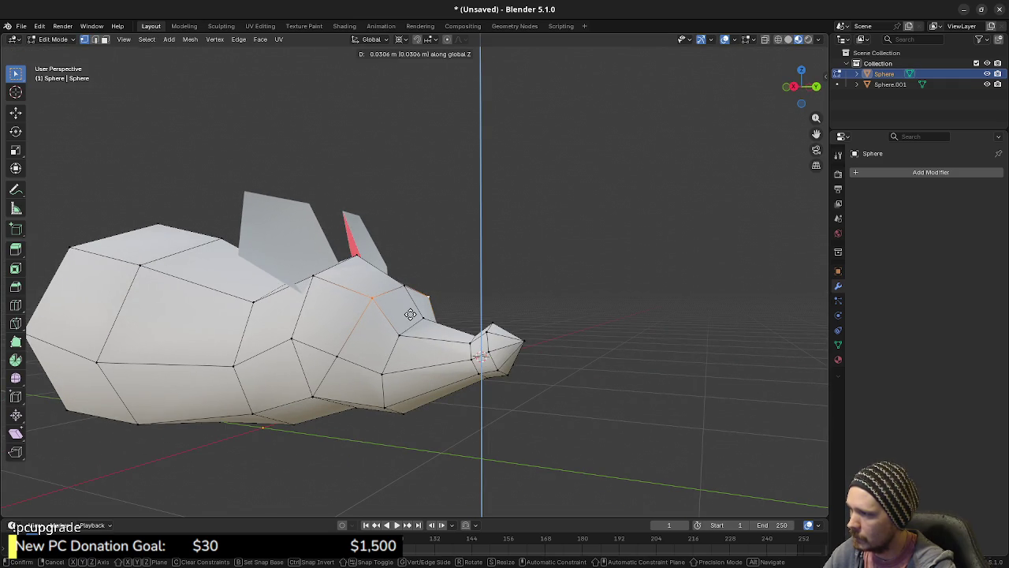
pyautogui.click(410, 314)
pyautogui.press('Tab')
pyautogui.moveTo(457, 351)
pyautogui.mouseDown()
pyautogui.moveTo(449, 358)
pyautogui.moveTo(286, 337)
pyautogui.moveTo(402, 347)
pyautogui.mouseUp()
pyautogui.scroll(-1, 414, 337)
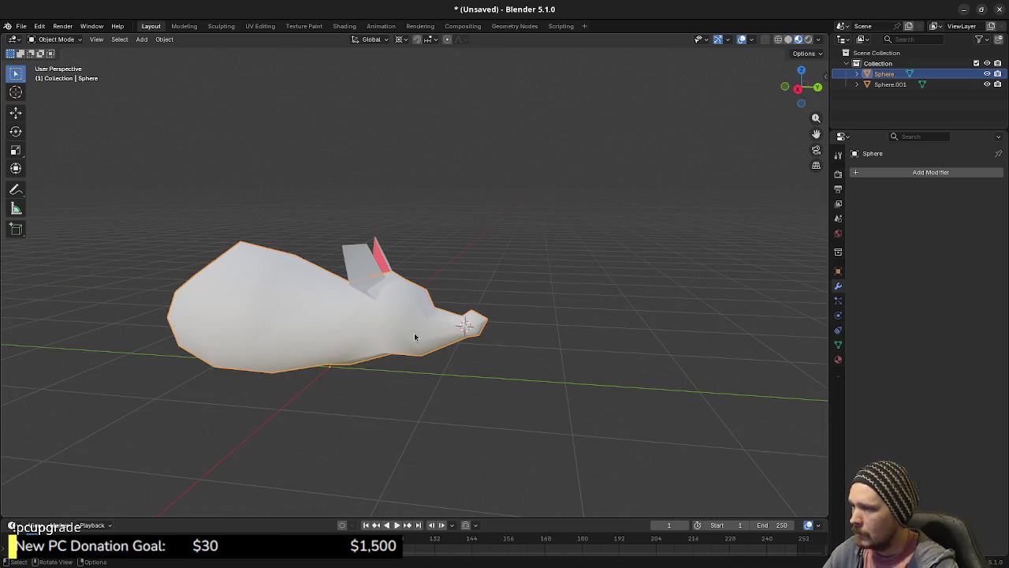
# Bevel the two eye vertices with width 0.103 m and 1 segment.
pyautogui.press('Tab')
pyautogui.moveTo(444, 351)
pyautogui.mouseDown()
pyautogui.moveTo(335, 329)
pyautogui.moveTo(392, 314)
pyautogui.mouseUp()
pyautogui.keyDown('shift'); pyautogui.click(398, 303); pyautogui.keyUp('shift')
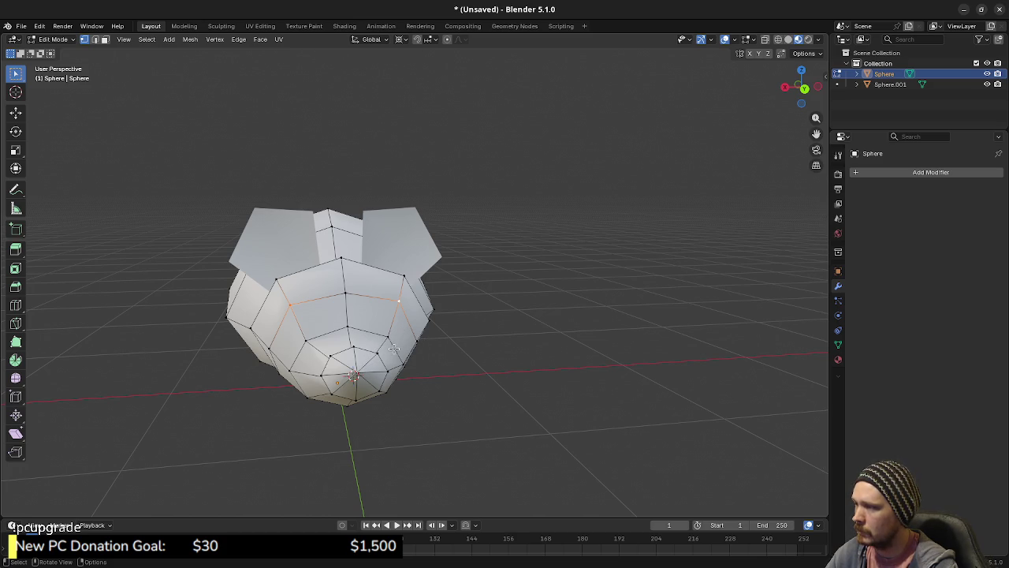
pyautogui.press('F3')
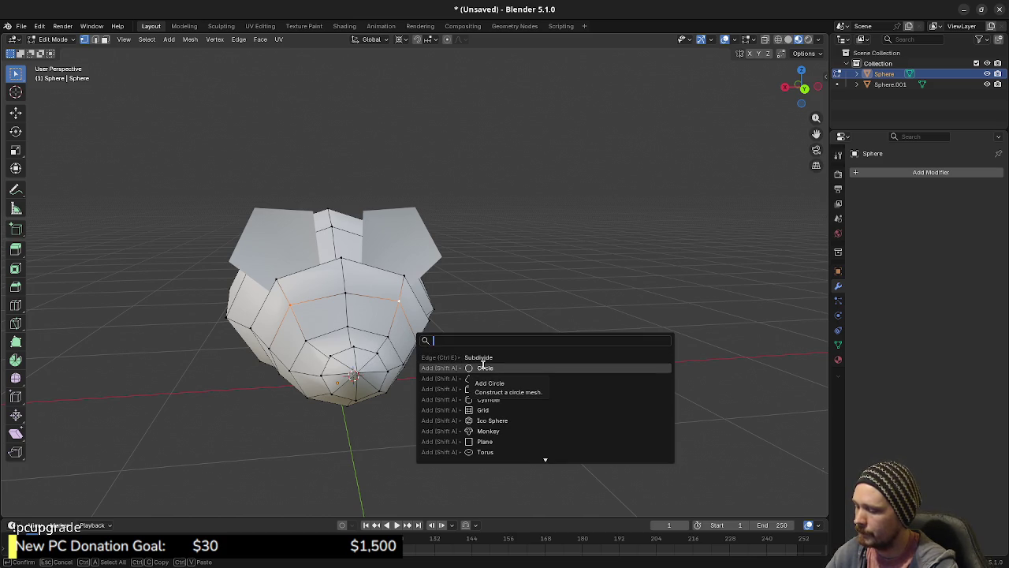
pyautogui.write('beve')
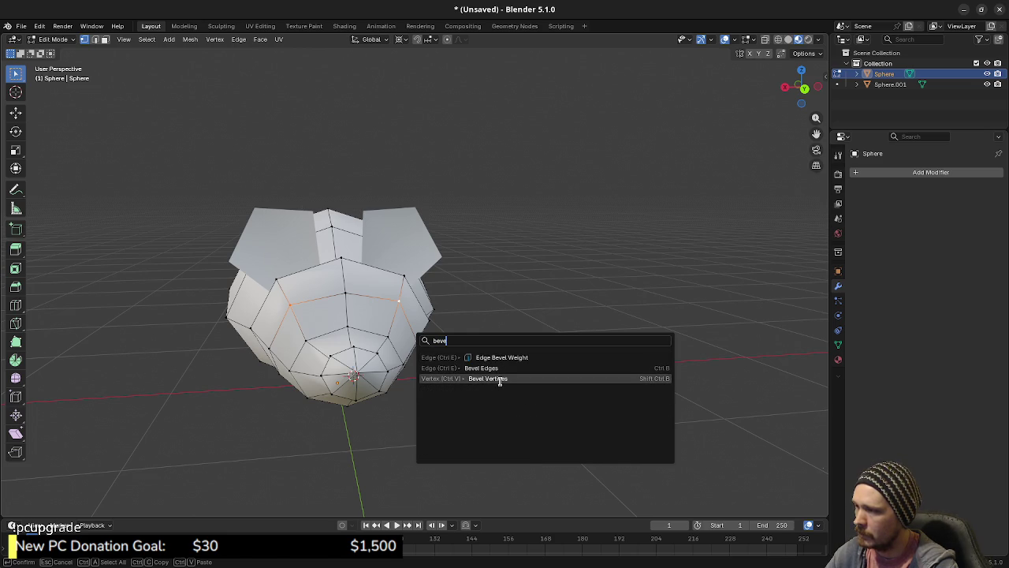
pyautogui.click(499, 368)
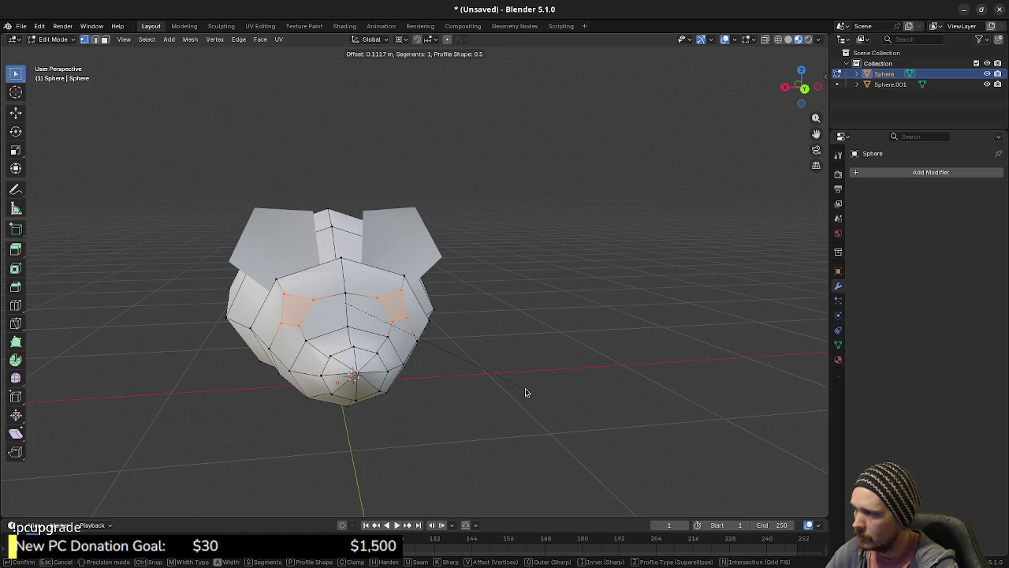
pyautogui.click(524, 390)
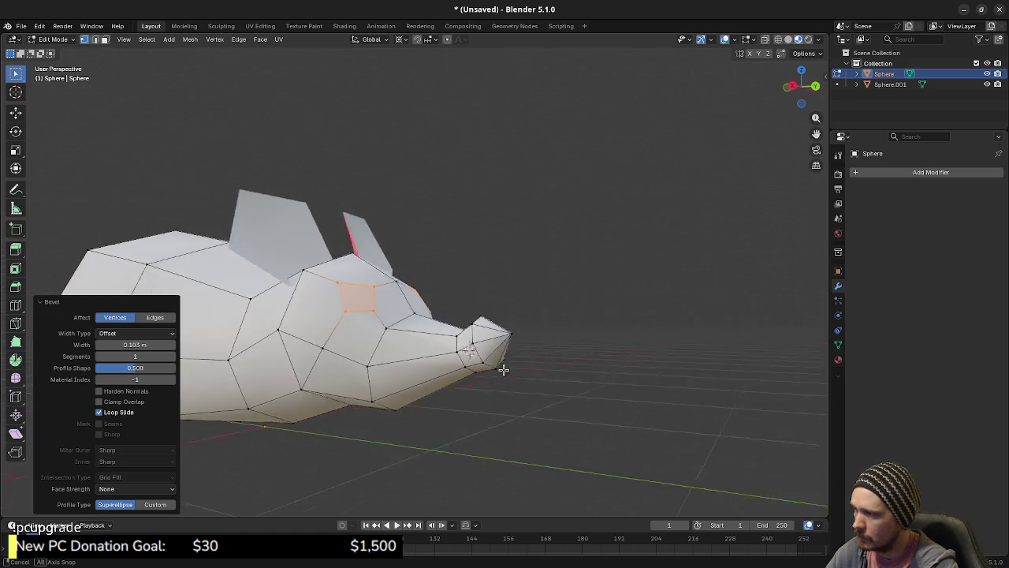
# Try extruding the new eye faces, then cancel and undo it.
pyautogui.moveTo(541, 373); pyautogui.dragTo(474, 270)
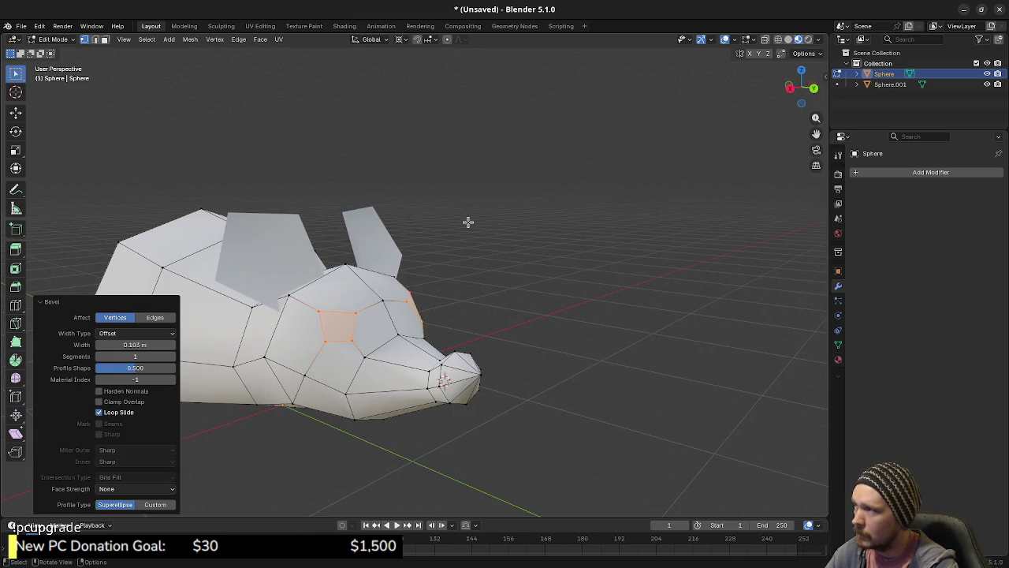
pyautogui.press('e')
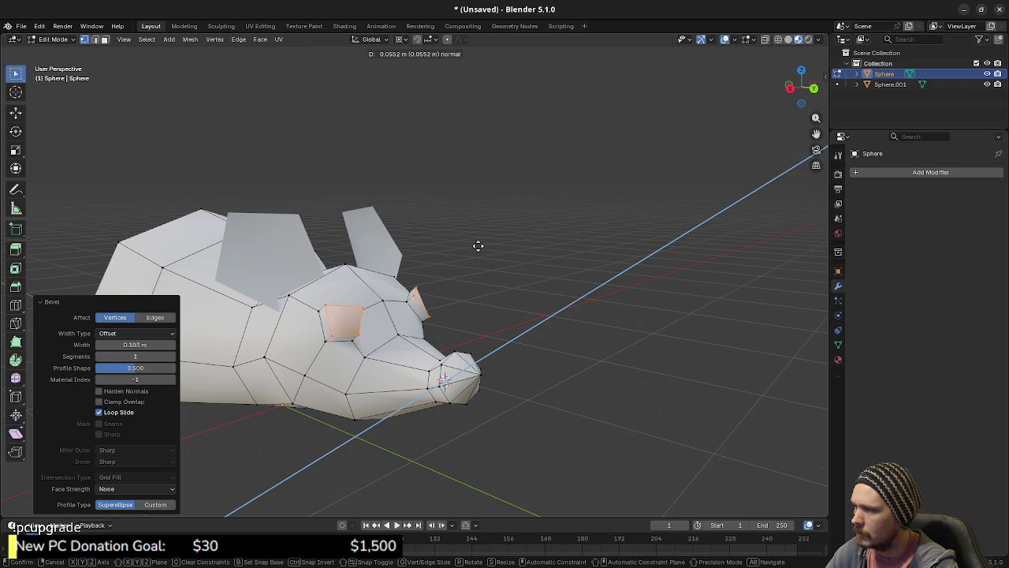
pyautogui.rightClick(477, 247)
pyautogui.hotkey('ctrl', 'z')
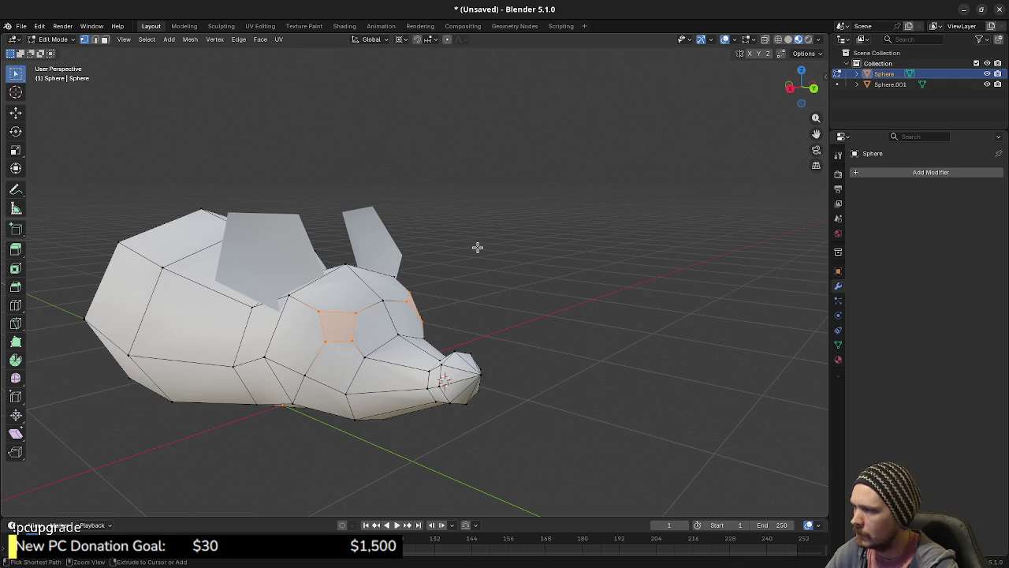
# Set the pivot to Individual Origins, extrude the eye faces and enlarge them.
pyautogui.click(401, 39)
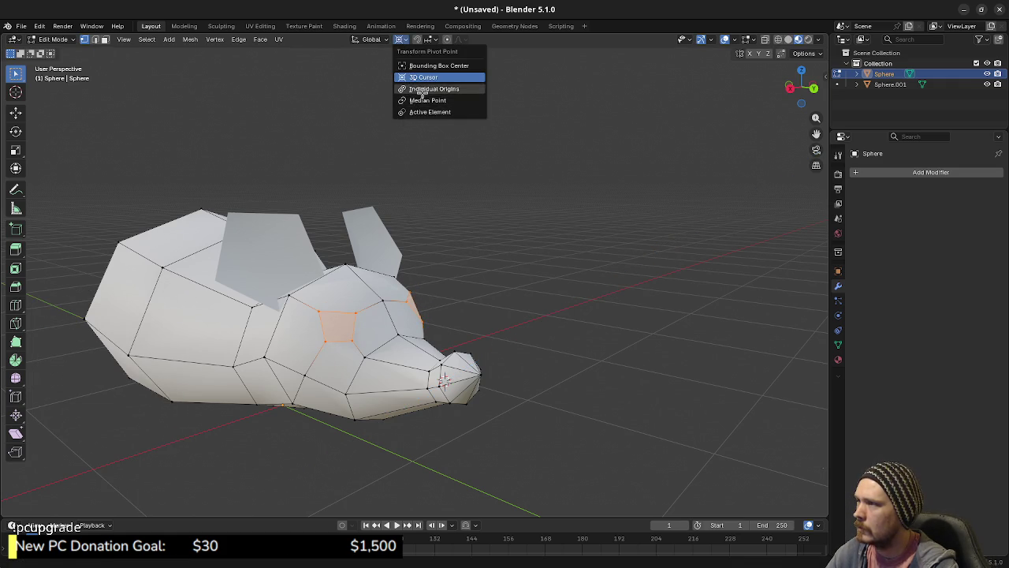
pyautogui.click(425, 88)
pyautogui.press('e')
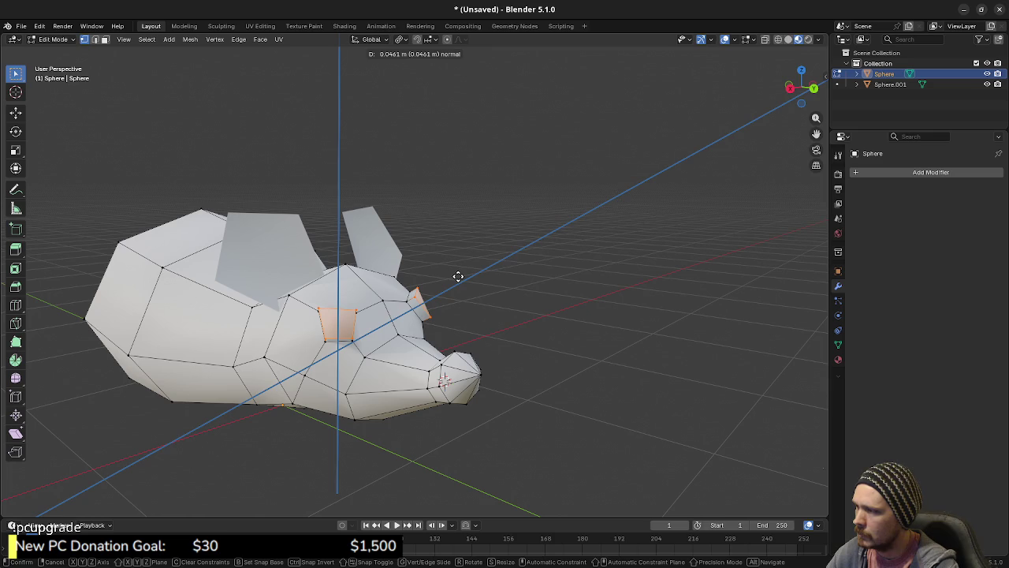
pyautogui.click(458, 276)
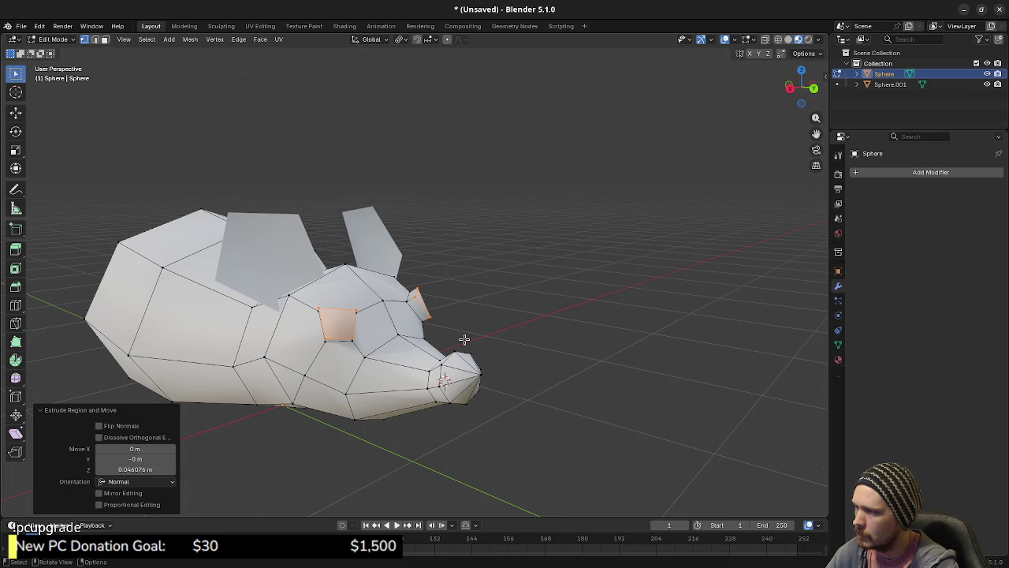
pyautogui.press('s')
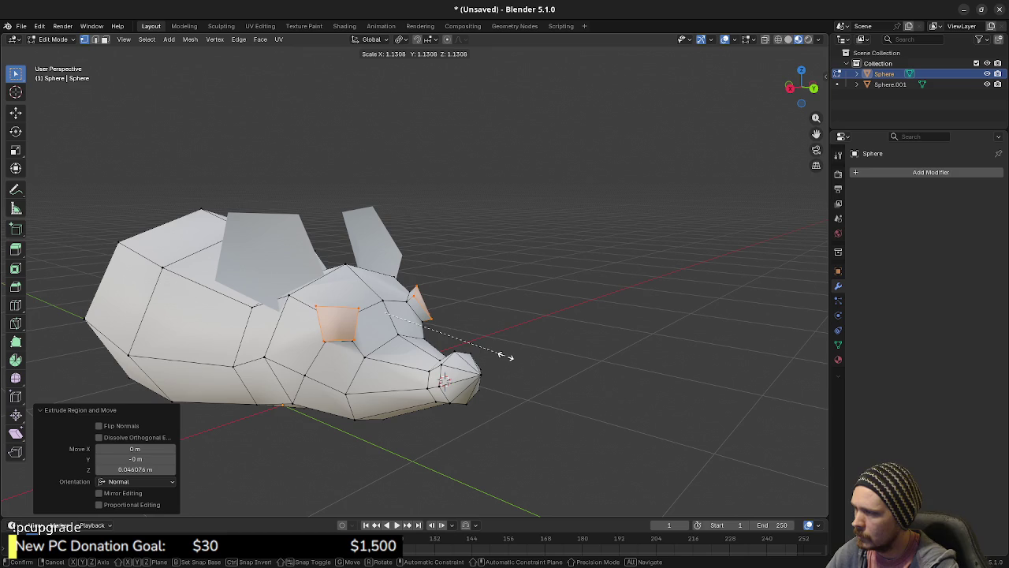
pyautogui.click(505, 355)
# Edge-slide the eye faces into position and enlarge them slightly.
pyautogui.moveTo(491, 338)
pyautogui.mouseDown()
pyautogui.moveTo(357, 321)
pyautogui.moveTo(387, 323)
pyautogui.mouseUp()
pyautogui.scroll(3, 379, 331)
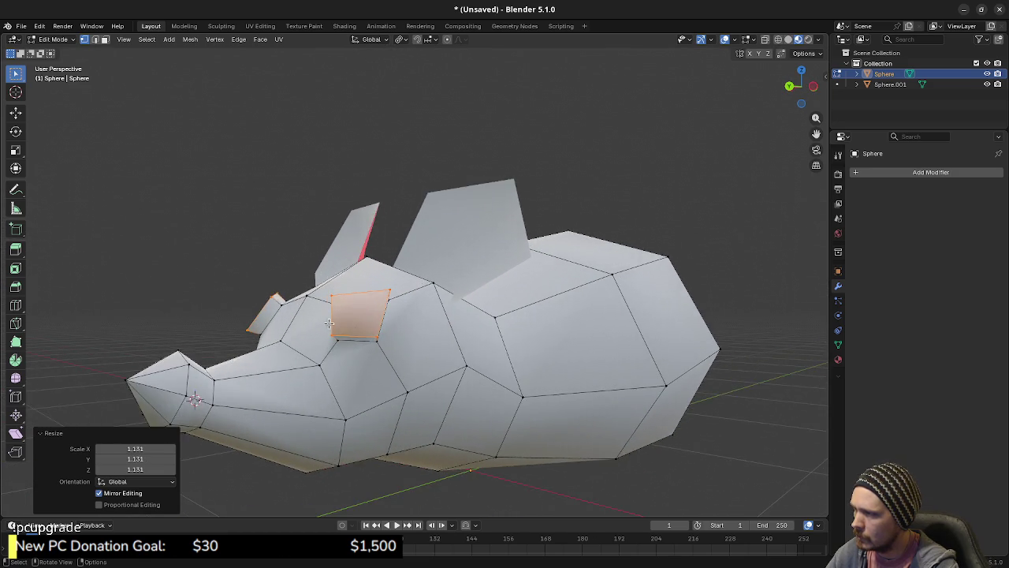
pyautogui.press('g')
pyautogui.press('g')
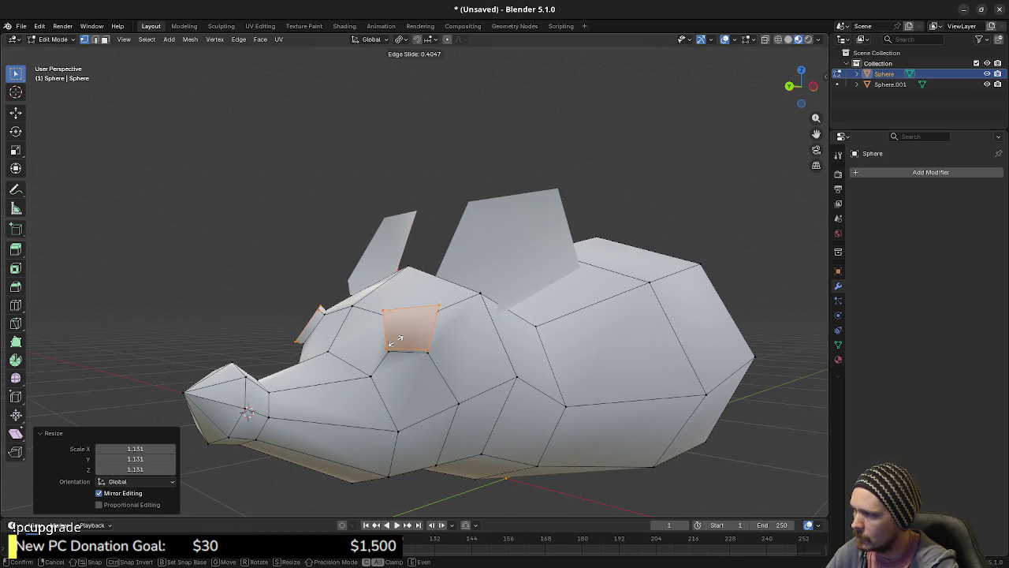
pyautogui.click(402, 342)
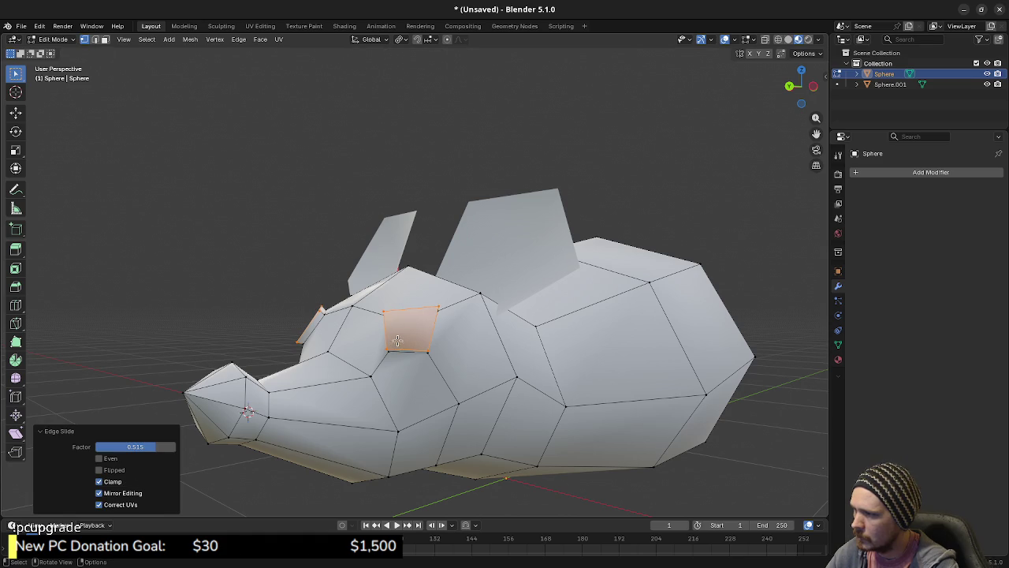
pyautogui.press('s')
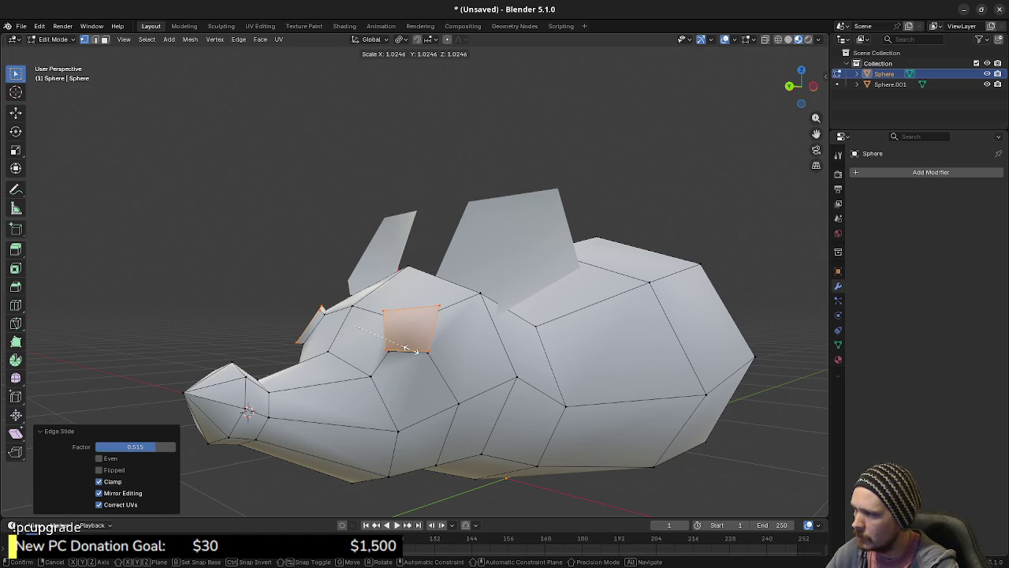
pyautogui.click(408, 349)
# Extrude the eye faces about 0.028 m and scale them to 0, pinching each to a point.
pyautogui.press('e')
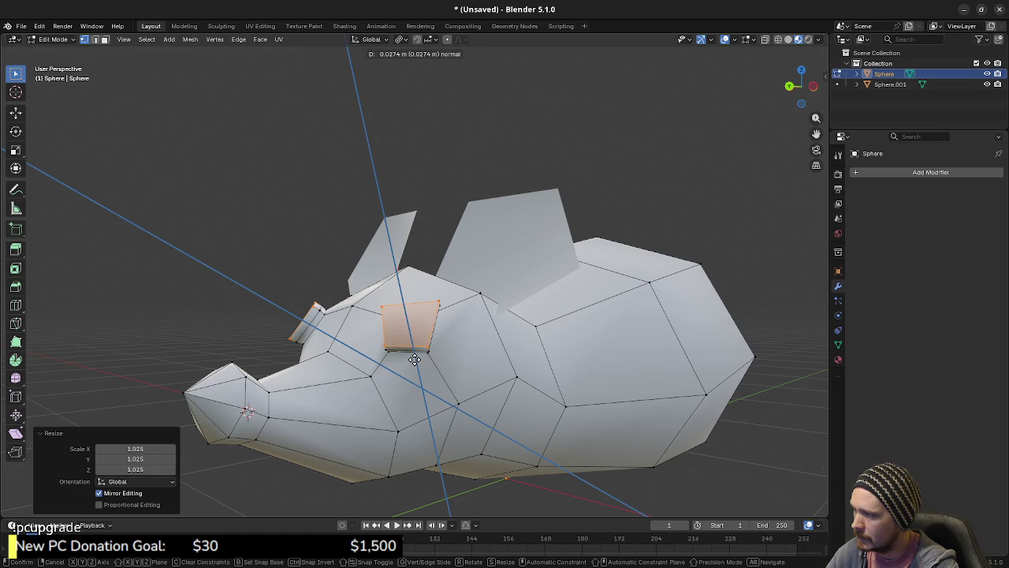
pyautogui.click(414, 358)
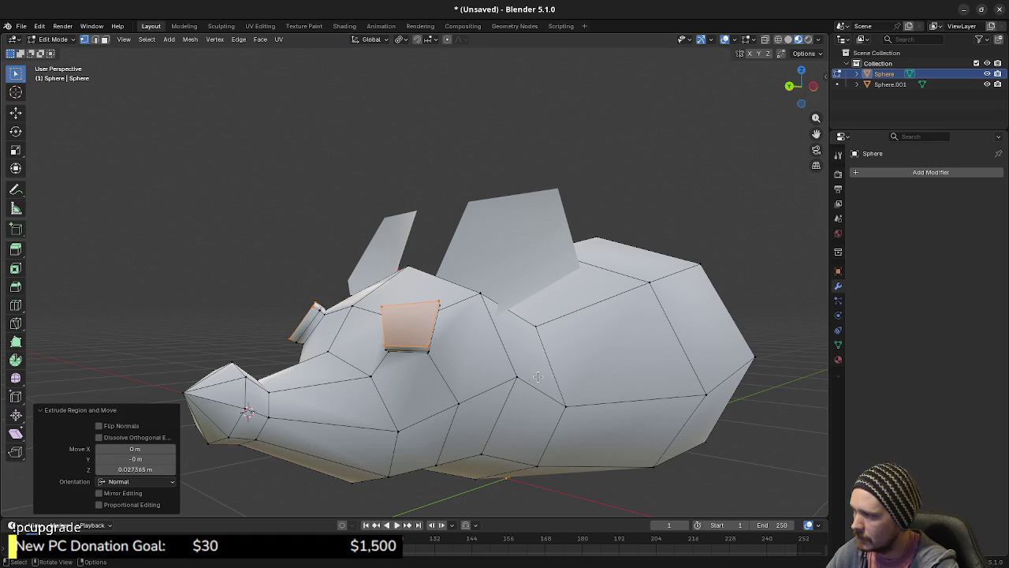
pyautogui.press('s')
pyautogui.press('0')
pyautogui.press('Return')
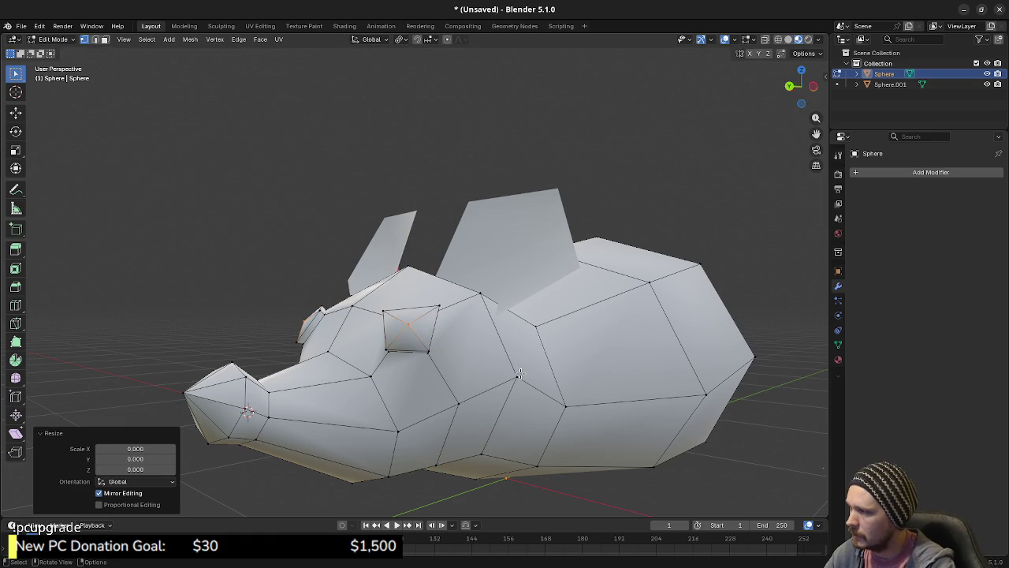
pyautogui.moveTo(446, 351)
pyautogui.mouseDown()
pyautogui.moveTo(421, 347)
pyautogui.moveTo(432, 336)
pyautogui.moveTo(374, 353)
pyautogui.moveTo(407, 347)
pyautogui.moveTo(423, 377)
pyautogui.moveTo(387, 362)
pyautogui.moveTo(398, 343)
pyautogui.mouseUp()
pyautogui.scroll(2, 407, 347)
pyautogui.scroll(2, 418, 359)
pyautogui.click(399, 342)
# Make one eye's edge loop round with LoopTools Circle in the sidebar's Edit tab.
pyautogui.keyDown('alt'); pyautogui.click(399, 341); pyautogui.keyUp('alt')
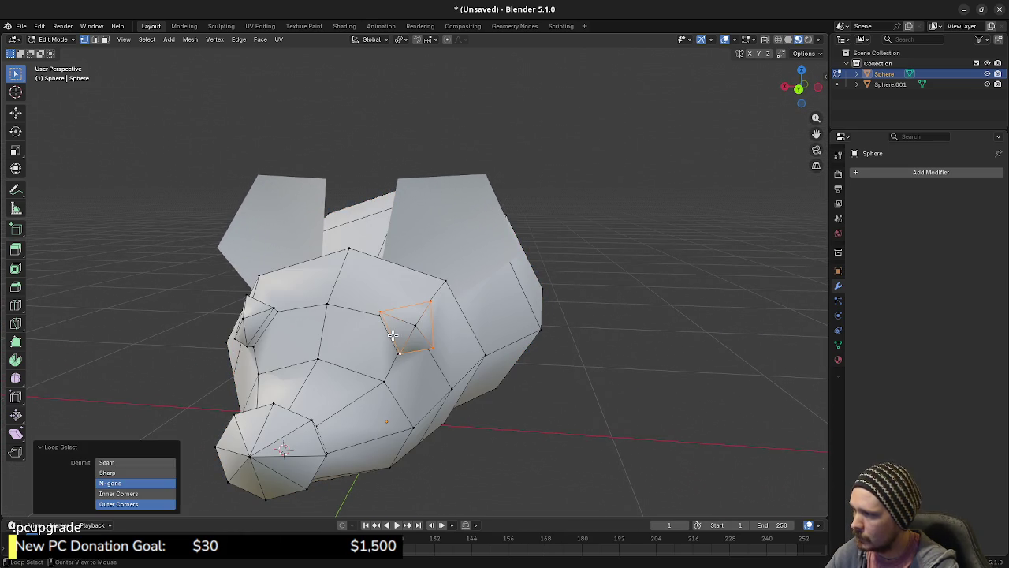
pyautogui.press('F3')
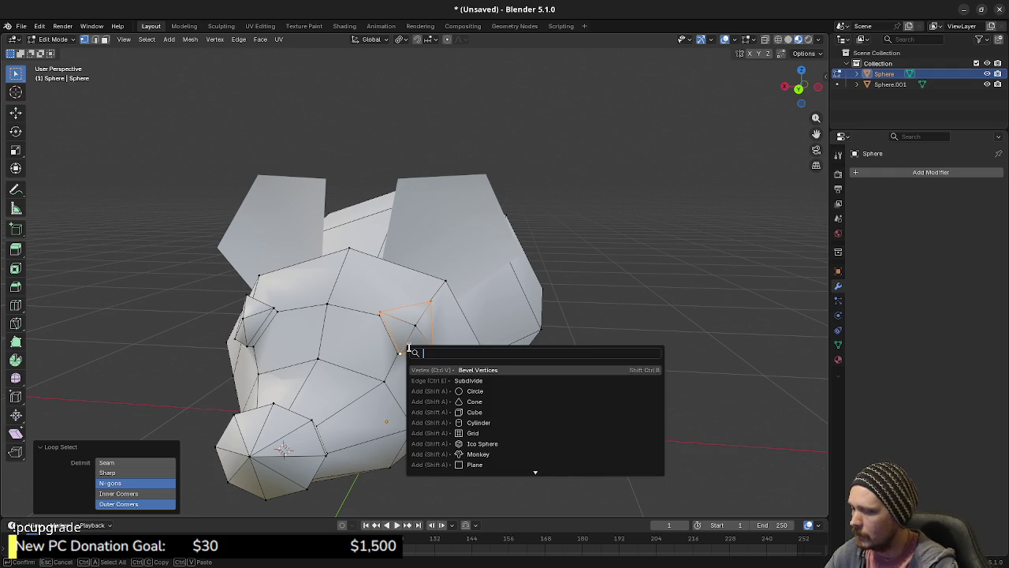
pyautogui.press('Escape')
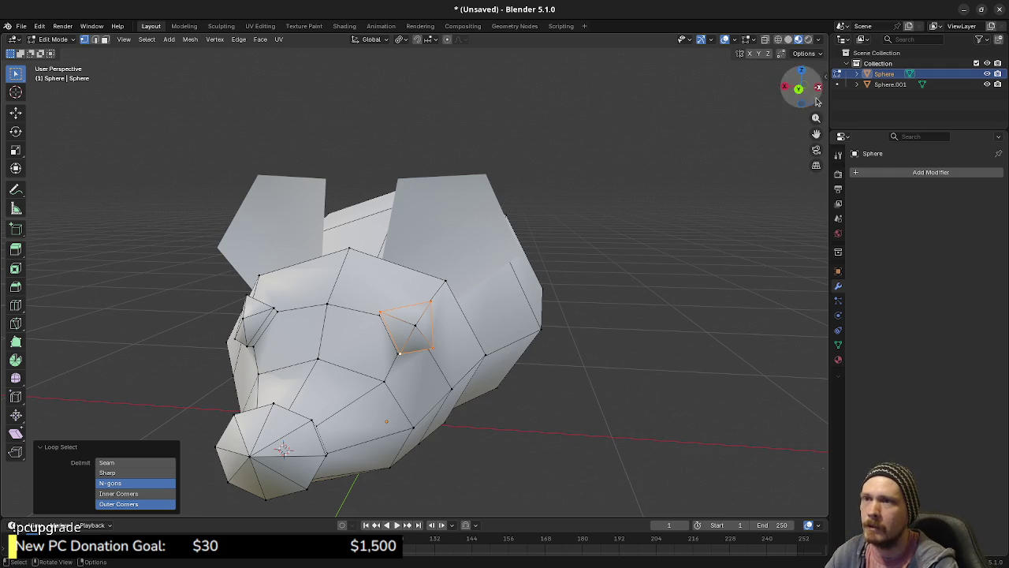
pyautogui.press('n')
pyautogui.click(822, 183)
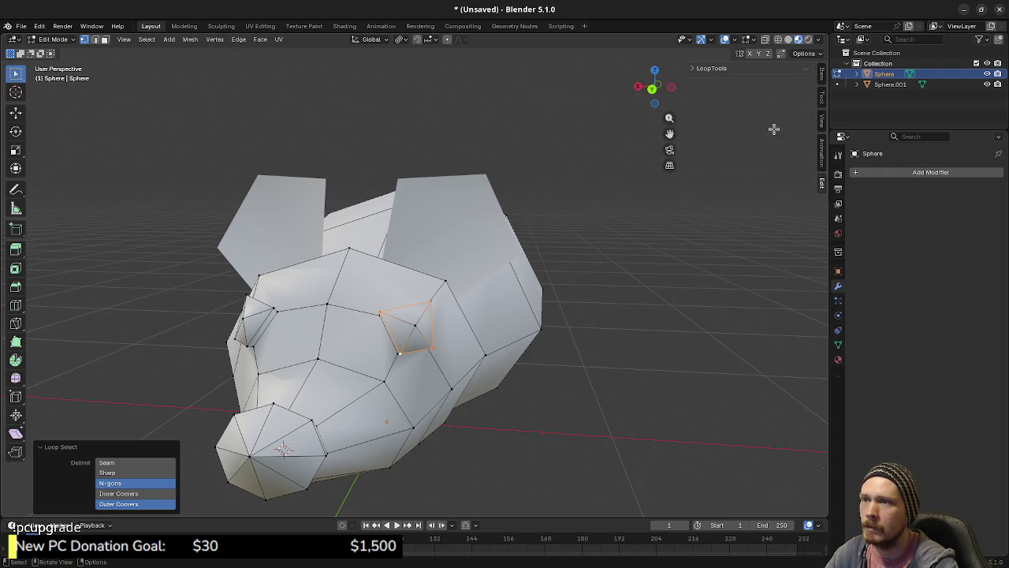
pyautogui.click(723, 69)
pyautogui.click(734, 95)
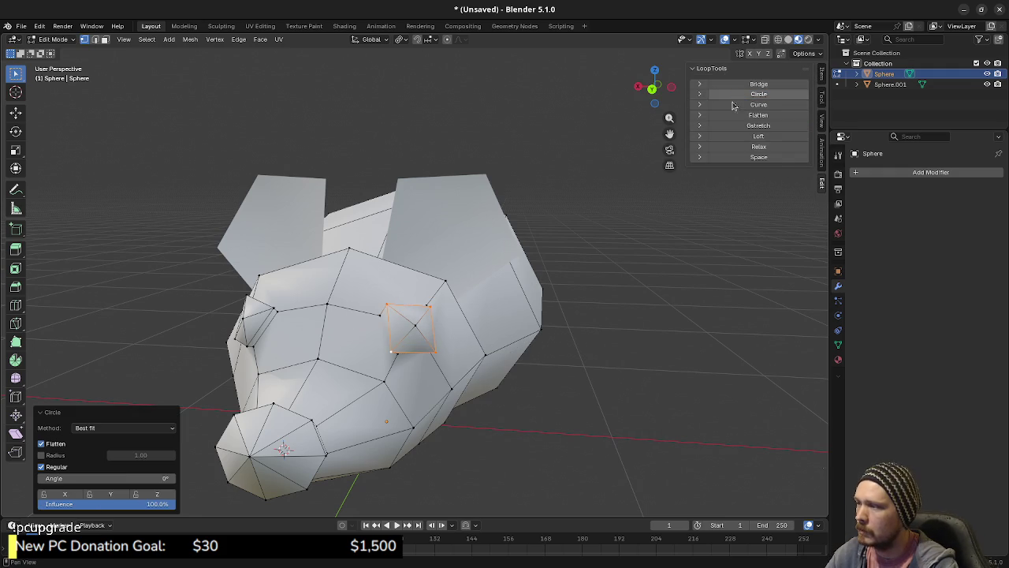
# Circle the other eye's loop too and return to Object Mode.
pyautogui.keyDown('alt'); pyautogui.click(267, 318); pyautogui.keyUp('alt')
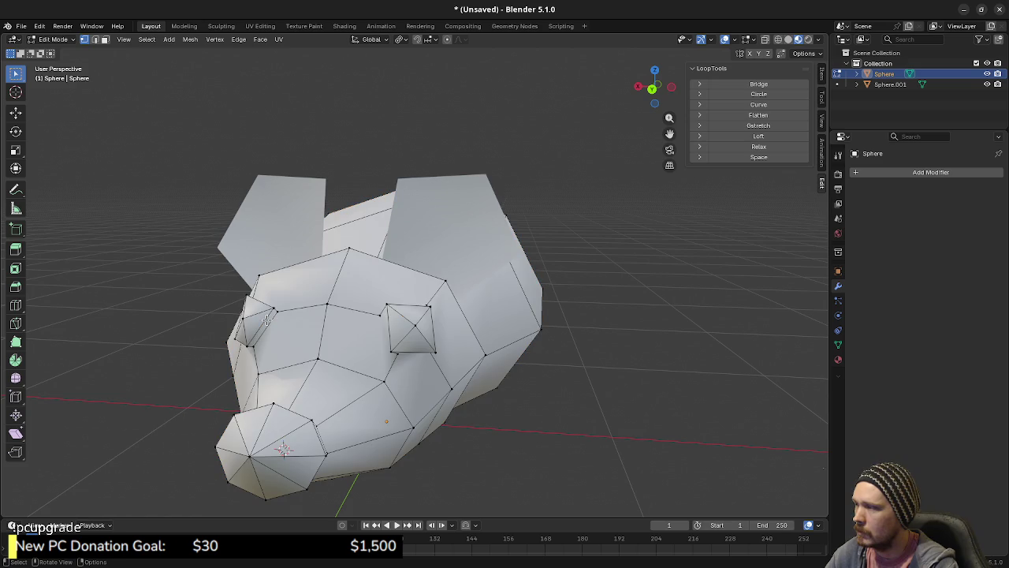
pyautogui.click(749, 100)
pyautogui.moveTo(395, 304)
pyautogui.mouseDown()
pyautogui.moveTo(452, 306)
pyautogui.moveTo(421, 310)
pyautogui.moveTo(416, 358)
pyautogui.moveTo(440, 359)
pyautogui.mouseUp()
pyautogui.press('Tab')
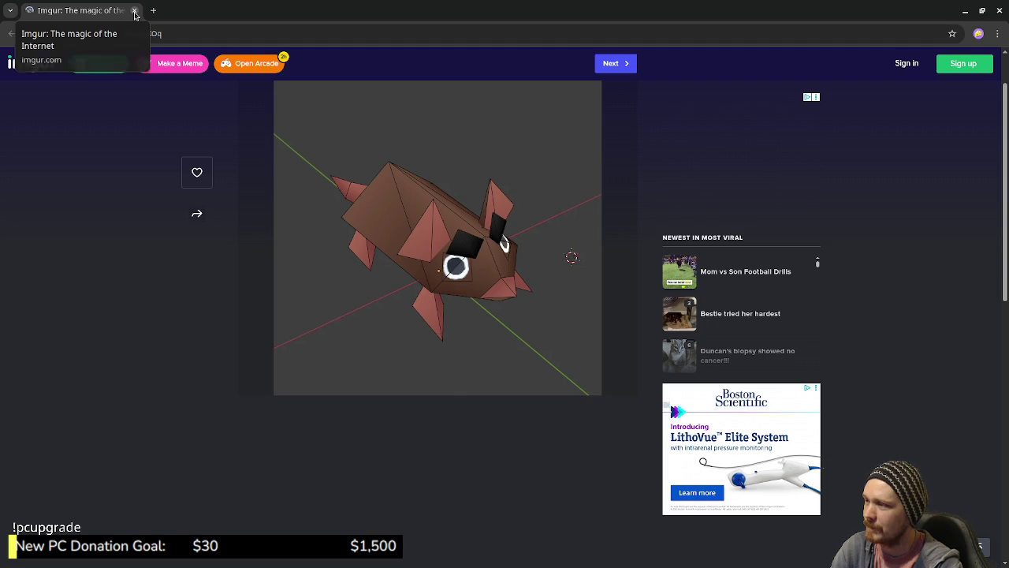
# Close the Imgur mouse reference image window.
pyautogui.click(134, 14)
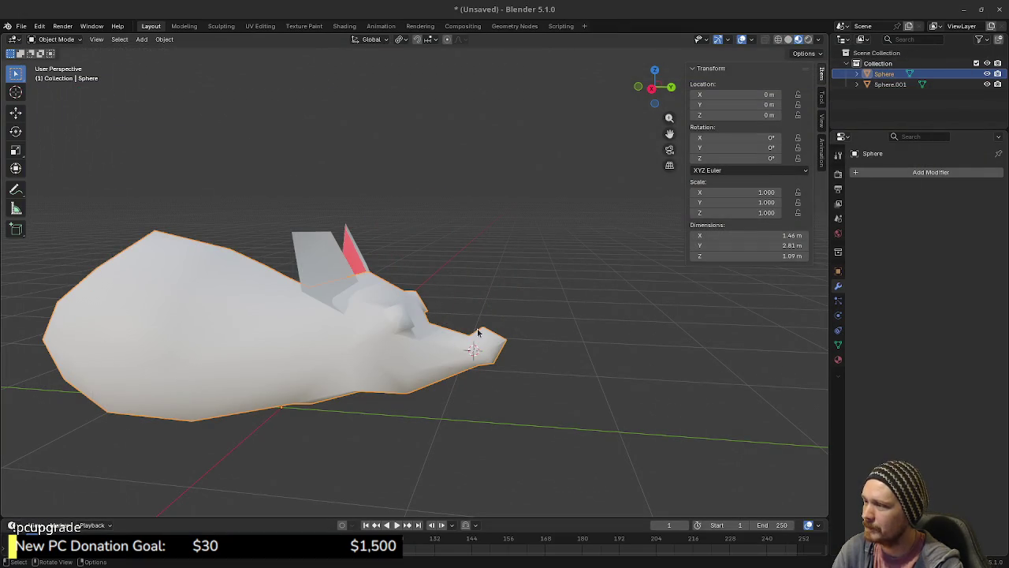
# Merge the body's duplicate vertices by distance, removing 15.
pyautogui.moveTo(459, 331); pyautogui.dragTo(375, 330)
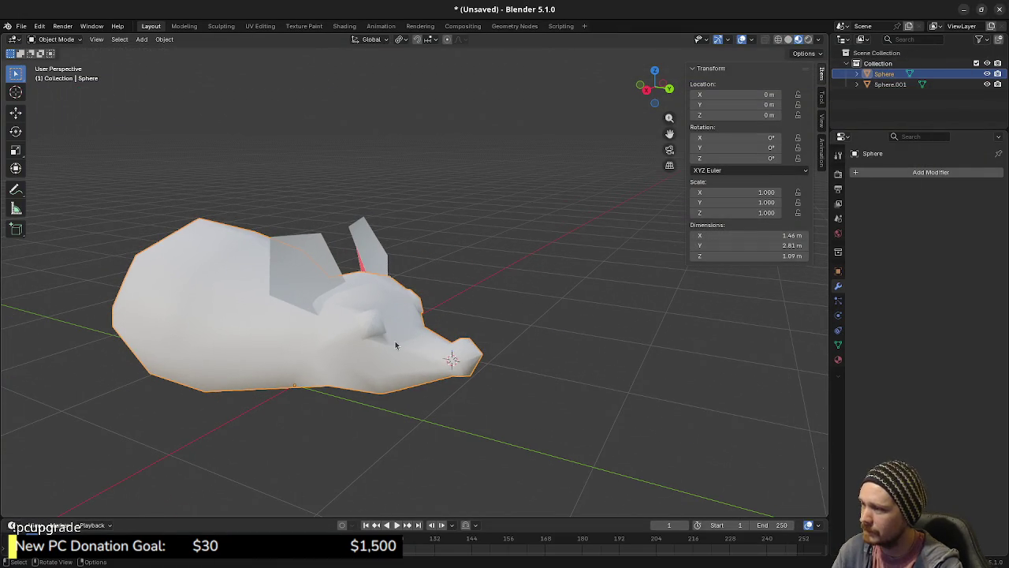
pyautogui.press('a')
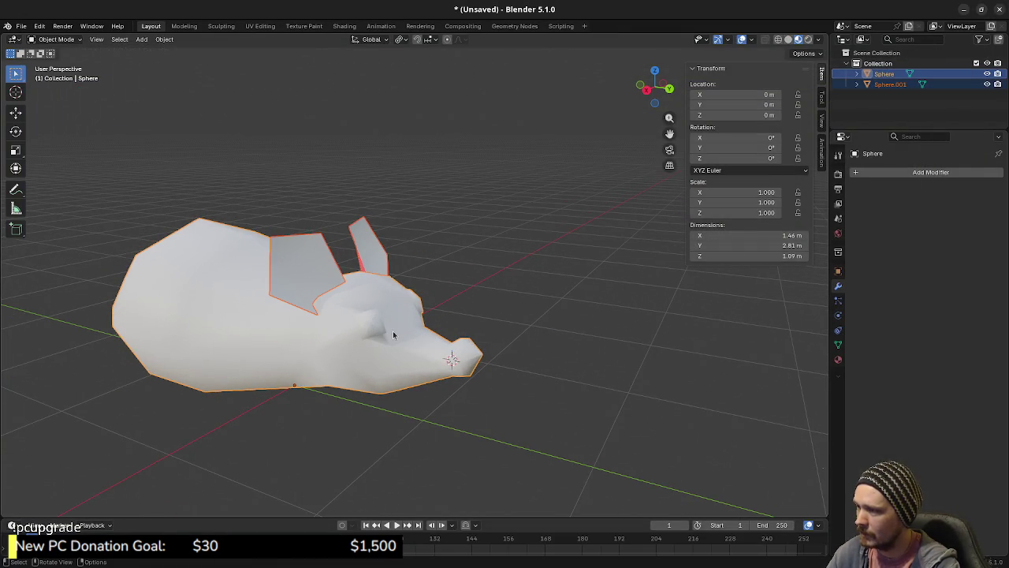
pyautogui.click(393, 330)
pyautogui.press('Tab')
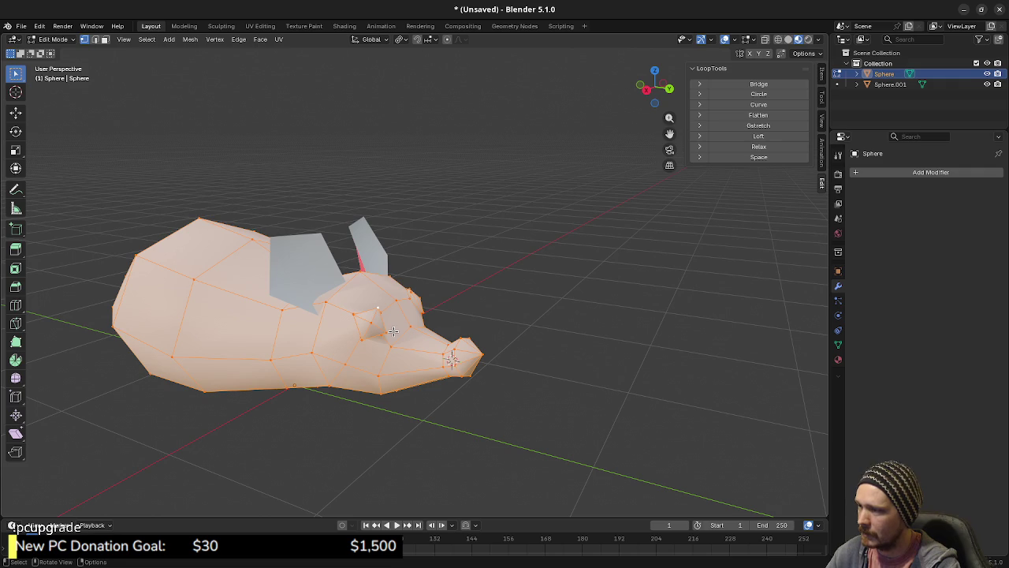
pyautogui.press('m')
pyautogui.click(387, 344)
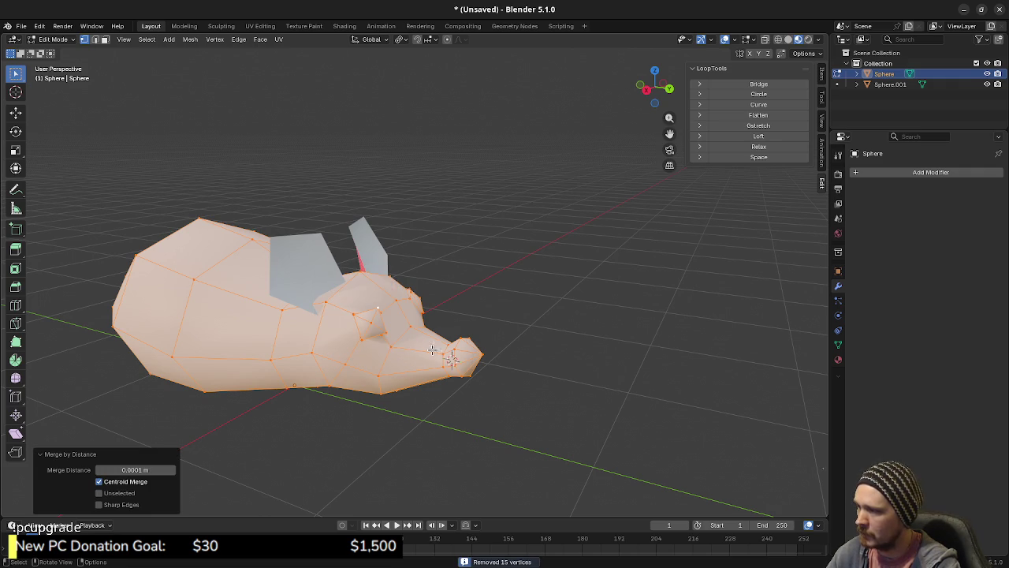
pyautogui.moveTo(426, 354); pyautogui.dragTo(394, 344)
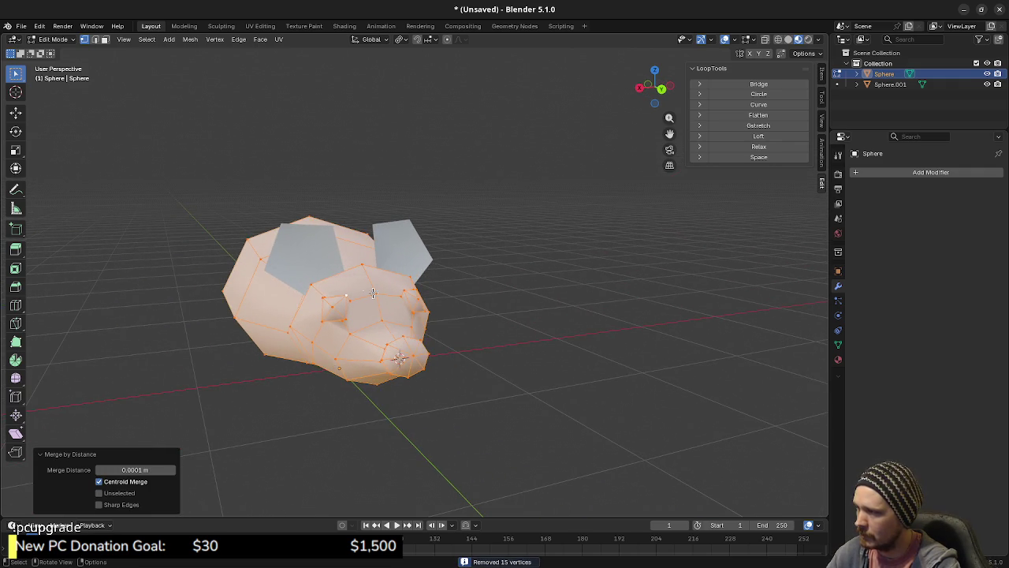
# Select the ears object (Sphere.001) and then the body (Sphere) as active, and bring up the command search.
pyautogui.press('Tab')
pyautogui.keyDown('shift'); pyautogui.click(319, 263); pyautogui.keyUp('shift')
pyautogui.keyDown('shift'); pyautogui.click(359, 304); pyautogui.keyUp('shift')
pyautogui.press('Tab')
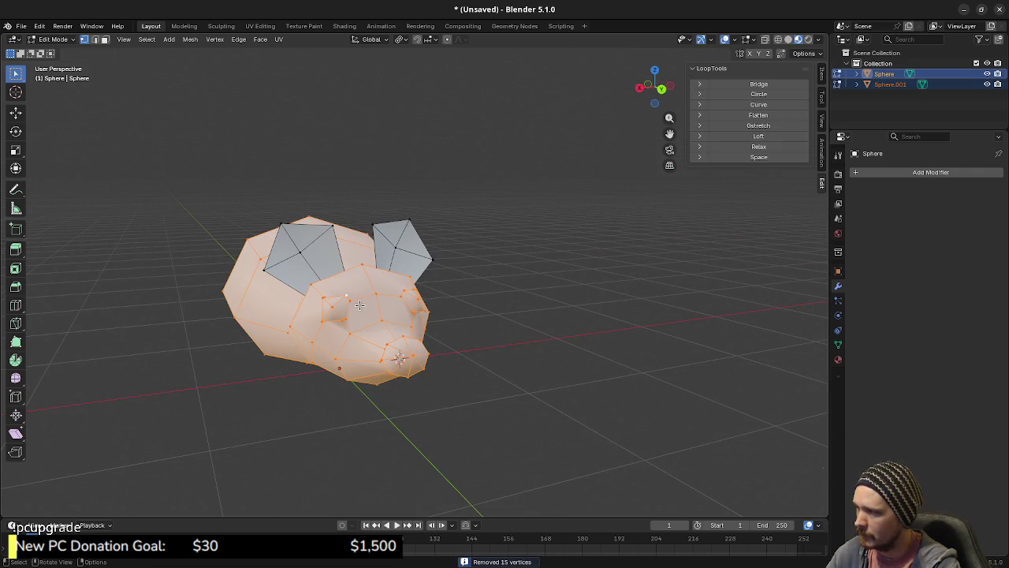
pyautogui.press('a')
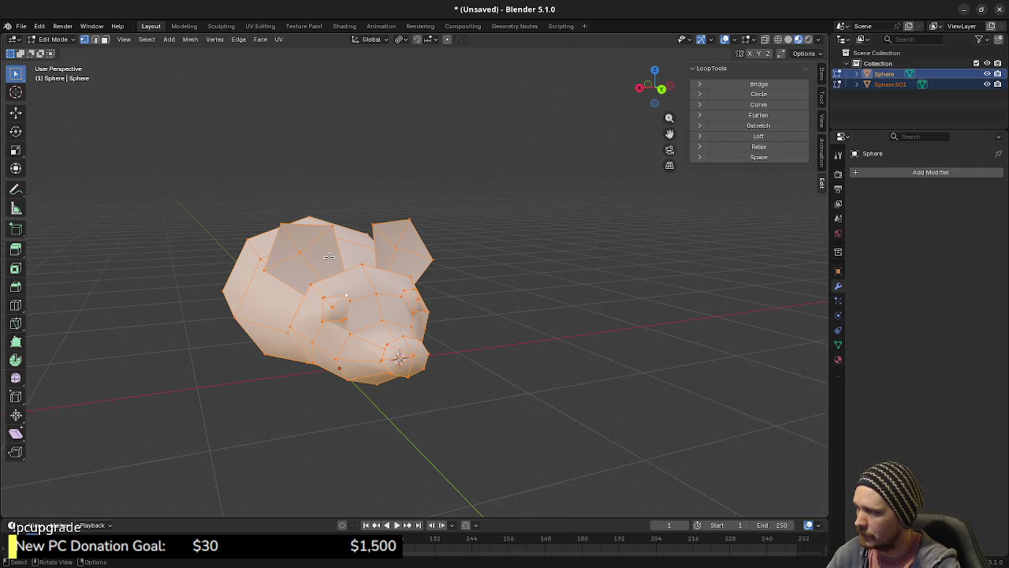
pyautogui.press('Tab')
pyautogui.keyDown('shift'); pyautogui.click(319, 260); pyautogui.keyUp('shift')
pyautogui.keyDown('shift'); pyautogui.click(354, 302); pyautogui.keyUp('shift')
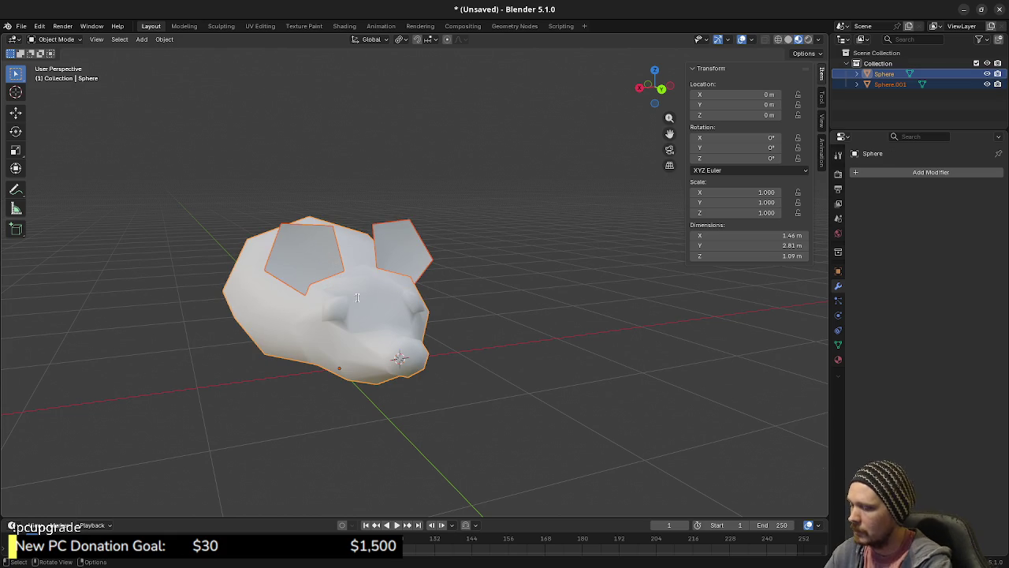
pyautogui.press('F3')
# Join the ears into the body and view it from top orthographic in X-ray.
pyautogui.write('join')
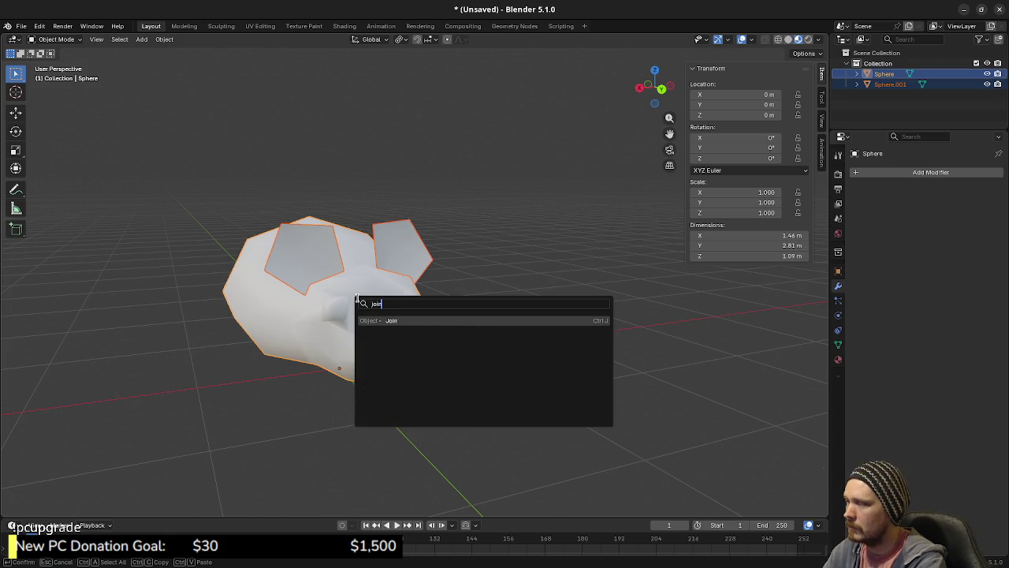
pyautogui.press('Return')
pyautogui.press('KP_1')
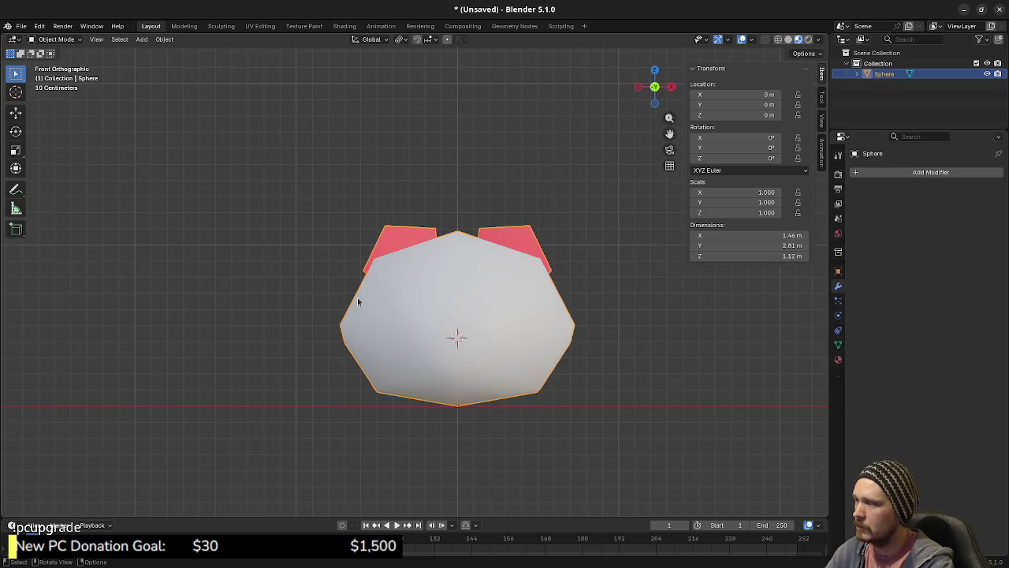
pyautogui.press('ctrl+KP_1')
pyautogui.hotkey('shift', 'z')
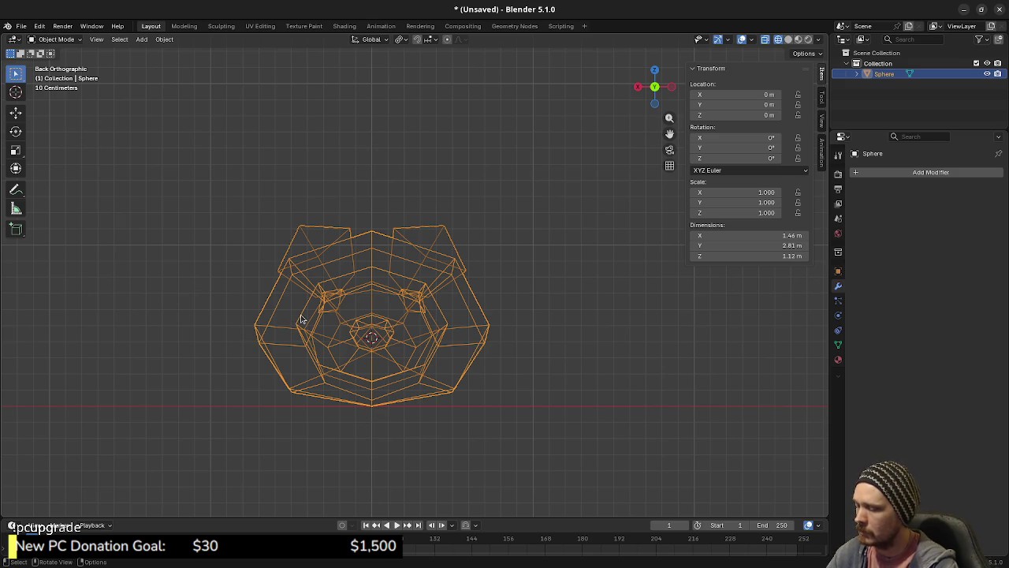
pyautogui.press('KP_7')
pyautogui.scroll(-3, 414, 354)
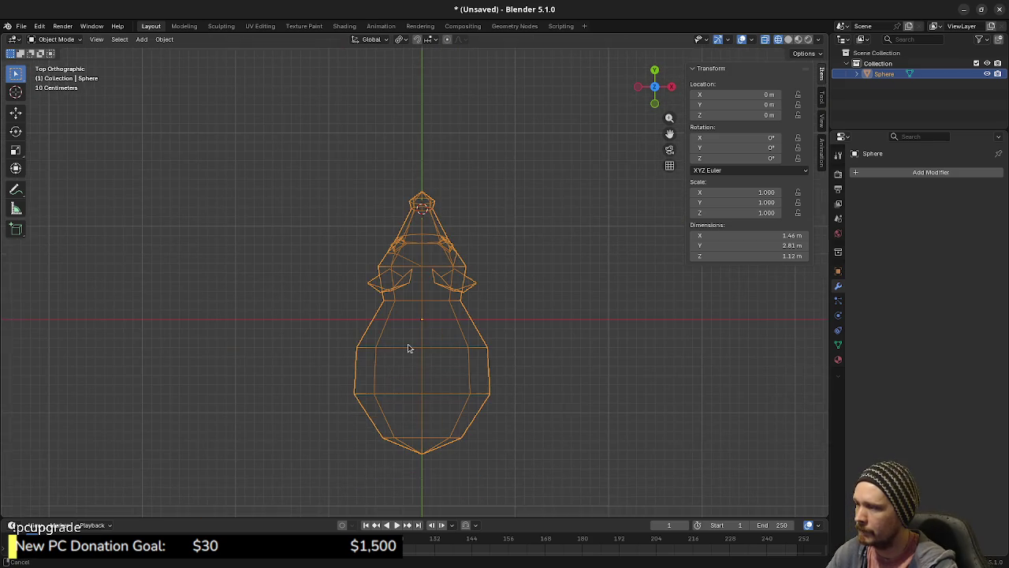
# Snap the 3D cursor to the world origin with the whole mesh in Edit Mode.
pyautogui.press('Tab')
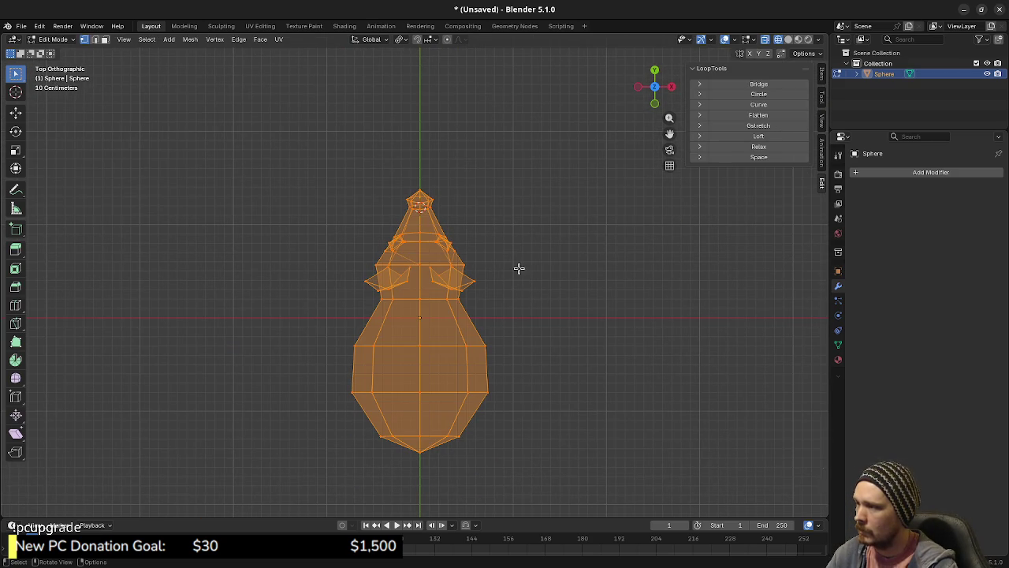
pyautogui.hotkey('shift', 's')
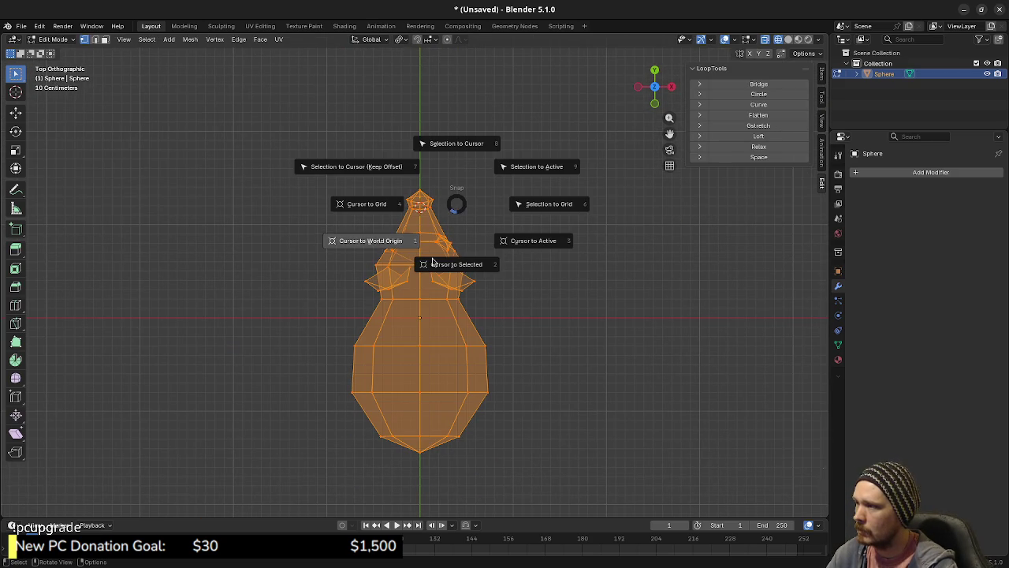
pyautogui.click(380, 245)
pyautogui.click(402, 40)
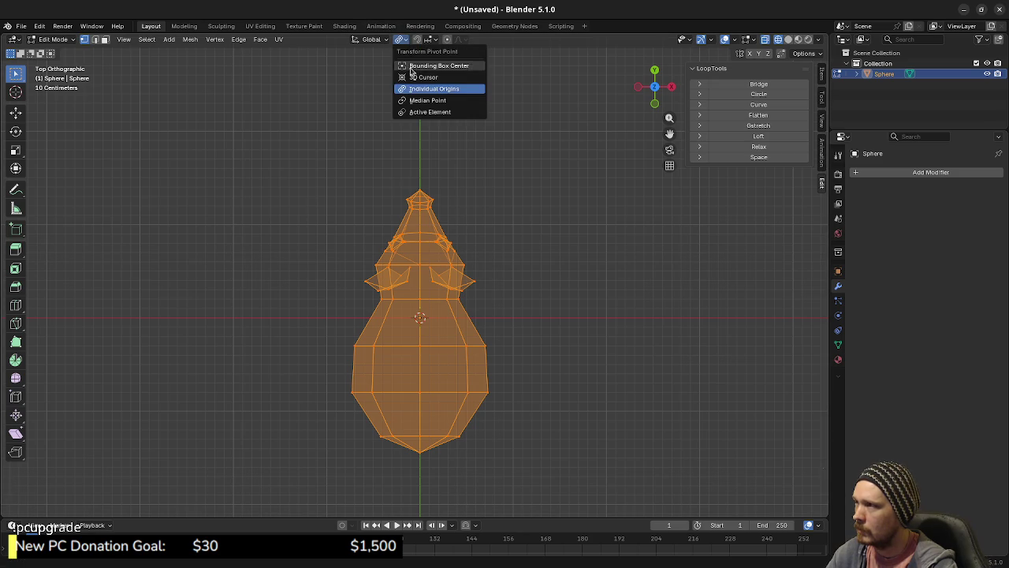
# Rotate the mouse mesh 180° around the 3D cursor at the origin.
pyautogui.click(411, 77)
pyautogui.press('r')
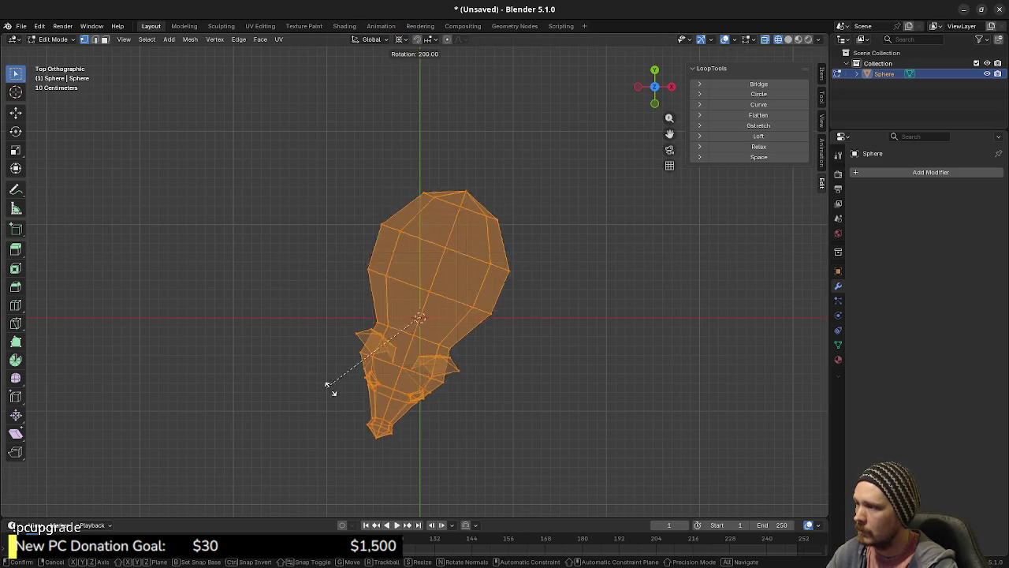
pyautogui.click(367, 398)
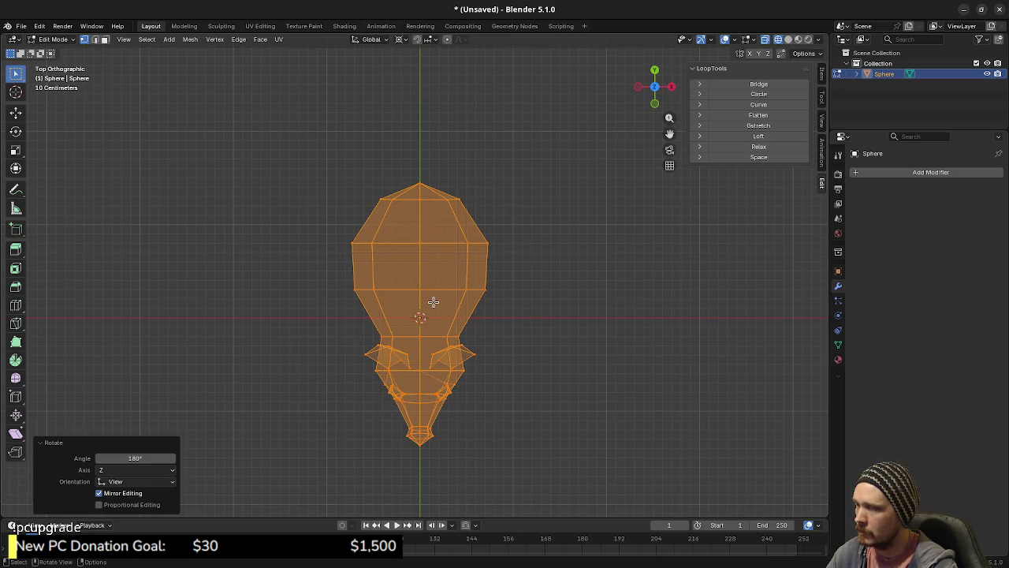
# In front view, box-select the mouse's left half and delete those vertices.
pyautogui.press('KP_1')
pyautogui.press('b')
pyautogui.moveTo(321, 220); pyautogui.dragTo(417, 391)
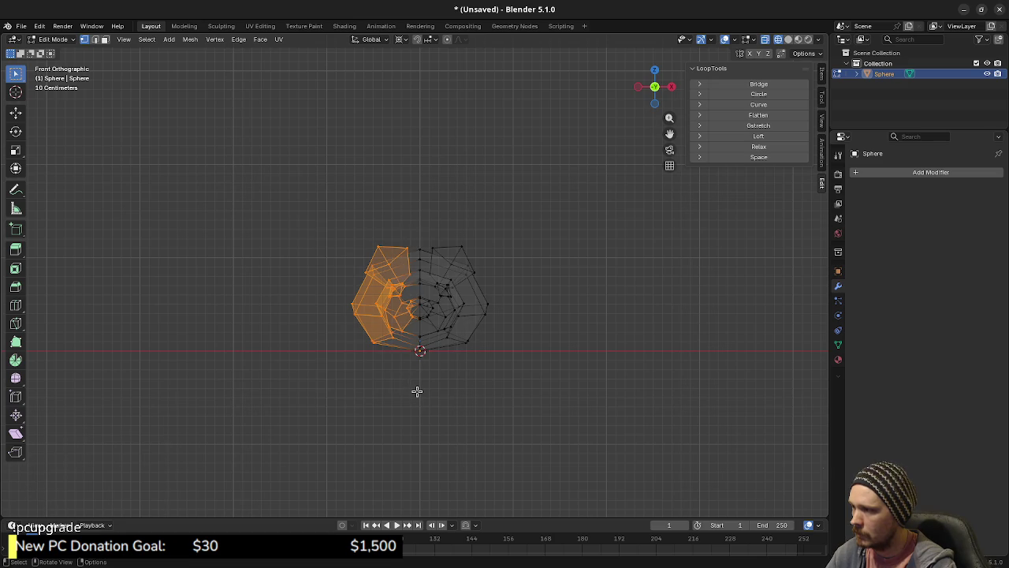
pyautogui.press('x')
pyautogui.click(418, 391)
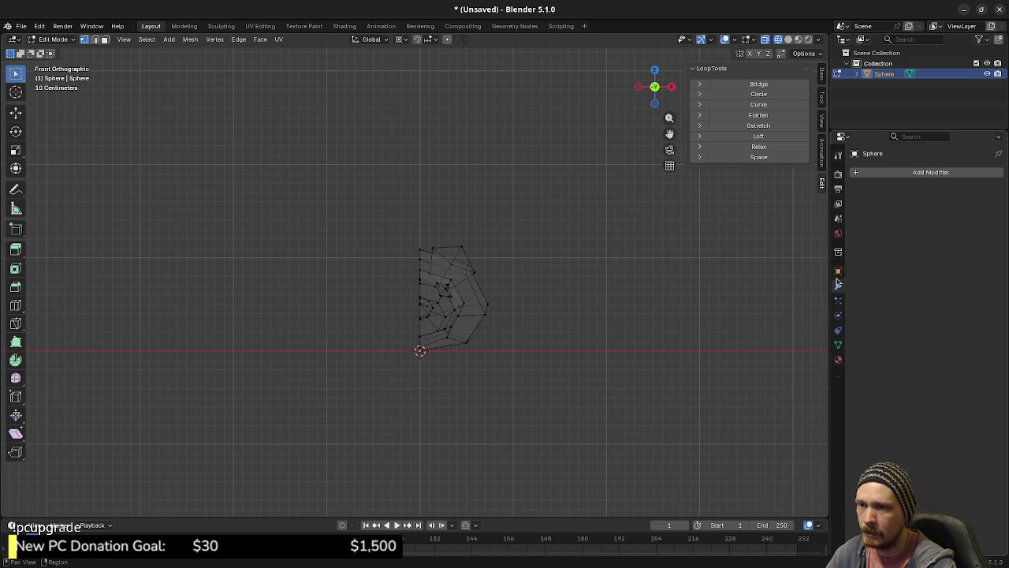
# Add a Mirror modifier to the Sphere and view the mouse in Material Preview shading.
pyautogui.click(885, 172)
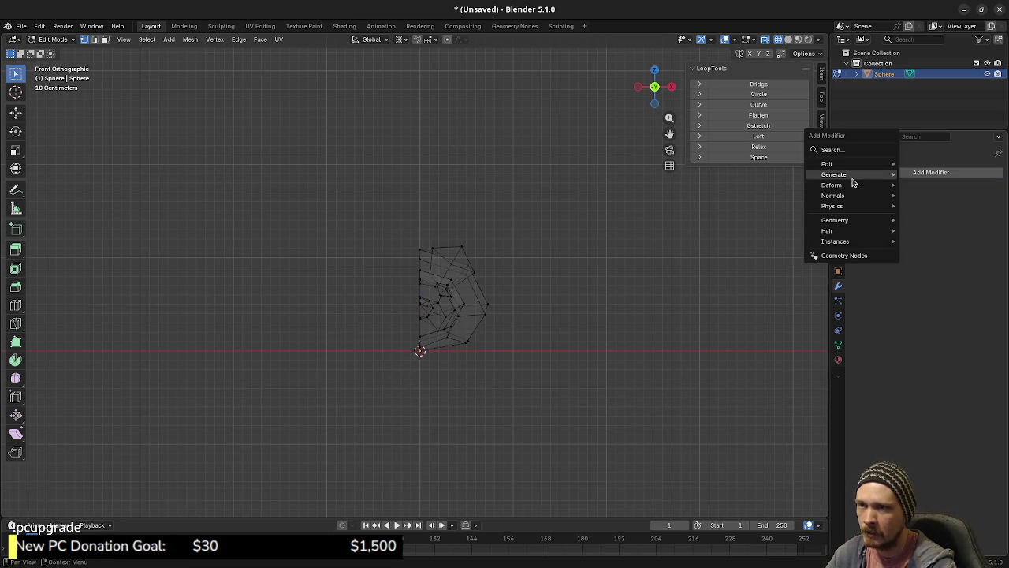
pyautogui.moveTo(883, 178)
pyautogui.click(922, 268)
pyautogui.press('z')
pyautogui.click(471, 412)
pyautogui.moveTo(475, 370)
pyautogui.mouseDown()
pyautogui.moveTo(475, 383)
pyautogui.moveTo(578, 374)
pyautogui.moveTo(446, 378)
pyautogui.moveTo(448, 409)
pyautogui.mouseUp()
pyautogui.press('Tab')
pyautogui.click(444, 376)
pyautogui.press('Tab')
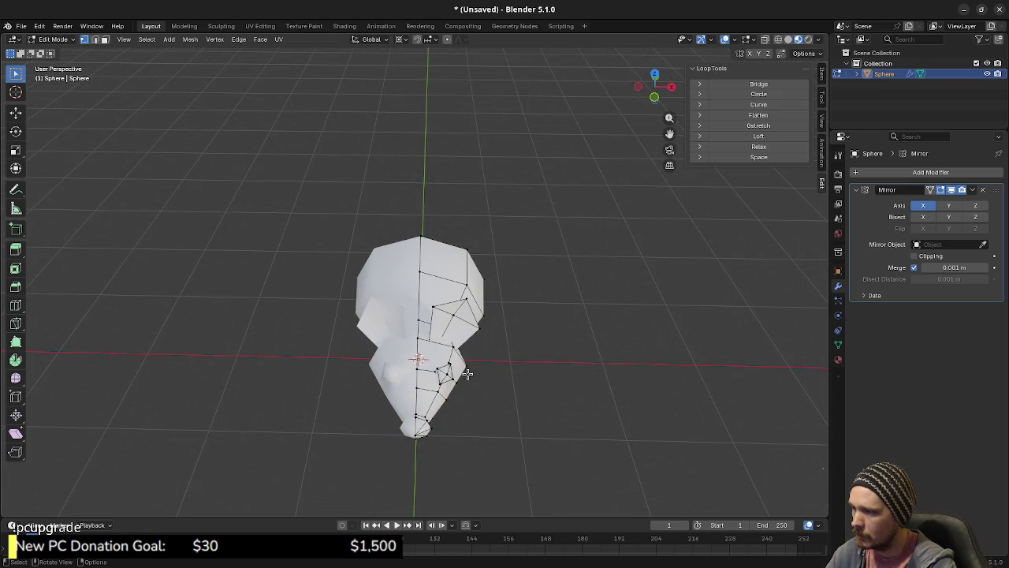
# Slide the selected centre vertices along X toward the mirror seam, including a 0.046 m shift.
pyautogui.press('g')
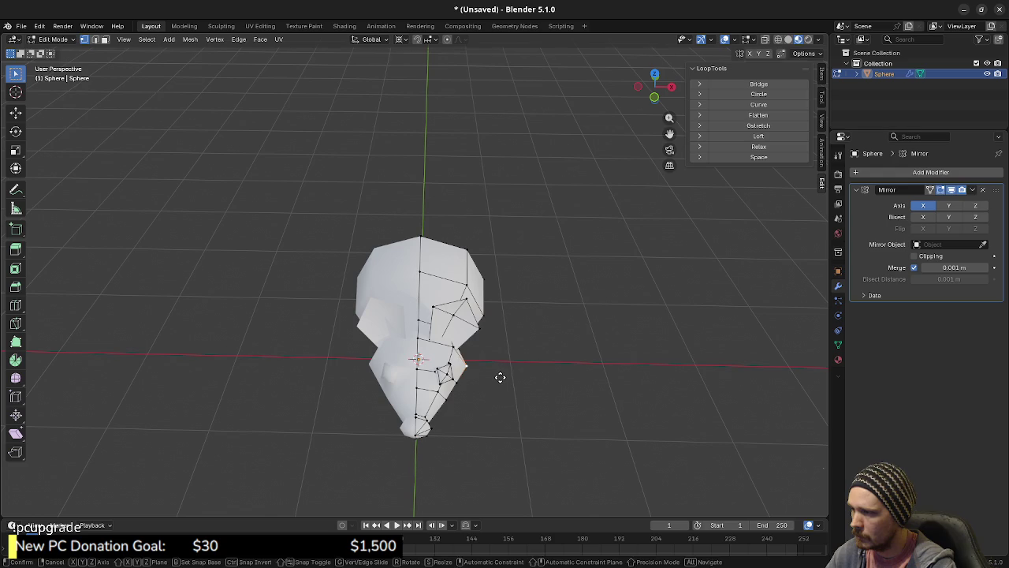
pyautogui.press('x')
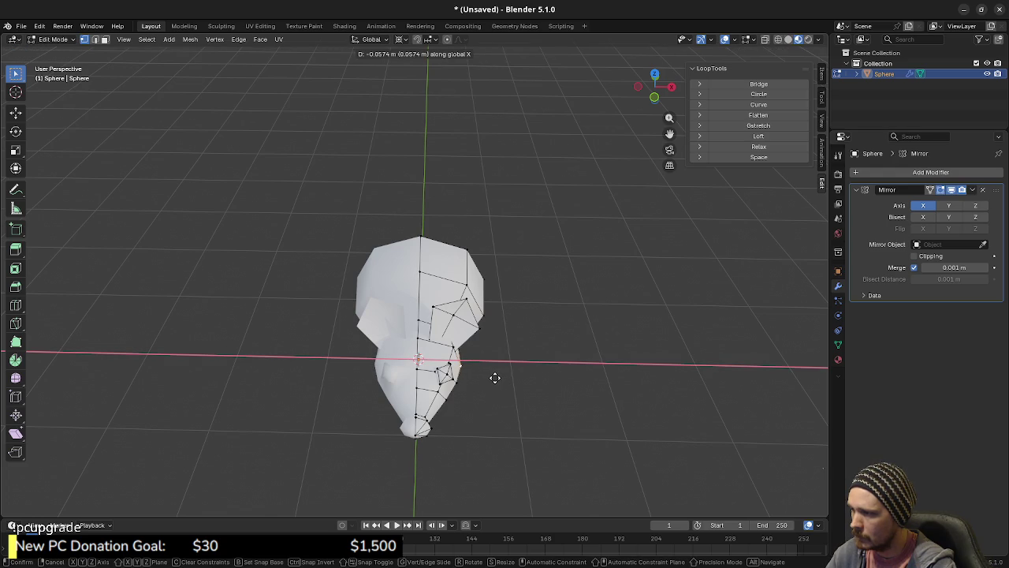
pyautogui.click(494, 378)
pyautogui.moveTo(521, 360)
pyautogui.mouseDown()
pyautogui.moveTo(452, 367)
pyautogui.moveTo(439, 406)
pyautogui.moveTo(570, 383)
pyautogui.moveTo(590, 365)
pyautogui.moveTo(544, 351)
pyautogui.moveTo(418, 360)
pyautogui.moveTo(461, 350)
pyautogui.mouseUp()
pyautogui.press('g')
pyautogui.press('x')
pyautogui.click(465, 402)
pyautogui.press('Tab')
pyautogui.press('Tab')
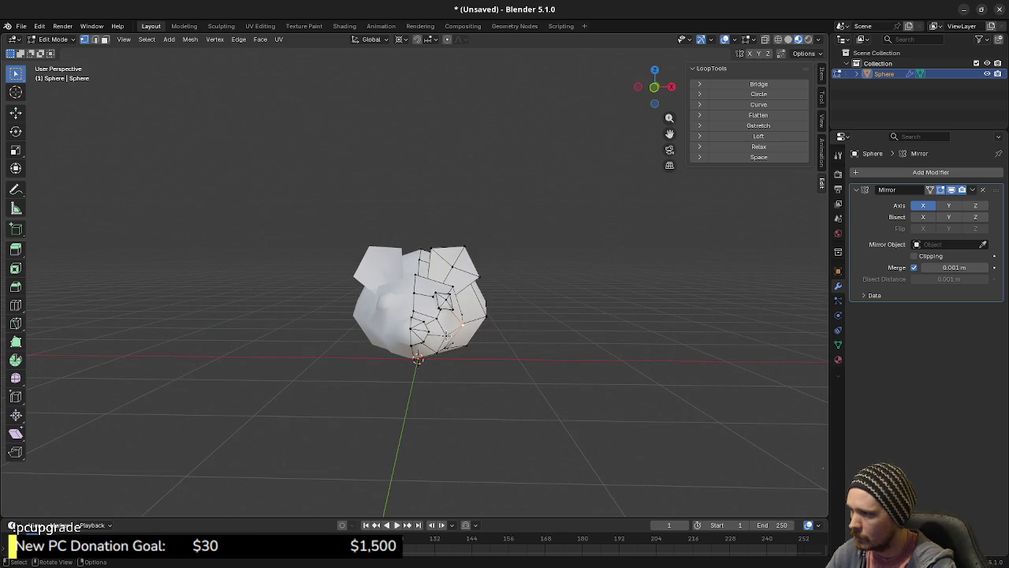
# Try another X move on the head vertices, undo it, and test-select the snout loop.
pyautogui.press('g')
pyautogui.press('x')
pyautogui.click(453, 340)
pyautogui.moveTo(454, 340); pyautogui.dragTo(470, 398)
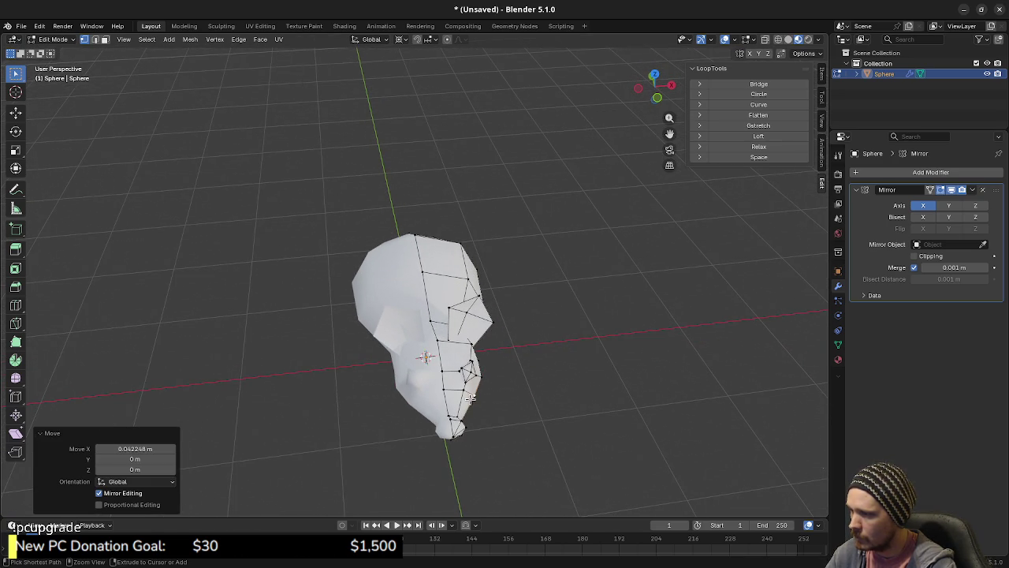
pyautogui.hotkey('ctrl', 'z')
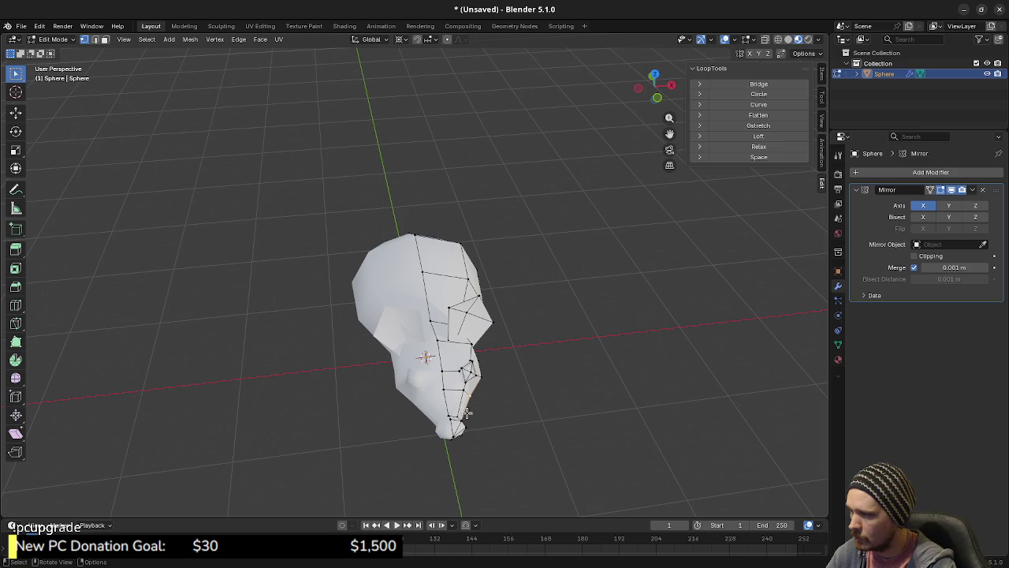
pyautogui.moveTo(461, 415); pyautogui.dragTo(415, 412)
pyautogui.keyDown('alt'); pyautogui.click(344, 403); pyautogui.keyUp('alt')
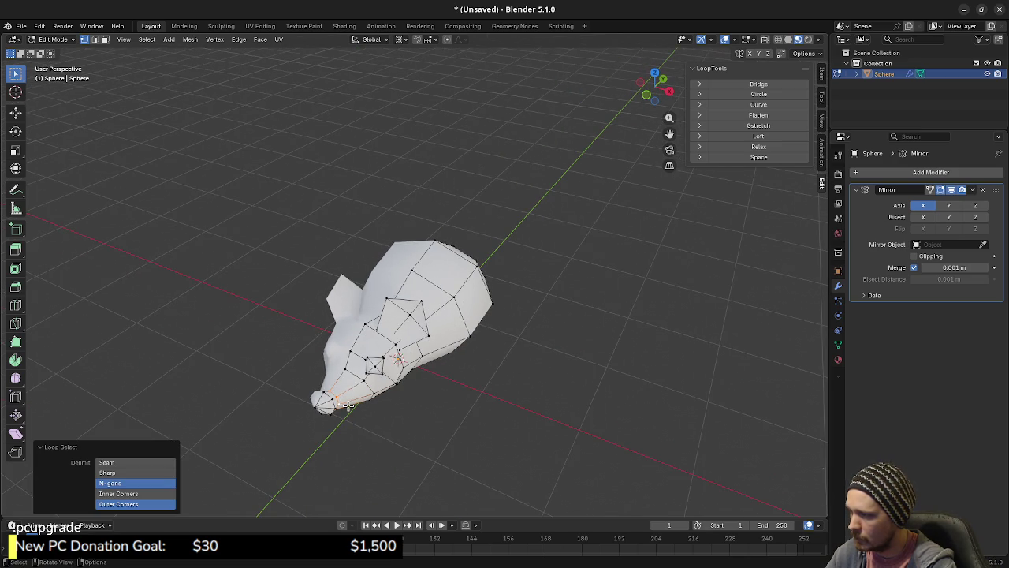
pyautogui.click(344, 404)
# In edge select mode, slide the head's centre vertices along X onto the seam.
pyautogui.press('2')
pyautogui.moveTo(338, 396)
pyautogui.mouseDown()
pyautogui.moveTo(344, 403)
pyautogui.moveTo(348, 363)
pyautogui.mouseUp()
pyautogui.scroll(2, 297, 382)
pyautogui.moveTo(277, 378)
pyautogui.mouseDown()
pyautogui.moveTo(372, 439)
pyautogui.moveTo(439, 461)
pyautogui.moveTo(461, 452)
pyautogui.moveTo(466, 406)
pyautogui.moveTo(478, 405)
pyautogui.moveTo(421, 417)
pyautogui.moveTo(388, 443)
pyautogui.mouseUp()
pyautogui.press('g')
pyautogui.press('x')
pyautogui.click(374, 439)
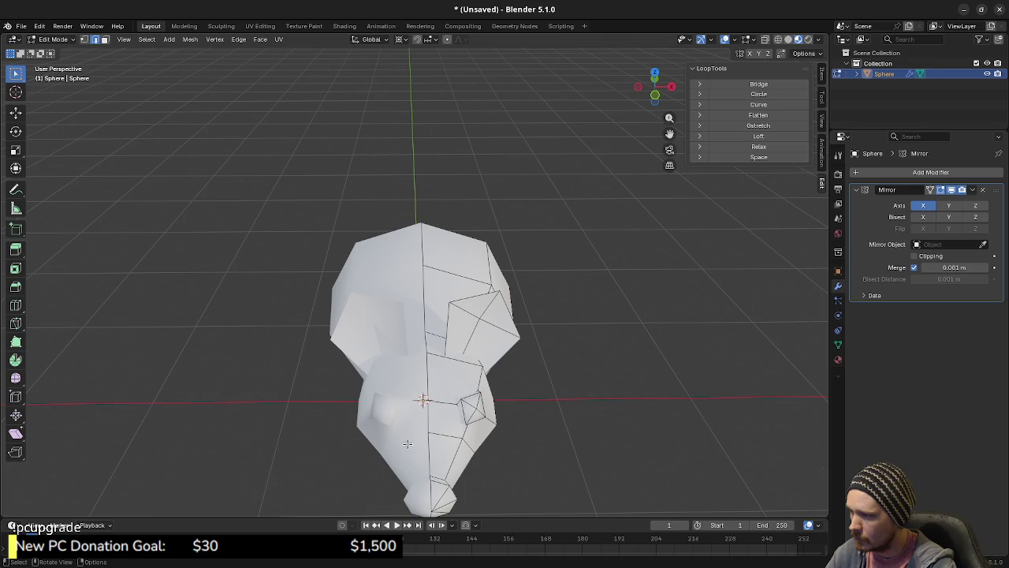
# Shift the seam vertices 0.01438 m along X, check the mirrored mouse, and finish in Object Mode.
pyautogui.press('g')
pyautogui.press('x')
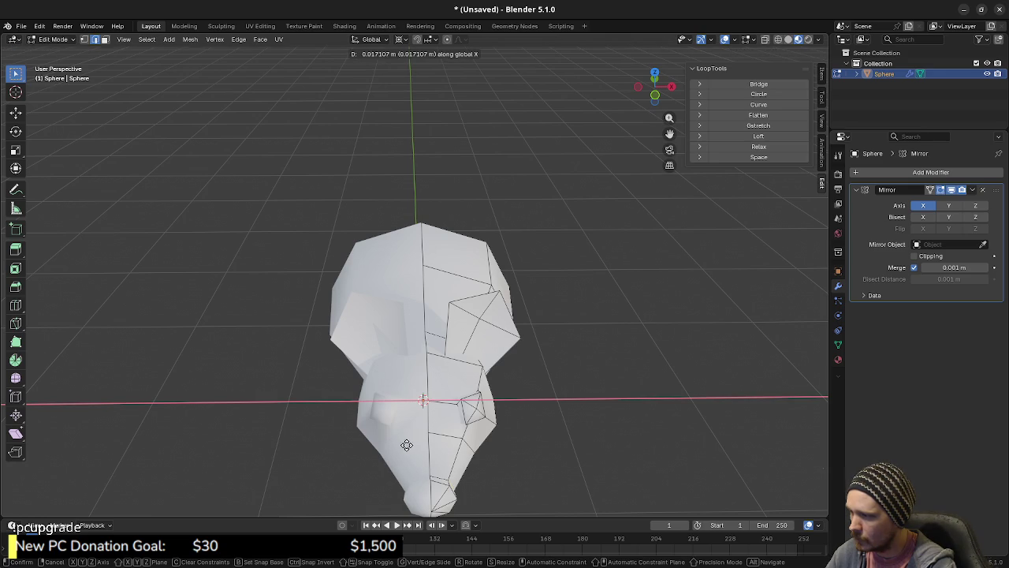
pyautogui.click(405, 444)
pyautogui.moveTo(476, 454); pyautogui.dragTo(460, 424)
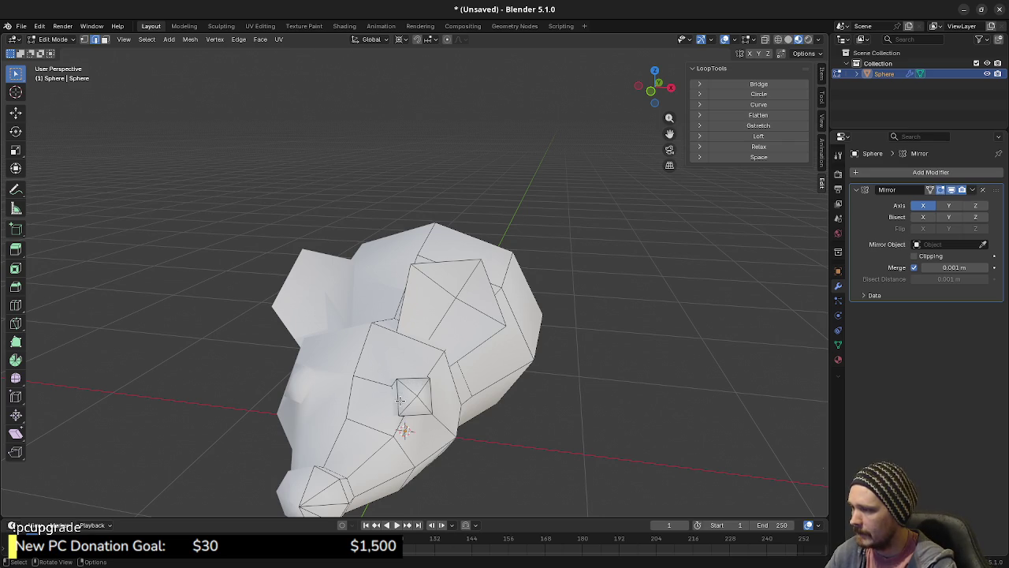
pyautogui.moveTo(374, 415)
pyautogui.mouseDown()
pyautogui.moveTo(458, 422)
pyautogui.moveTo(428, 421)
pyautogui.moveTo(487, 443)
pyautogui.moveTo(500, 428)
pyautogui.moveTo(500, 419)
pyautogui.moveTo(391, 420)
pyautogui.moveTo(410, 378)
pyautogui.moveTo(448, 394)
pyautogui.moveTo(440, 367)
pyautogui.moveTo(405, 379)
pyautogui.moveTo(429, 392)
pyautogui.moveTo(406, 377)
pyautogui.mouseUp()
pyautogui.scroll(-8, 457, 422)
pyautogui.press('Tab')
pyautogui.scroll(6, 418, 346)
pyautogui.press('Tab')
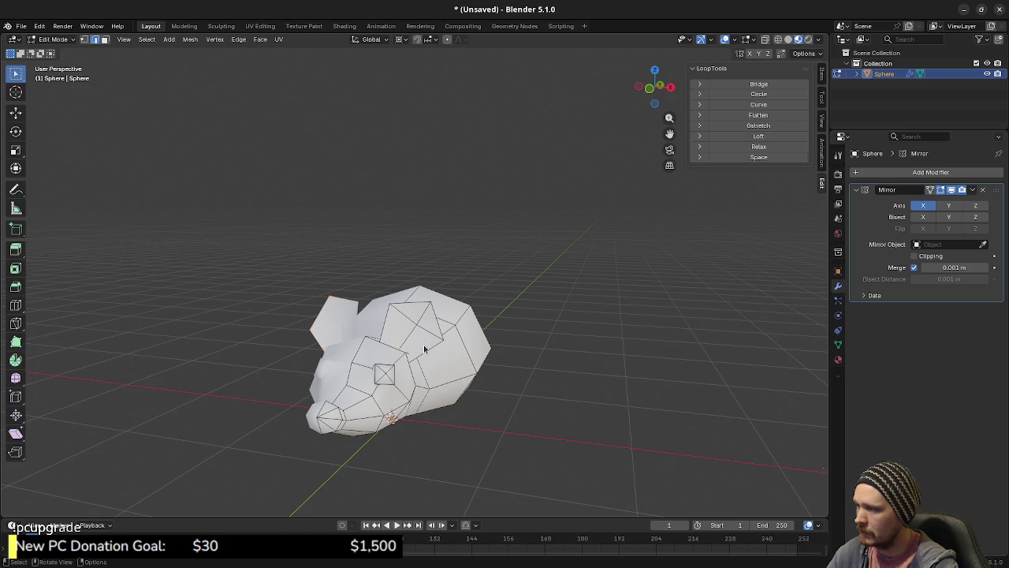
pyautogui.press('Tab')
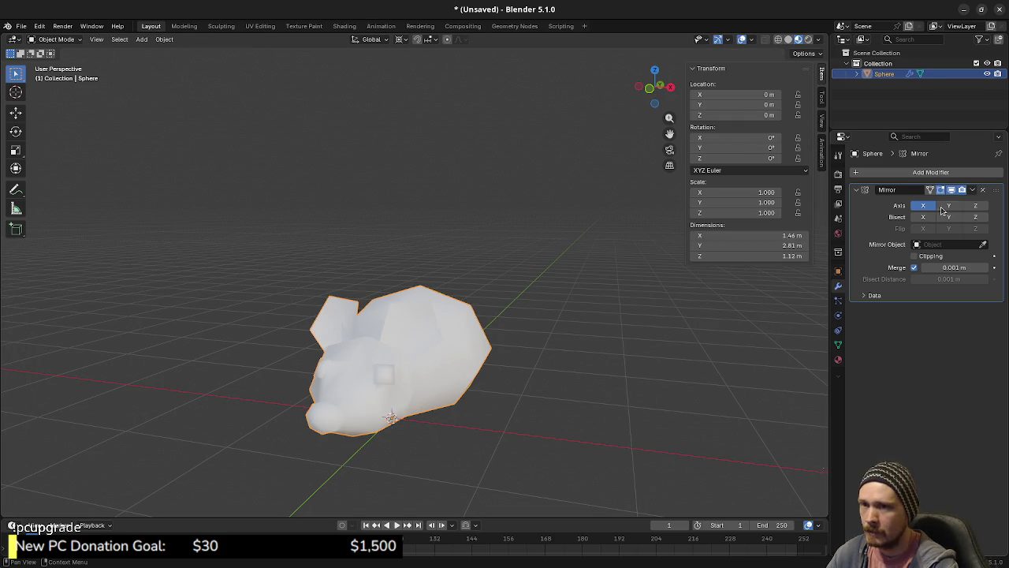
# Enable Clipping on the mouse's Mirror modifier.
pyautogui.click(972, 189)
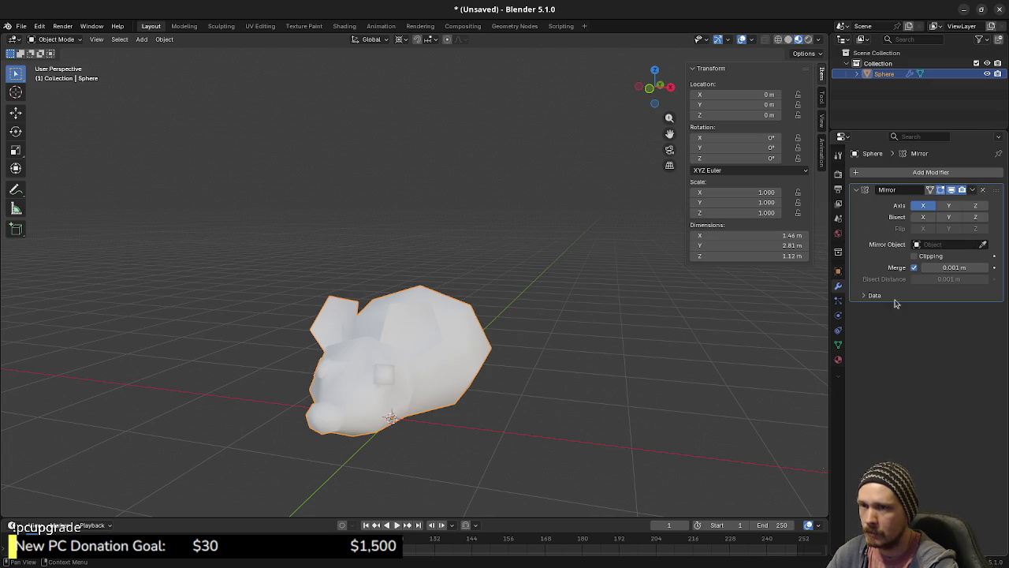
pyautogui.click(972, 190)
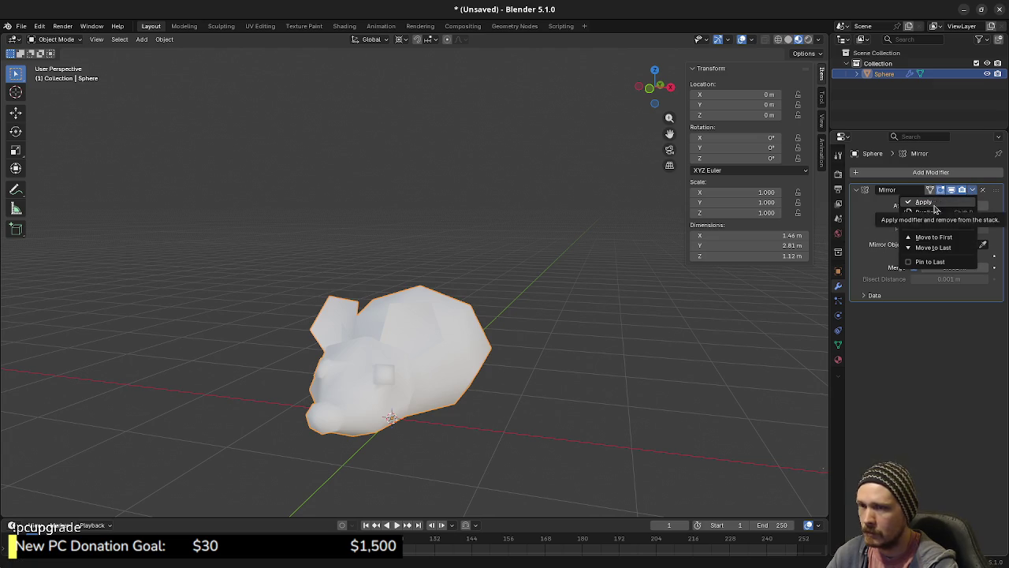
pyautogui.press('Tab')
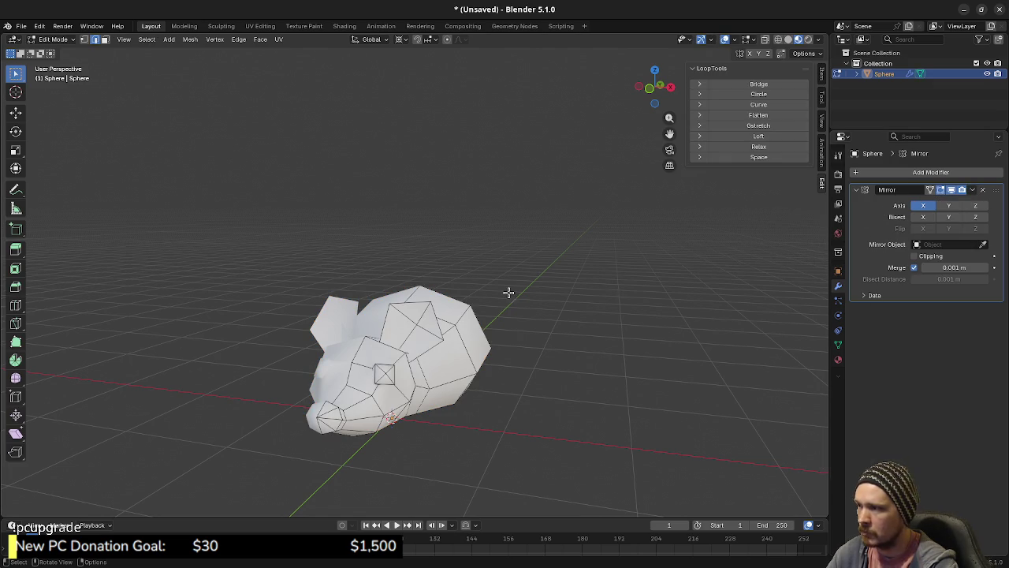
pyautogui.click(914, 255)
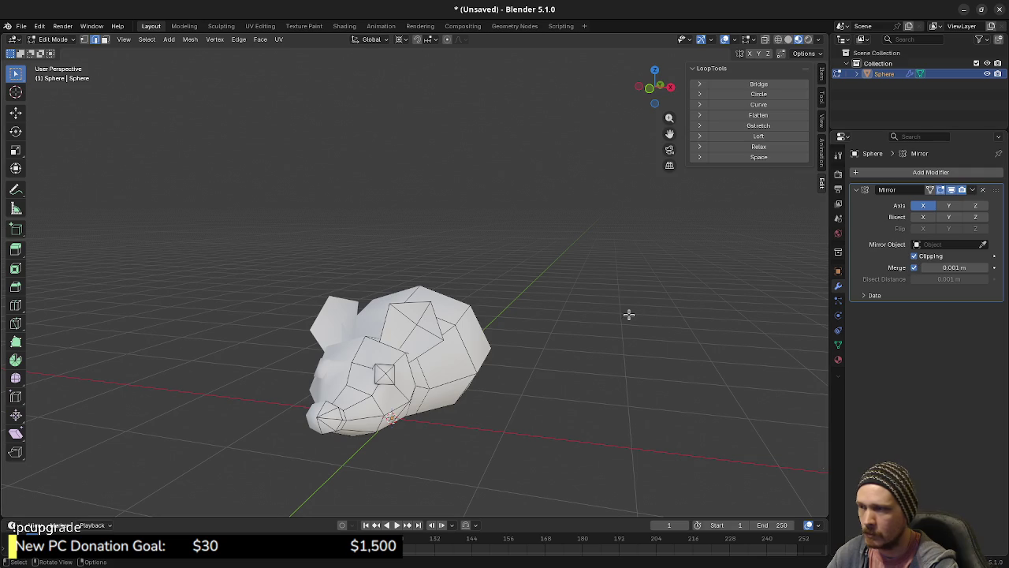
pyautogui.press('Tab')
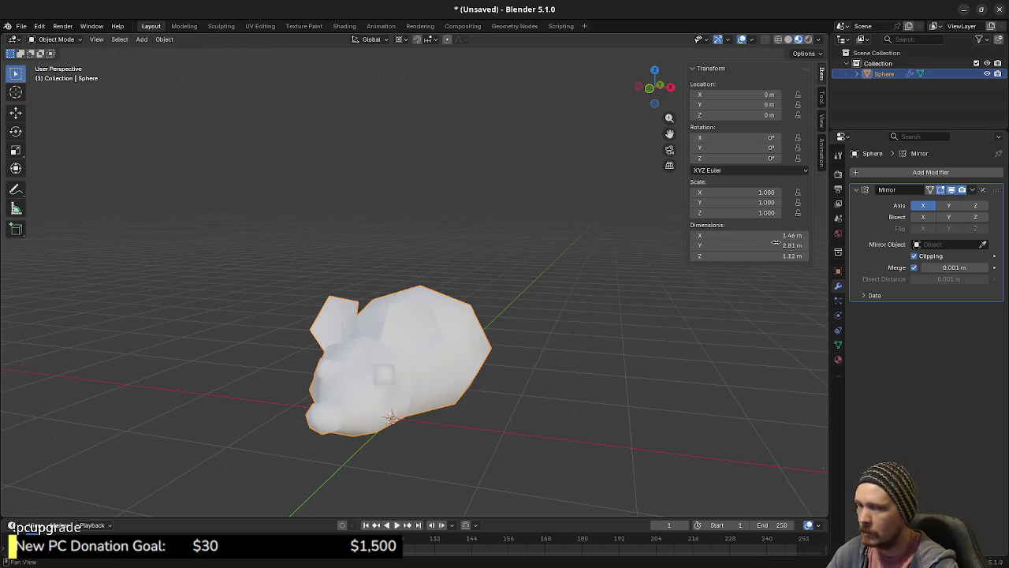
# Apply the Mirror modifier so both halves become real Sphere geometry.
pyautogui.click(973, 197)
pyautogui.click(907, 200)
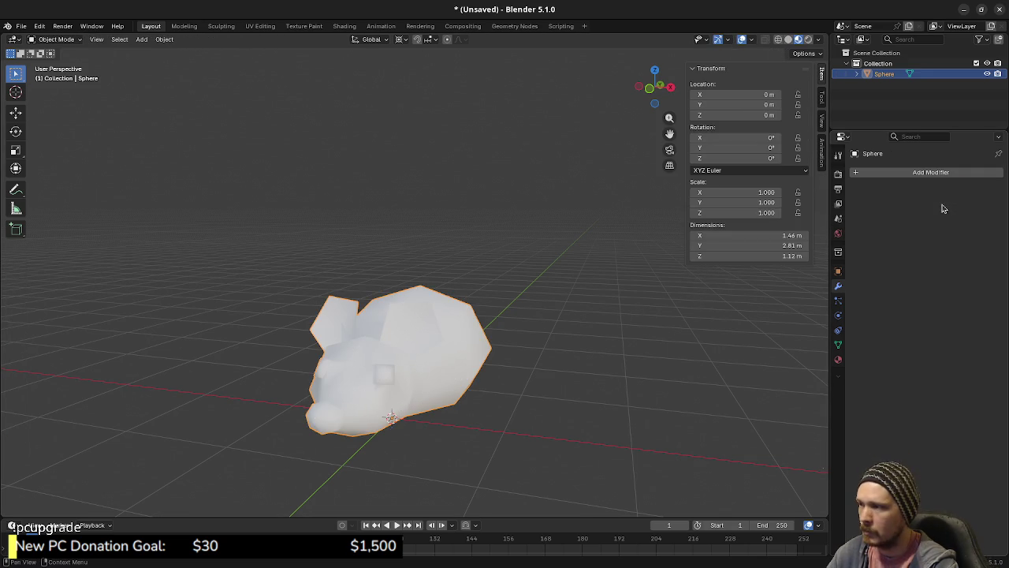
pyautogui.moveTo(622, 323)
pyautogui.mouseDown()
pyautogui.moveTo(649, 318)
pyautogui.moveTo(608, 318)
pyautogui.mouseUp()
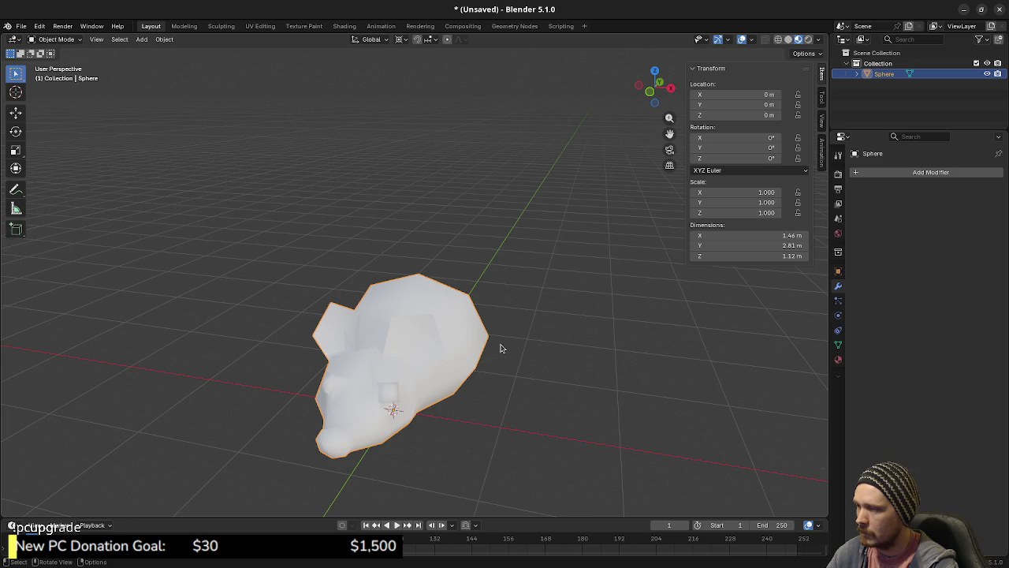
pyautogui.press('Tab')
# Select both ears as linked geometry and separate them into their own object.
pyautogui.hotkey('alt', 'a')
pyautogui.press('l')
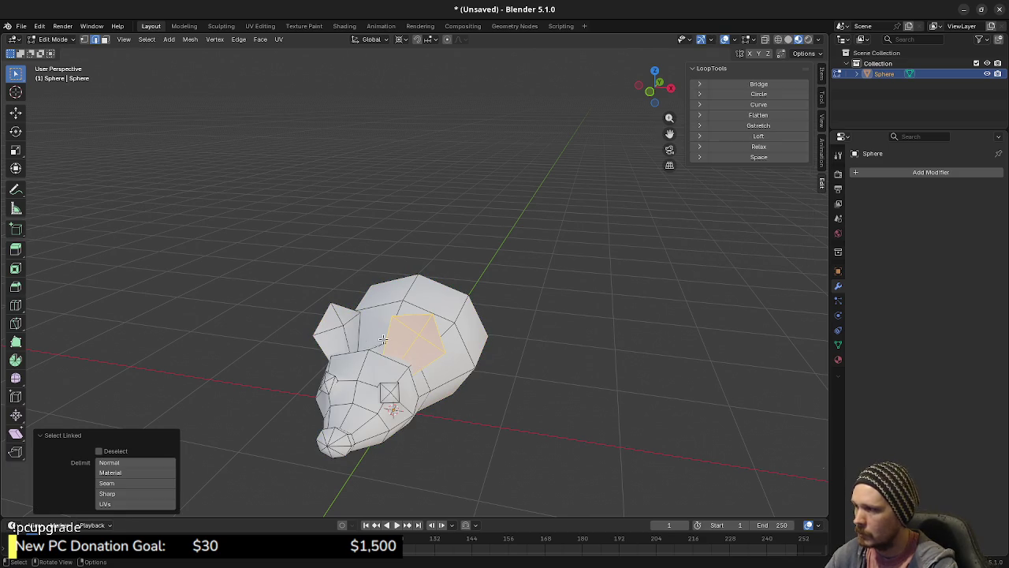
pyautogui.press('l')
pyautogui.press('p')
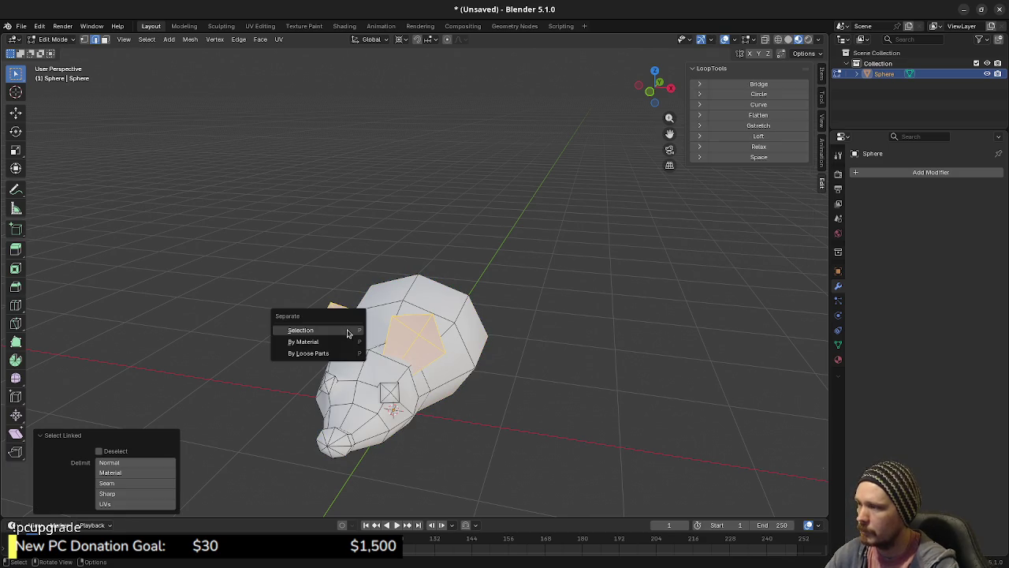
pyautogui.click(349, 331)
pyautogui.press('Tab')
# Select only the mouse body, edit it in face select mode facing the head.
pyautogui.hotkey('alt', 'a')
pyautogui.click(386, 399)
pyautogui.press('Tab')
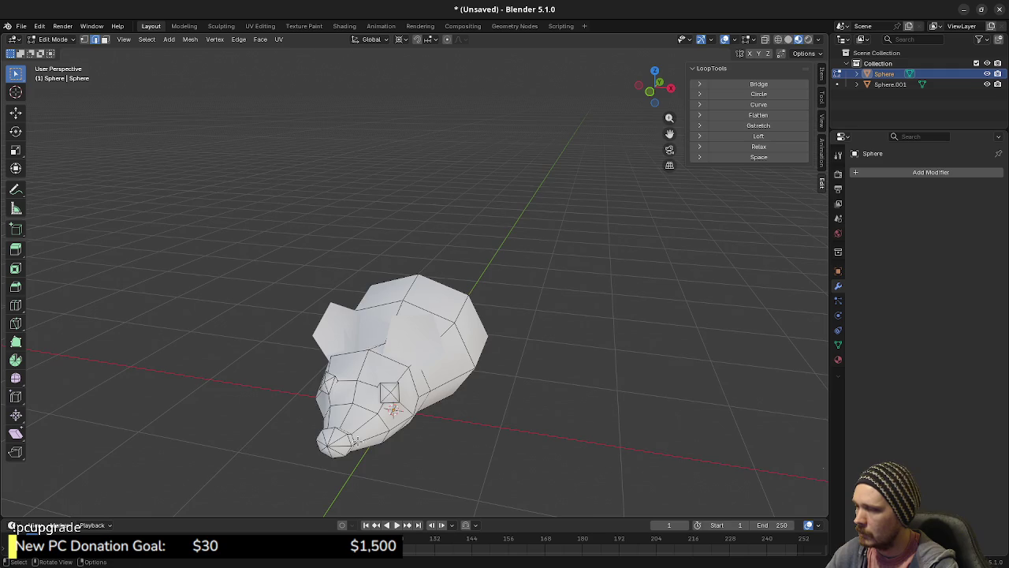
pyautogui.scroll(5, 394, 410)
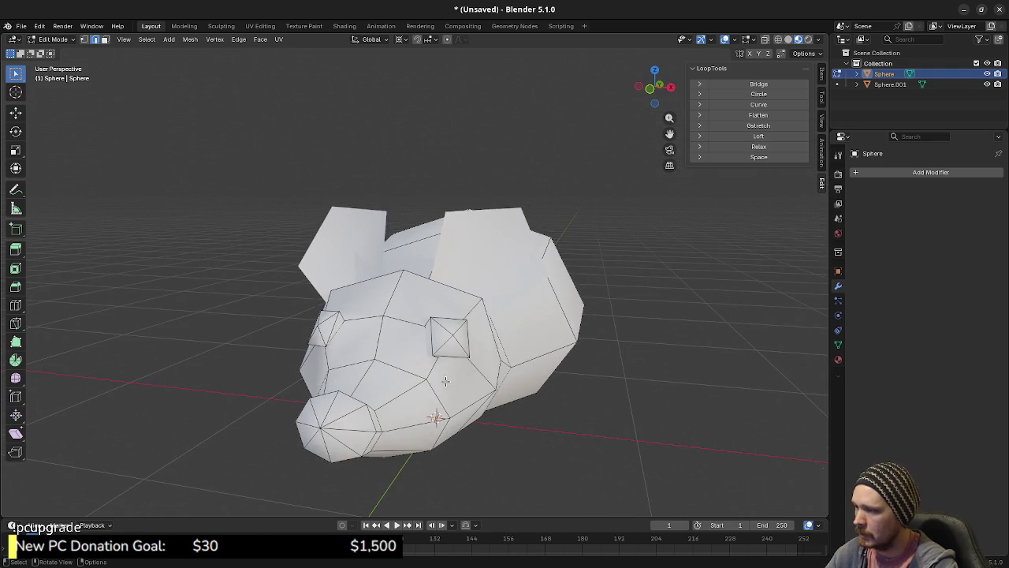
pyautogui.moveTo(447, 363); pyautogui.dragTo(447, 364)
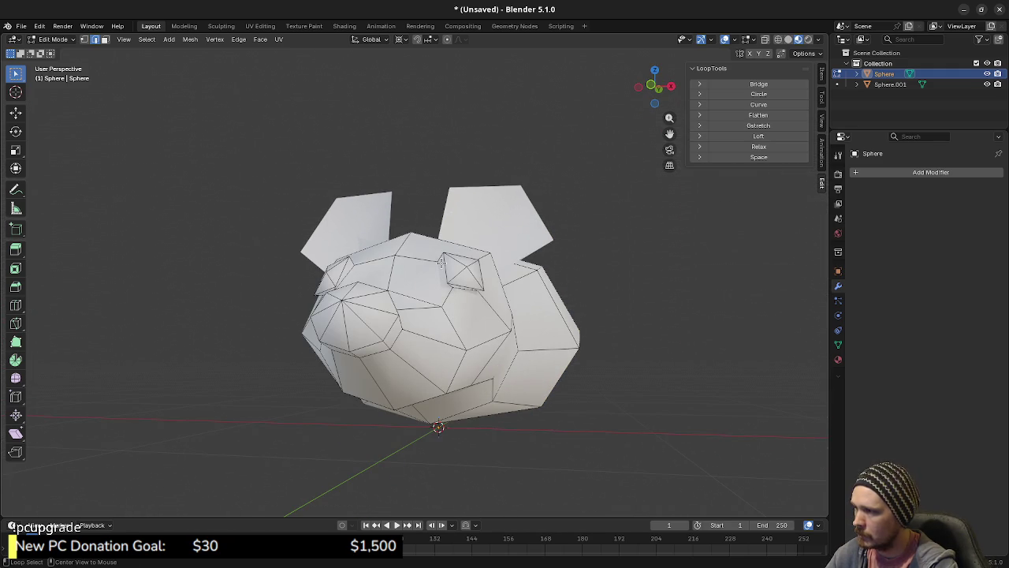
pyautogui.keyDown('alt'); pyautogui.click(441, 261); pyautogui.keyUp('alt')
pyautogui.press('3')
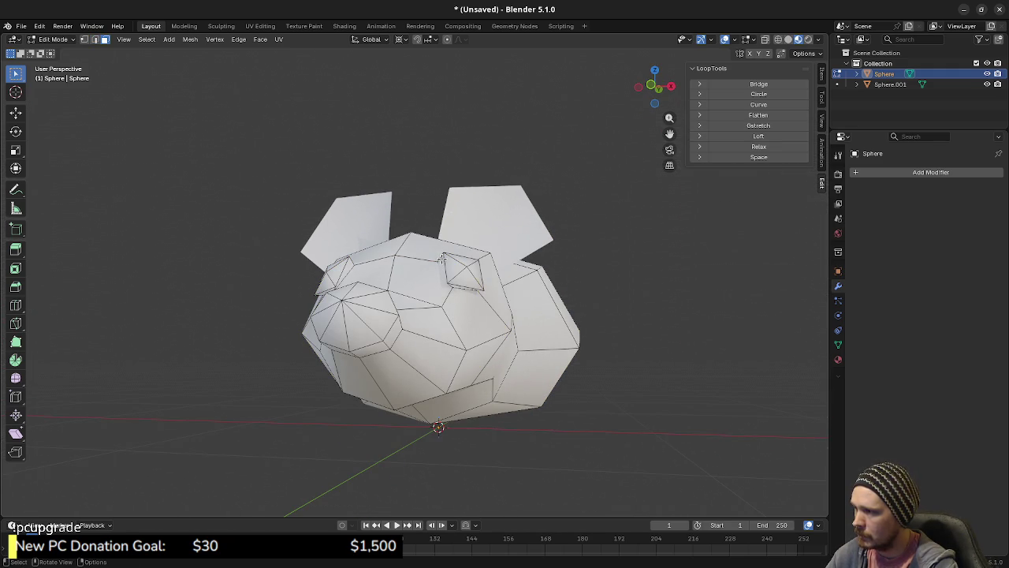
pyautogui.keyDown('alt'); pyautogui.click(442, 261); pyautogui.keyUp('alt')
pyautogui.moveTo(442, 260); pyautogui.dragTo(453, 317)
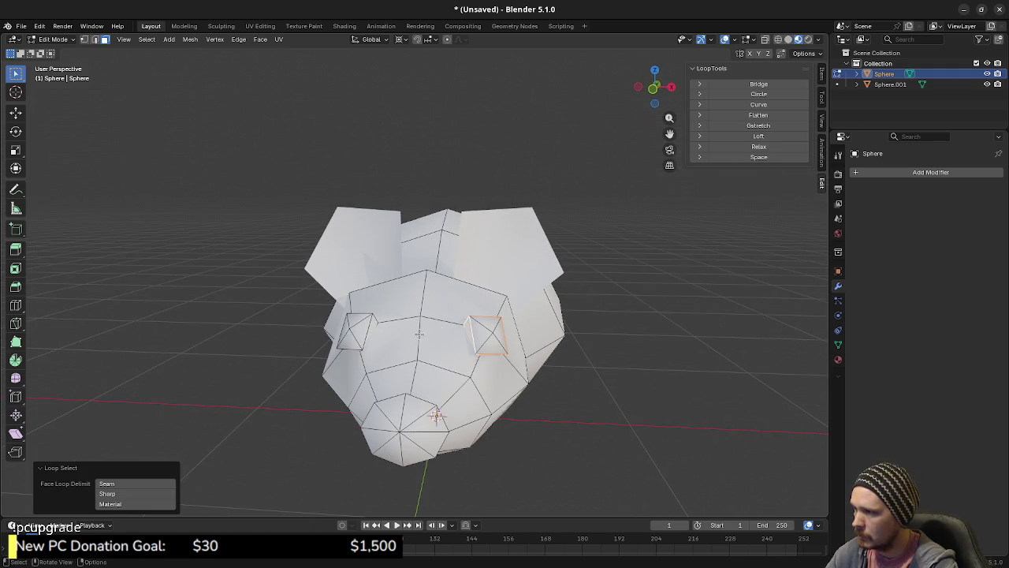
# Select the left and right eye faces and separate them into object Sphere.002.
pyautogui.keyDown('shift'); pyautogui.click(372, 322); pyautogui.keyUp('shift')
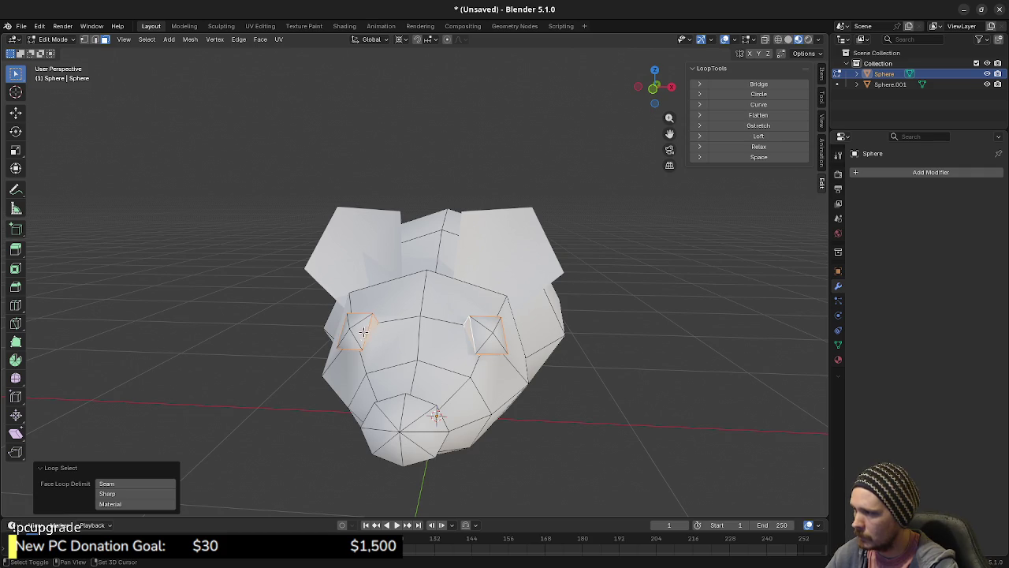
pyautogui.keyDown('shift'); pyautogui.click(365, 330); pyautogui.keyUp('shift')
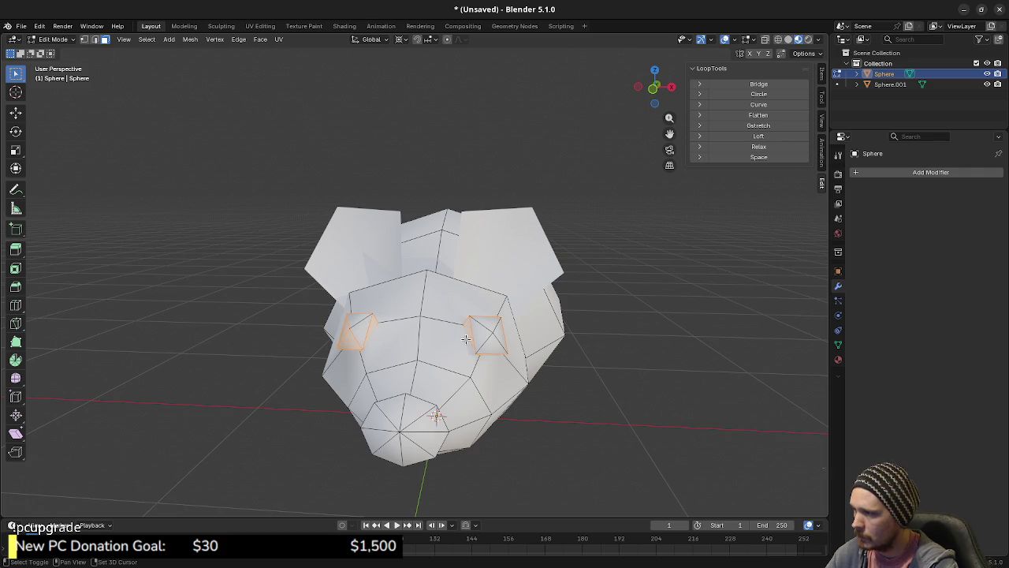
pyautogui.keyDown('shift'); pyautogui.click(360, 320); pyautogui.keyUp('shift')
pyautogui.keyDown('shift'); pyautogui.click(479, 327); pyautogui.keyUp('shift')
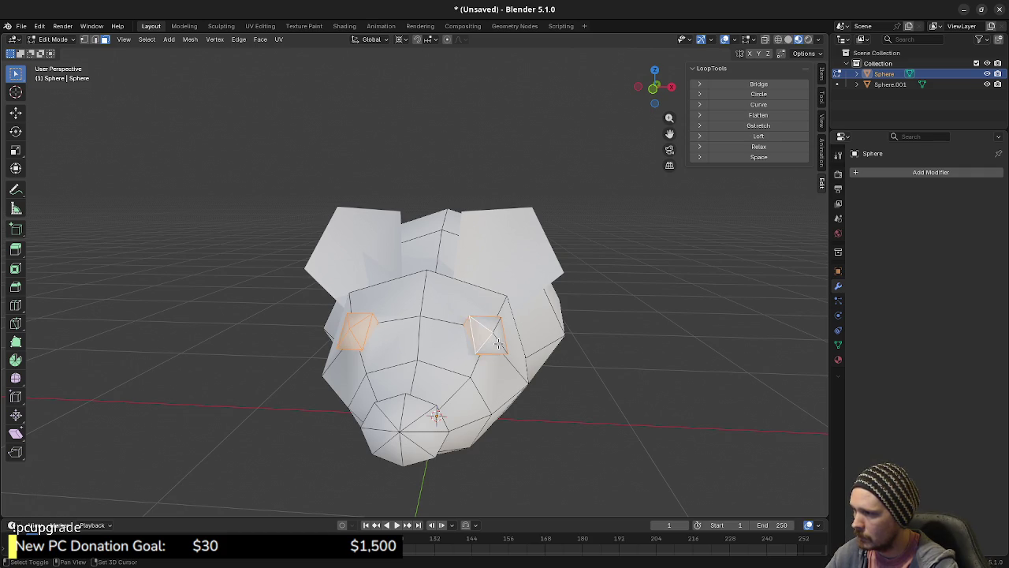
pyautogui.press('p')
pyautogui.click(445, 407)
pyautogui.press('Tab')
pyautogui.hotkey('alt', 'a')
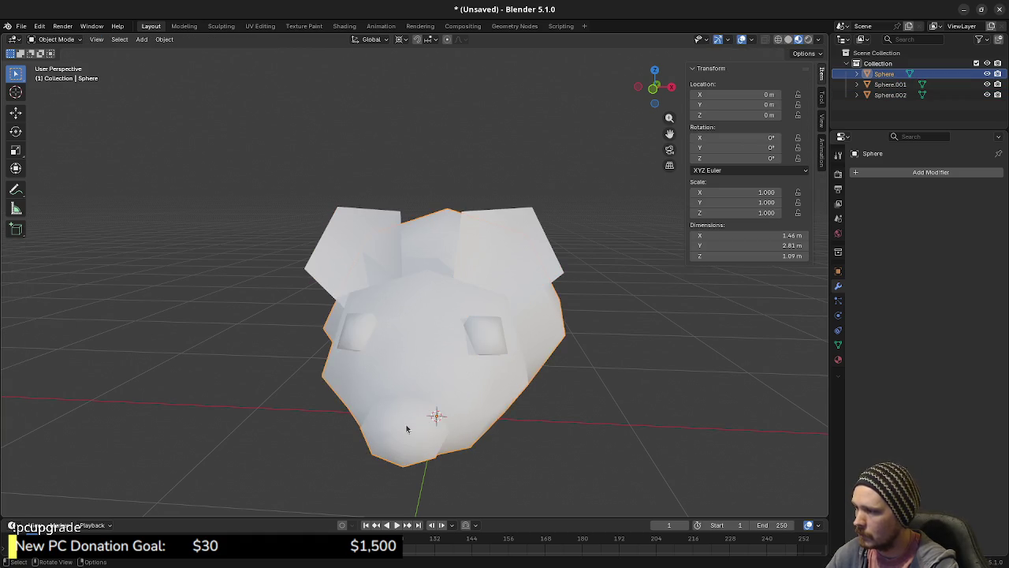
# Select the snout ring and tip faces and separate them into their own object.
pyautogui.press('Tab')
pyautogui.press('a')
pyautogui.hotkey('alt', 'a')
pyautogui.moveTo(439, 429); pyautogui.dragTo(268, 390)
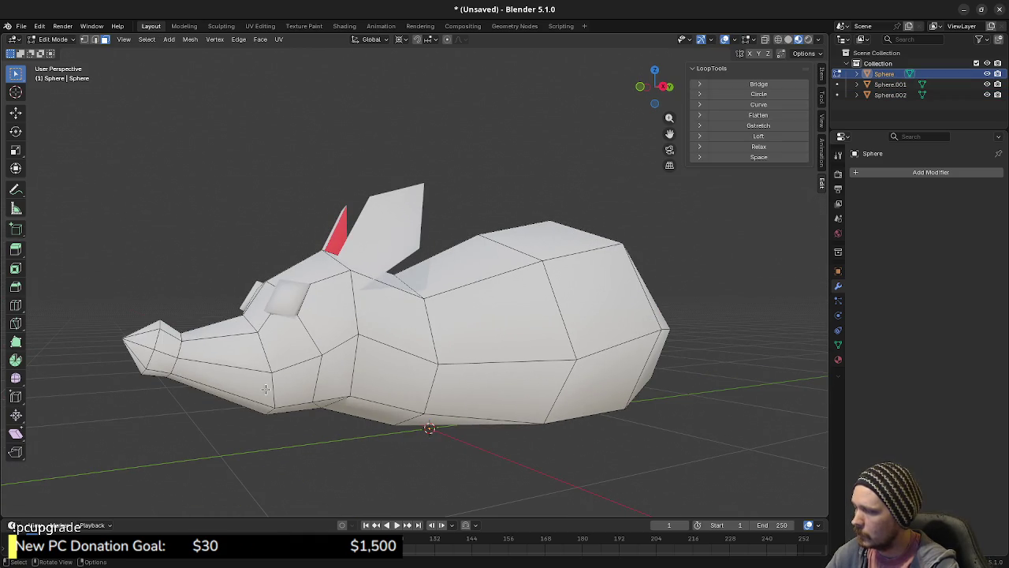
pyautogui.keyDown('alt'); pyautogui.click(176, 337); pyautogui.keyUp('alt')
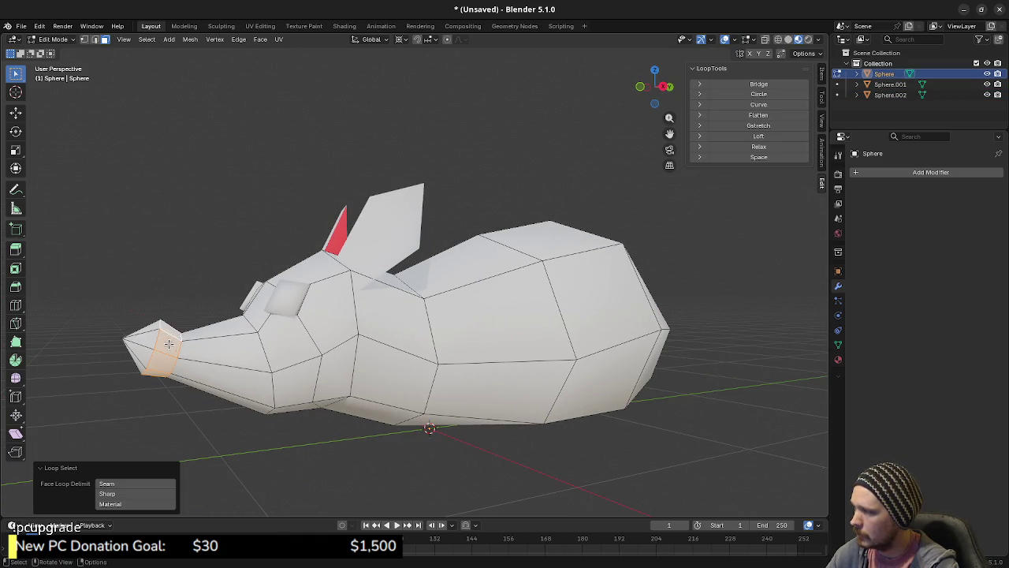
pyautogui.moveTo(152, 335); pyautogui.dragTo(276, 385)
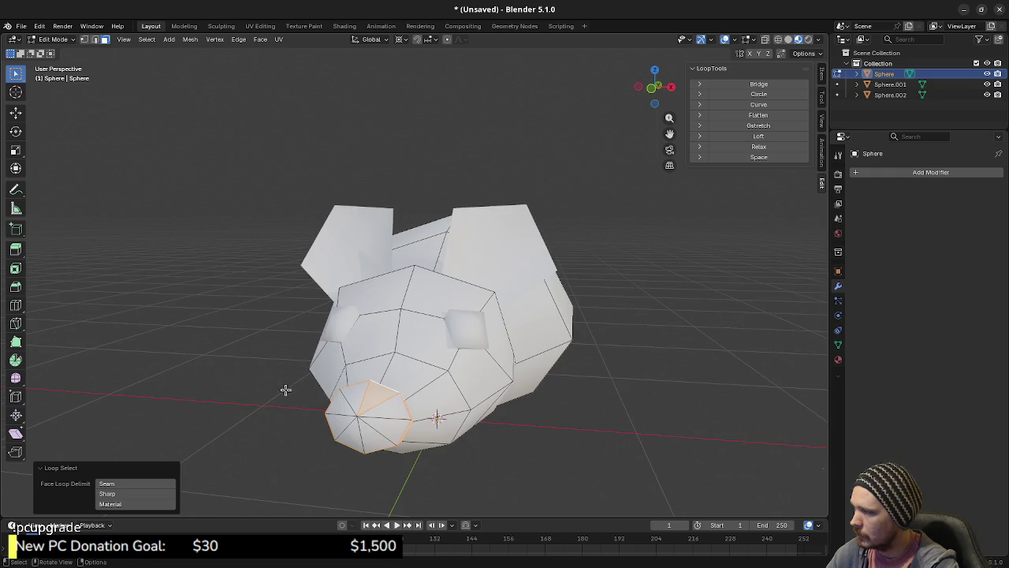
pyautogui.keyDown('shift'); pyautogui.click(388, 420); pyautogui.keyUp('shift')
pyautogui.keyDown('shift'); pyautogui.click(357, 431); pyautogui.keyUp('shift')
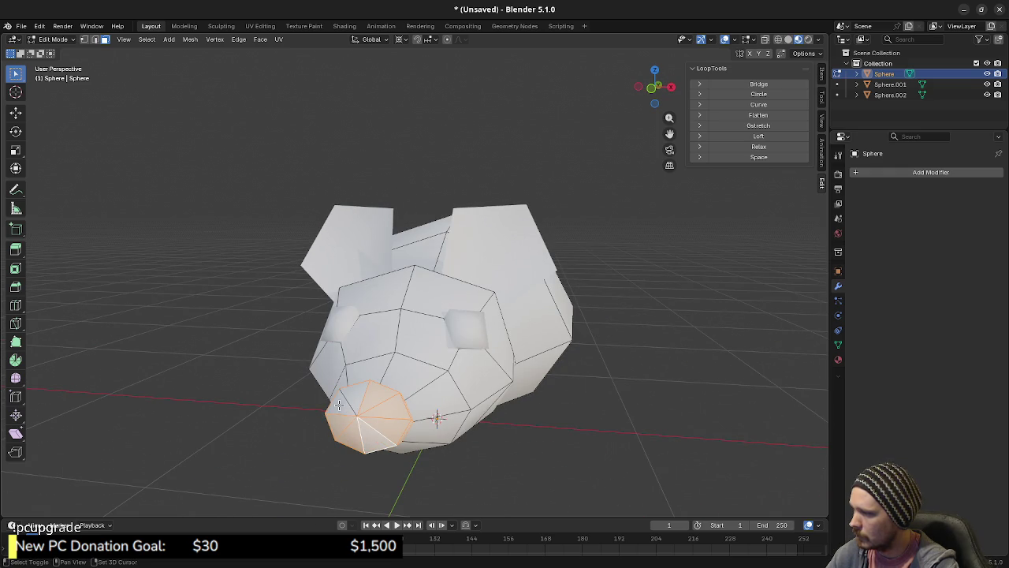
pyautogui.keyDown('shift'); pyautogui.click(350, 395); pyautogui.keyUp('shift')
pyautogui.press('p')
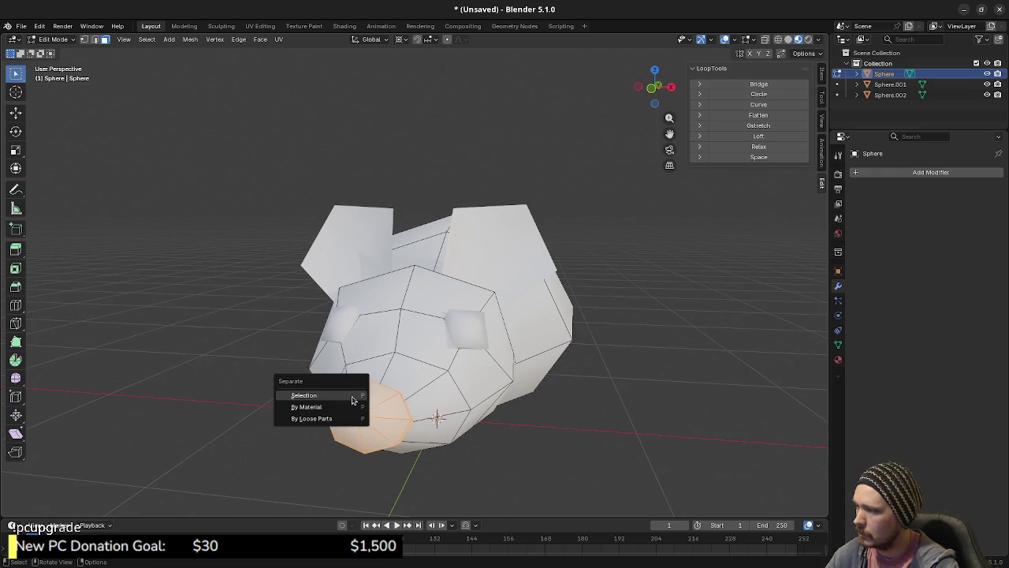
pyautogui.click(352, 395)
pyautogui.press('Tab')
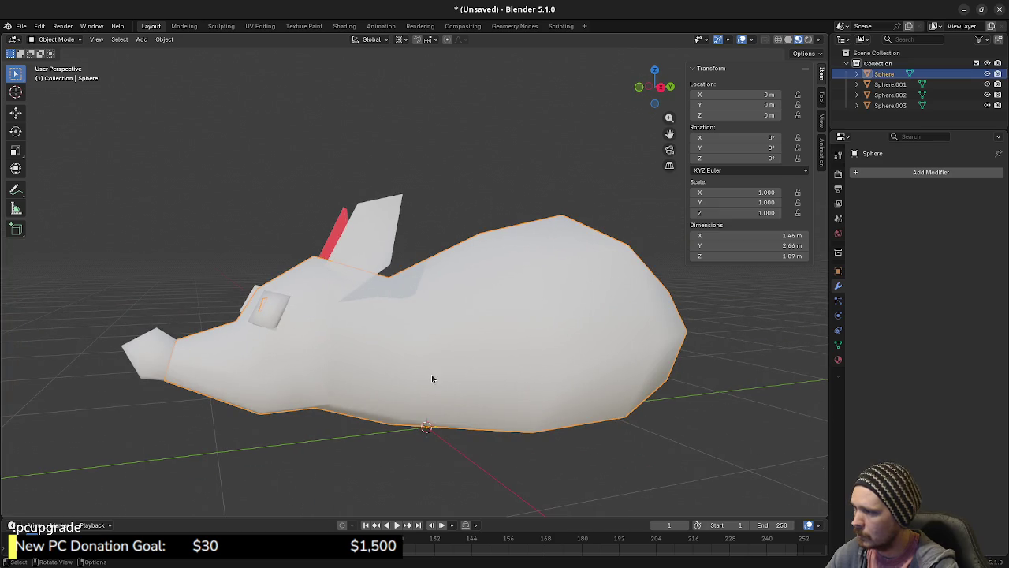
# Rename the snout object to Nose in the outliner.
pyautogui.doubleClick(890, 104)
pyautogui.press('BackSpace')
pyautogui.write('Nose')
pyautogui.press('Return')
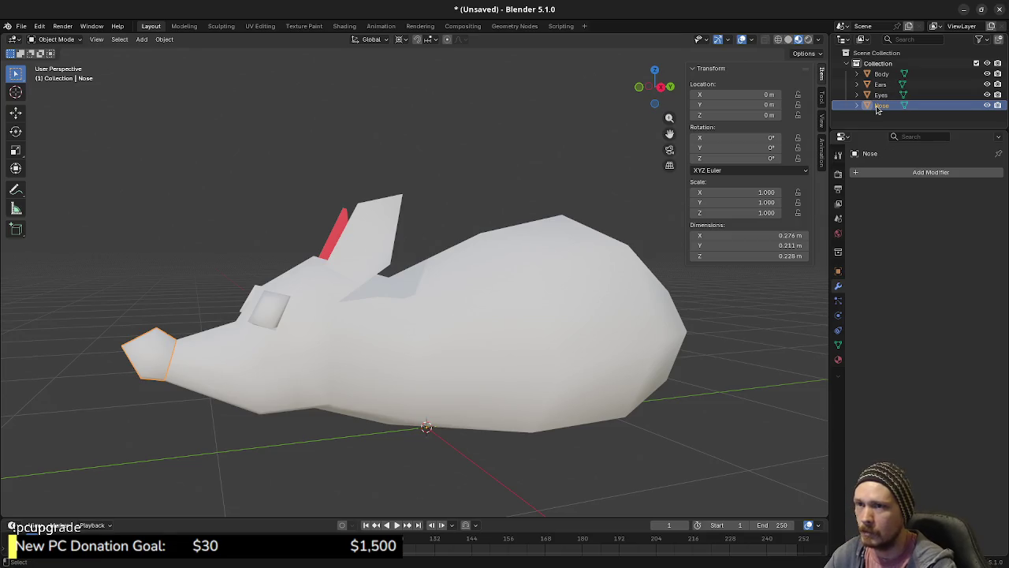
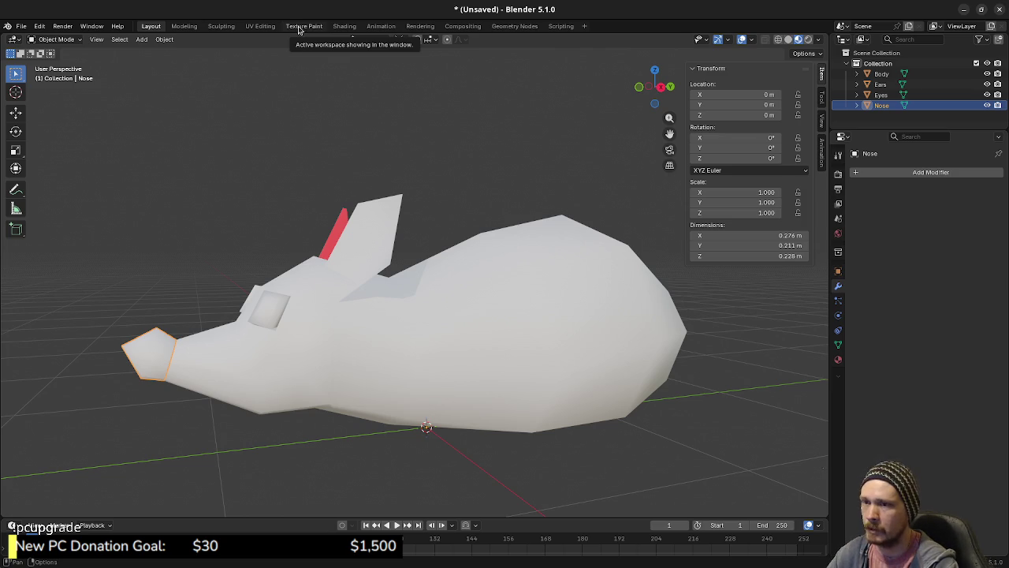
# Select the Body object and inspect its Color Attributes and Attributes in the mesh data properties.
pyautogui.click(452, 317)
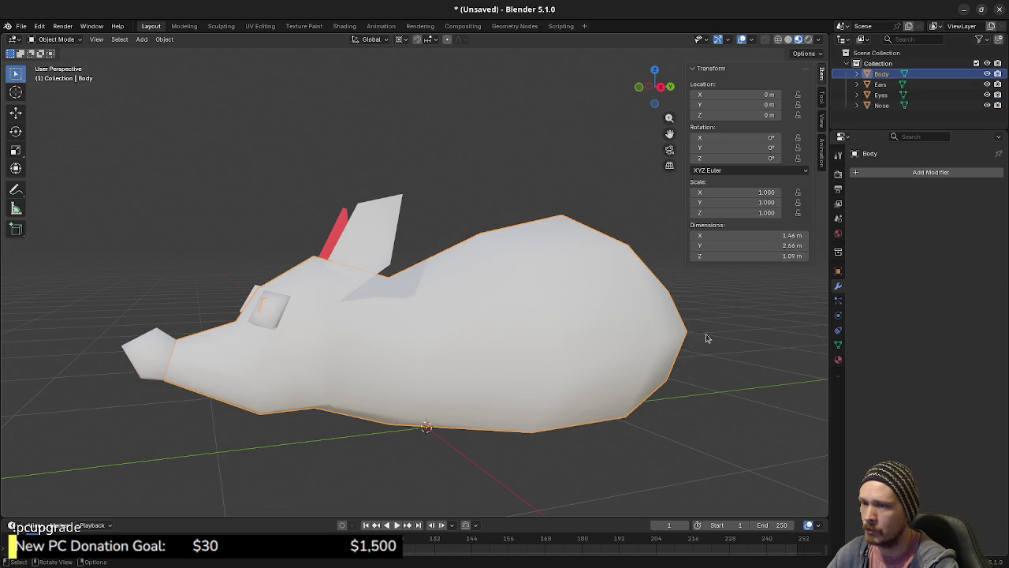
pyautogui.click(838, 345)
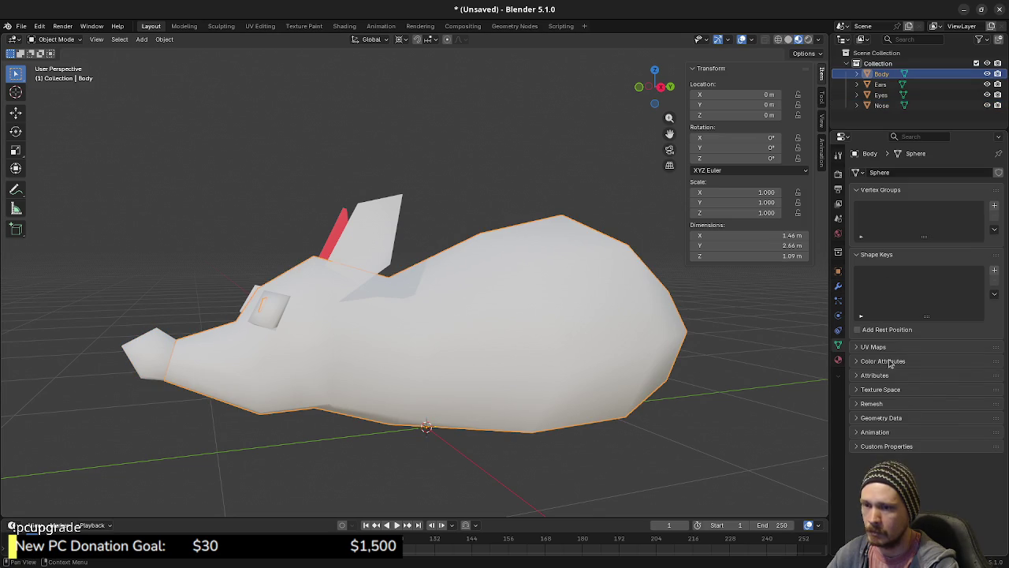
pyautogui.click(890, 362)
pyautogui.click(889, 362)
pyautogui.click(890, 376)
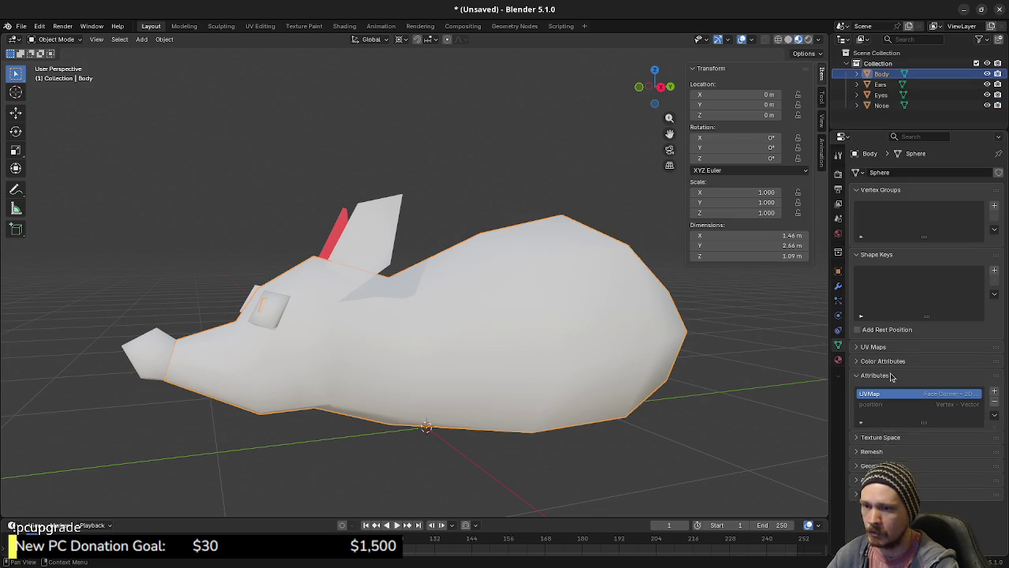
pyautogui.click(891, 376)
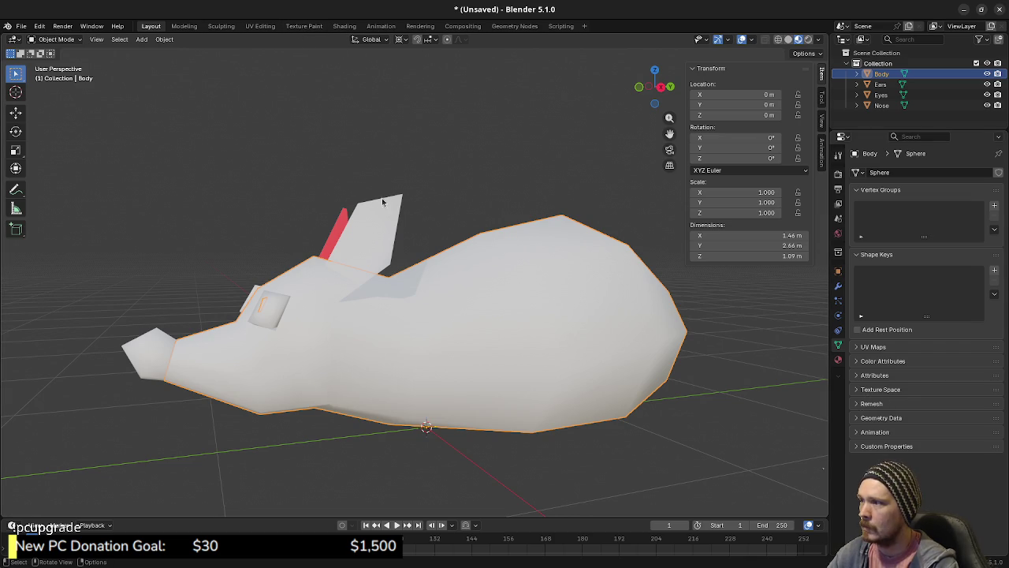
# Reselect Body, orbit to a side view of the rat, and switch to the UV Editing workspace.
pyautogui.click(362, 267)
pyautogui.click(414, 343)
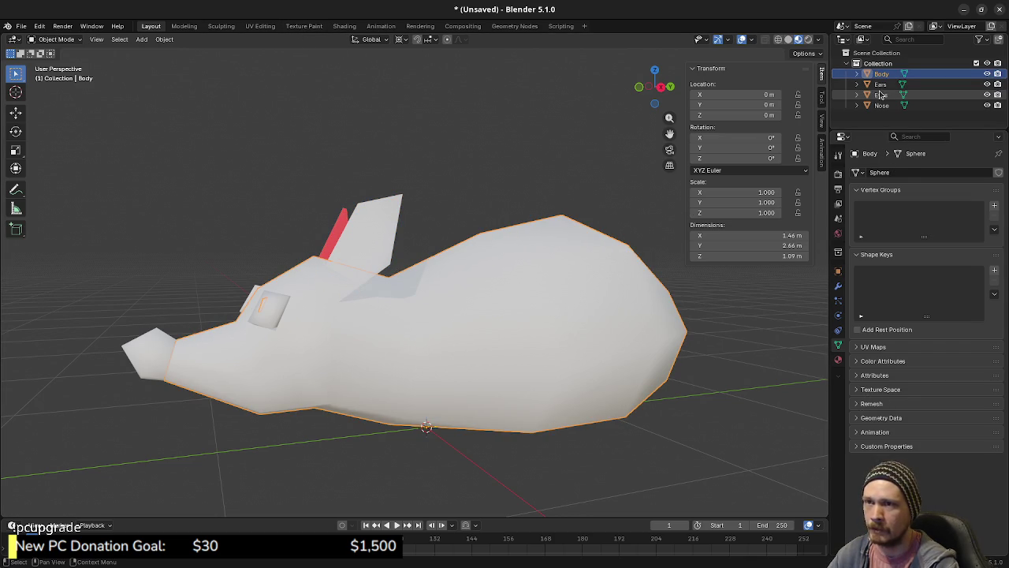
pyautogui.press('KP_4')
pyautogui.press('KP_4')
pyautogui.press('KP_4')
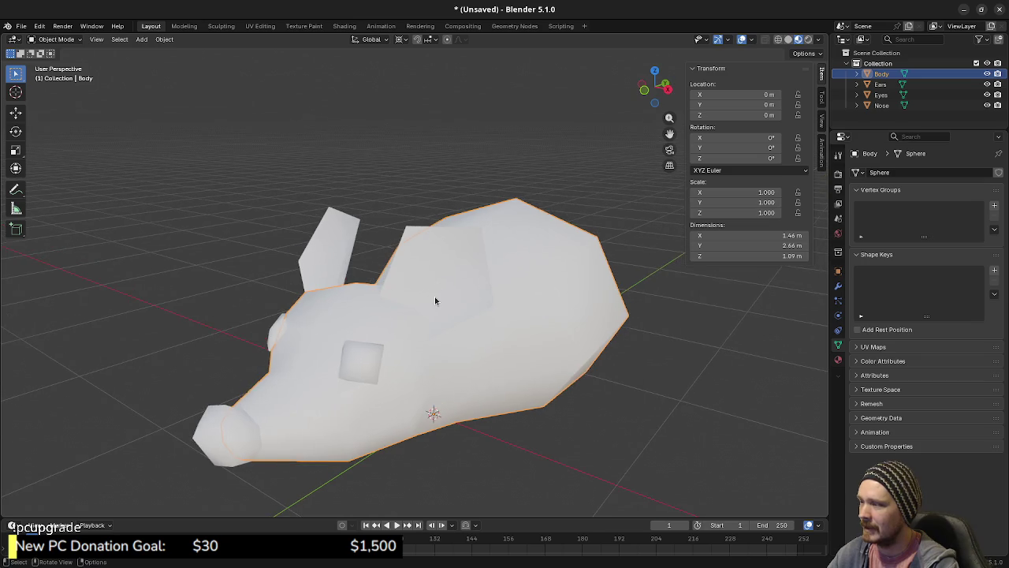
pyautogui.moveTo(439, 301); pyautogui.dragTo(481, 315)
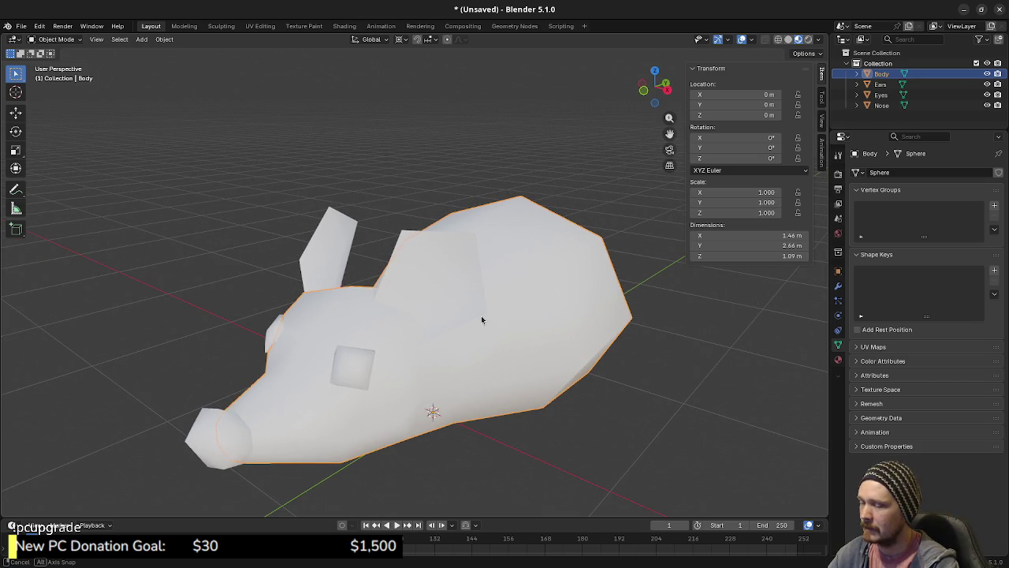
pyautogui.moveTo(591, 347)
pyautogui.mouseDown()
pyautogui.moveTo(586, 338)
pyautogui.moveTo(608, 339)
pyautogui.mouseUp()
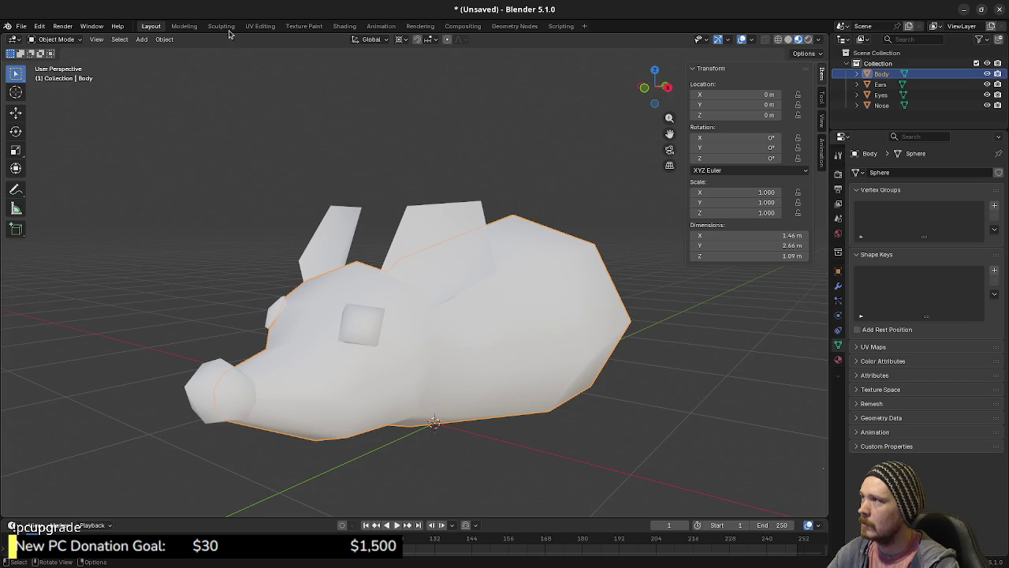
pyautogui.click(253, 28)
# Select the entire Body mesh in Edit Mode to display its UV layout.
pyautogui.scroll(8, 603, 311)
pyautogui.scroll(2, 618, 308)
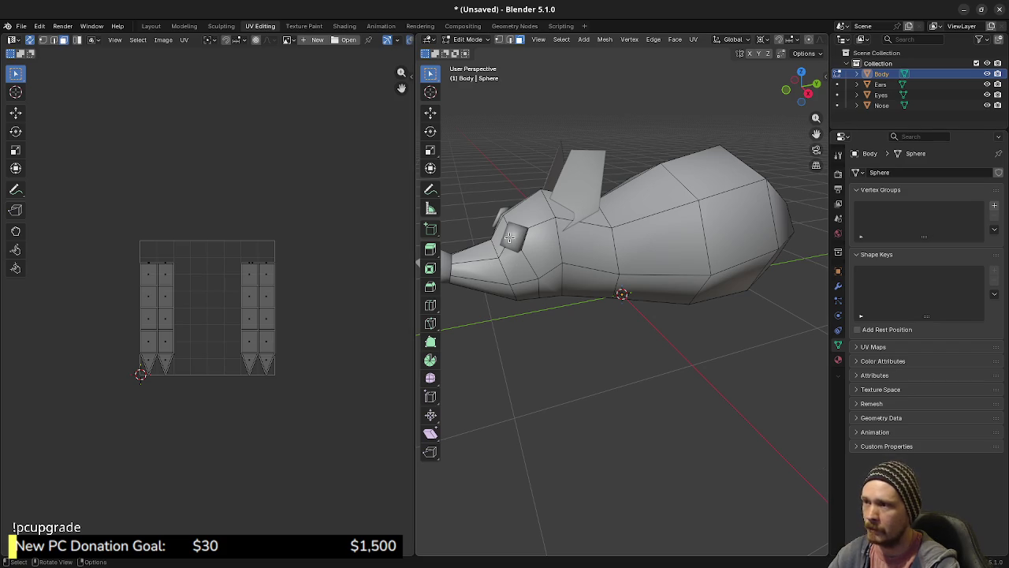
pyautogui.click(635, 262)
pyautogui.press('a')
pyautogui.hotkey('alt', 'a')
pyautogui.press('a')
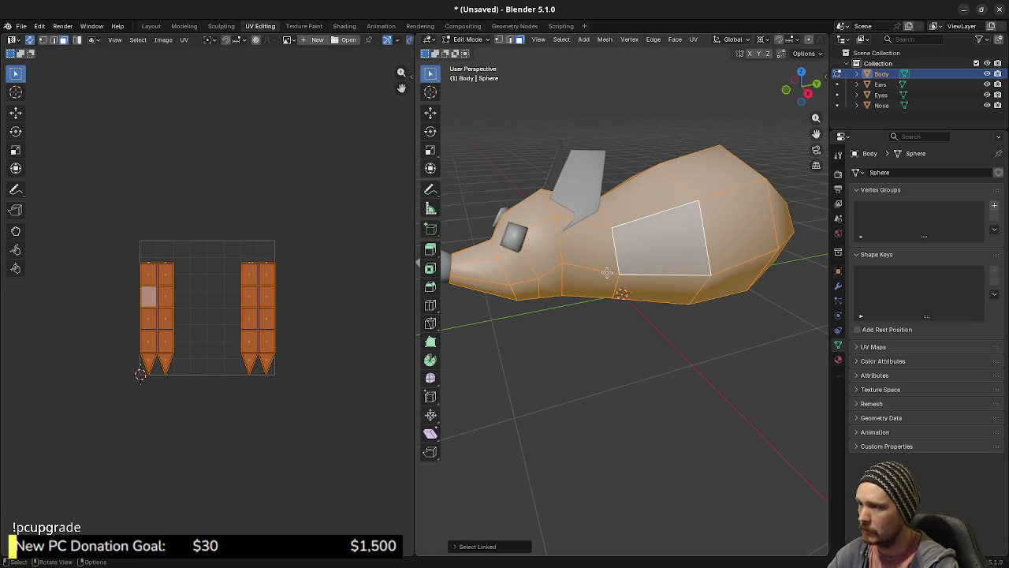
# Orbit toward the rat's face, return to Object Mode and select the Ears.
pyautogui.press('KP_4')
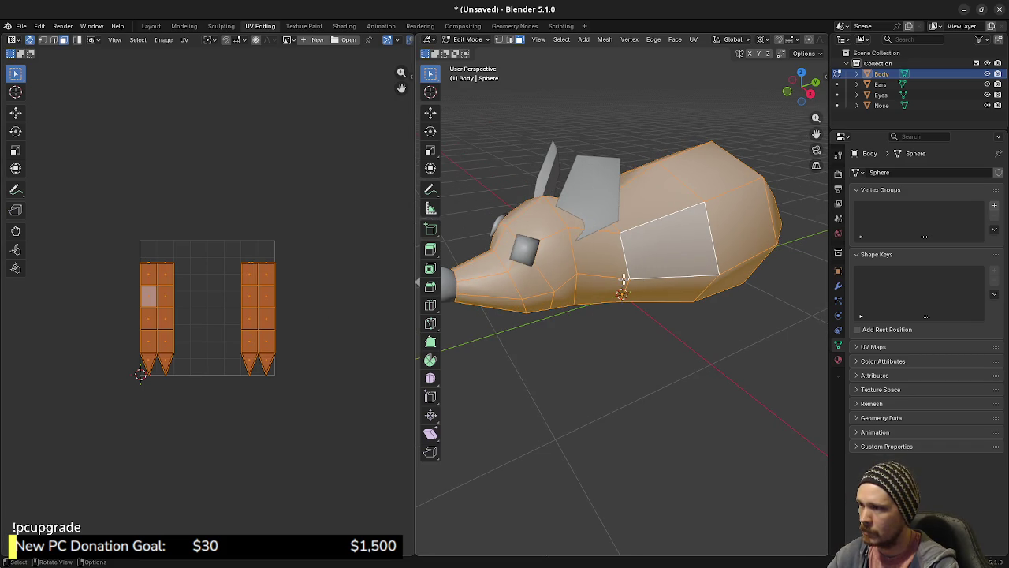
pyautogui.press('KP_4')
pyautogui.press('KP_4')
pyautogui.press('KP_4')
pyautogui.press('Tab')
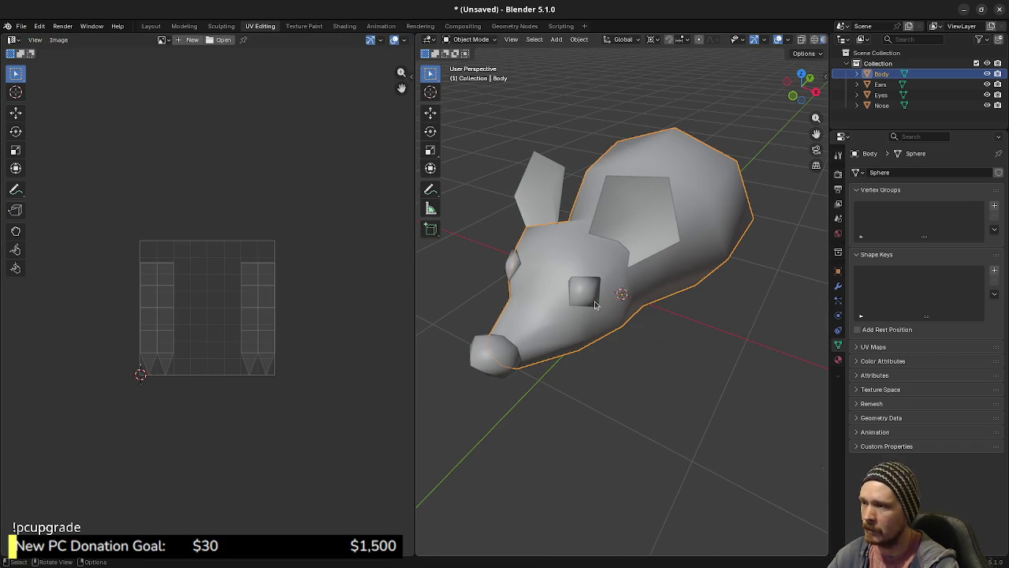
pyautogui.press('KP_4')
pyautogui.hotkey('alt', 'a')
pyautogui.click(613, 229)
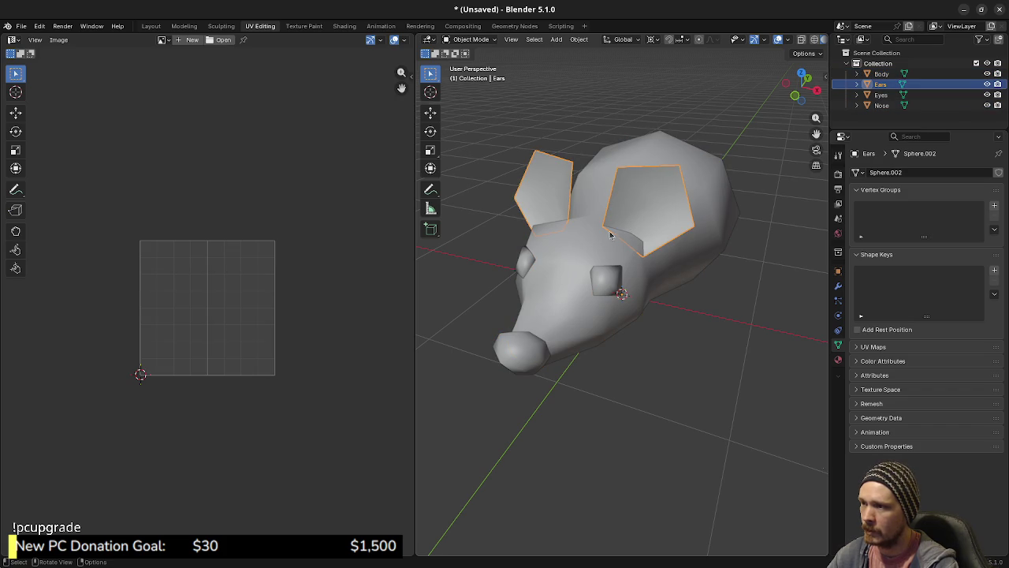
# Join the Ears and the Eyes into the Body mesh.
pyautogui.hotkey('ctrl', 'j')
pyautogui.press('F3')
pyautogui.write('sel')
pyautogui.press('Escape')
pyautogui.keyDown('shift'); pyautogui.click(601, 277); pyautogui.keyUp('shift')
pyautogui.keyDown('shift'); pyautogui.click(601, 277); pyautogui.keyUp('shift')
pyautogui.press('F3')
pyautogui.write('jo')
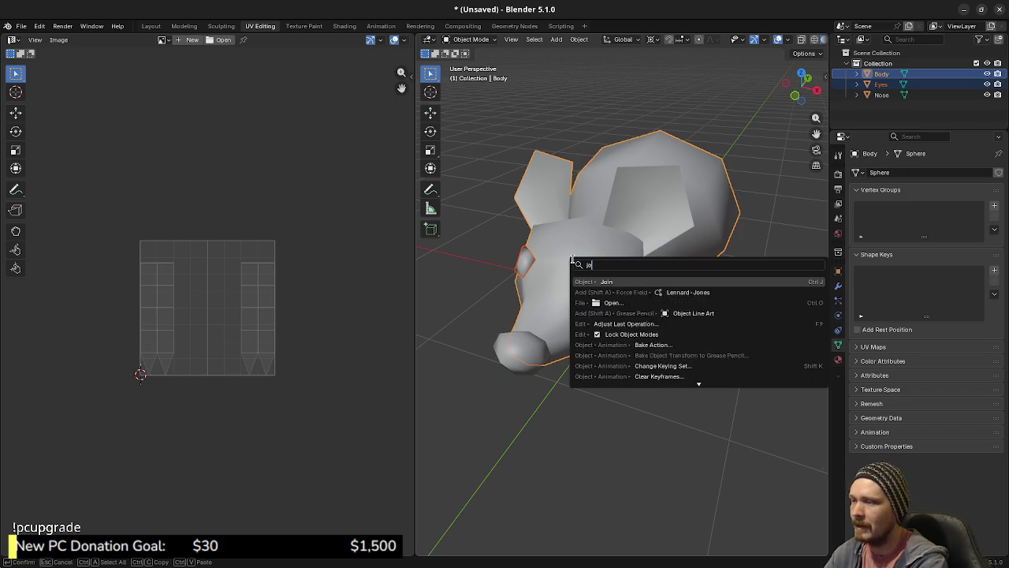
pyautogui.press('Return')
# Join the Nose into the Body, then enter Edit Mode and select the connected body piece.
pyautogui.keyDown('shift'); pyautogui.click(519, 352); pyautogui.keyUp('shift')
pyautogui.keyDown('shift'); pyautogui.click(557, 305); pyautogui.keyUp('shift')
pyautogui.press('F3')
pyautogui.write('jo')
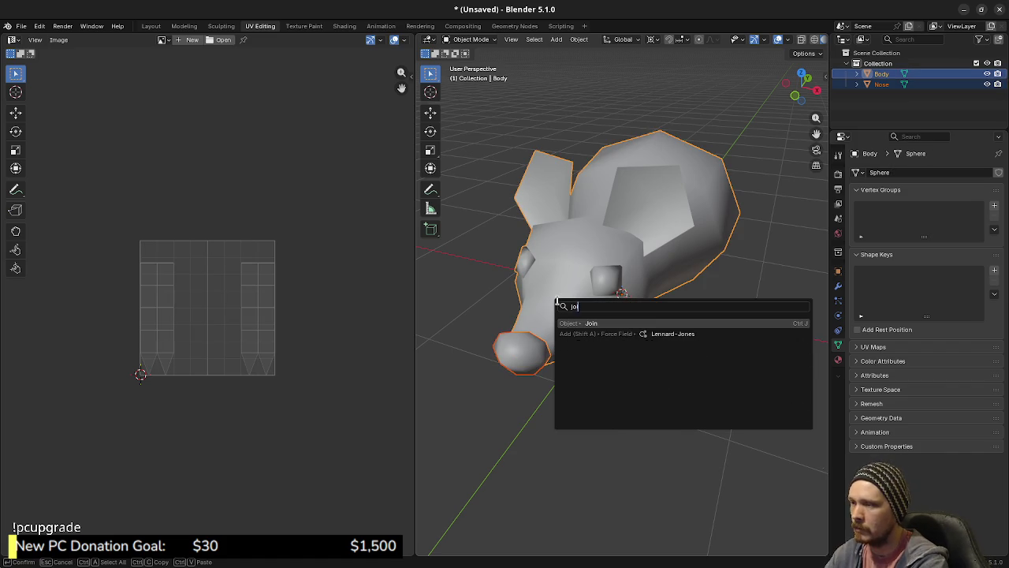
pyautogui.press('Return')
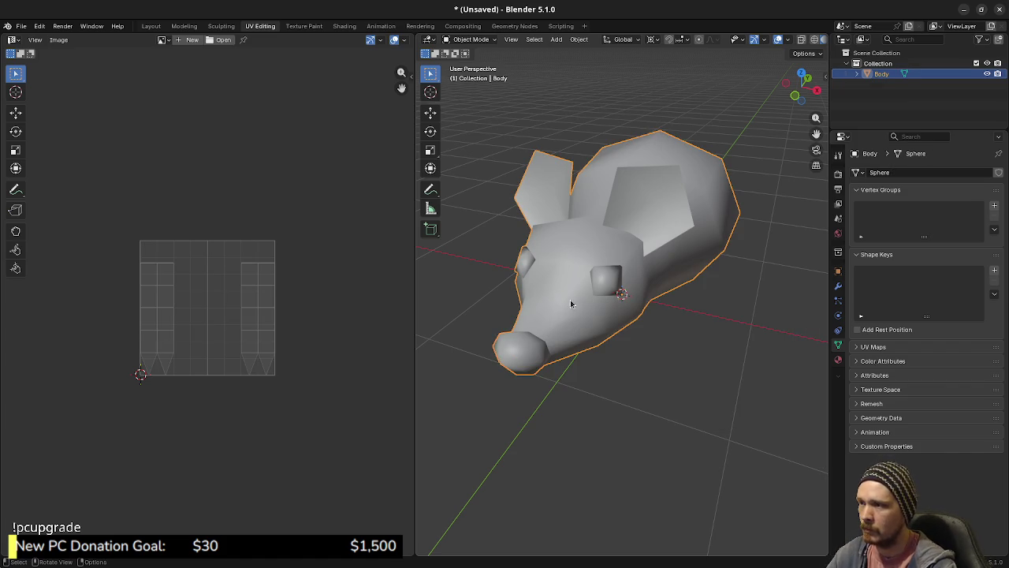
pyautogui.press('Tab')
pyautogui.hotkey('alt', 'a')
pyautogui.press('l')
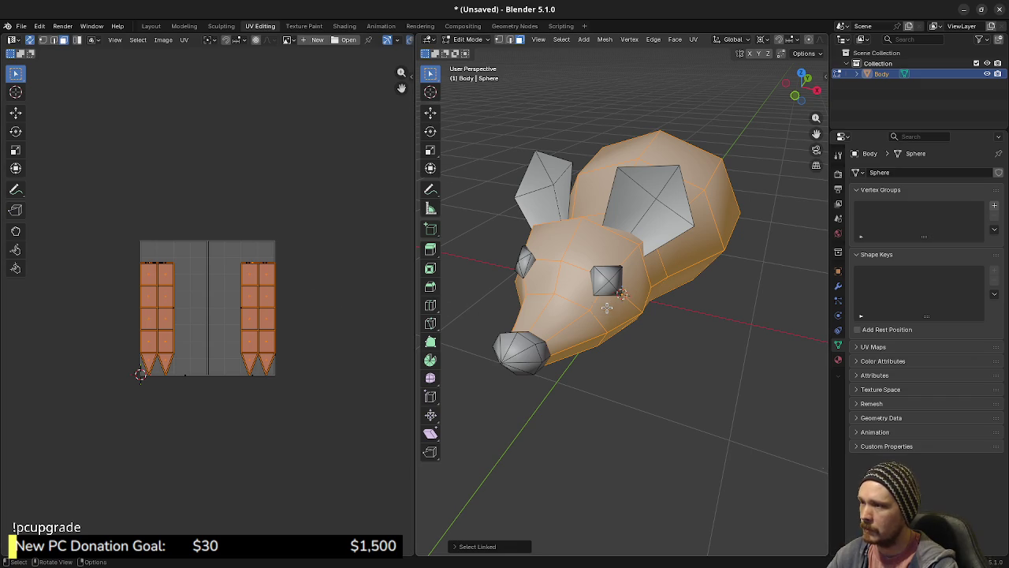
# Merge the rat mesh's vertices By Distance, removing 16 duplicates.
pyautogui.press('a')
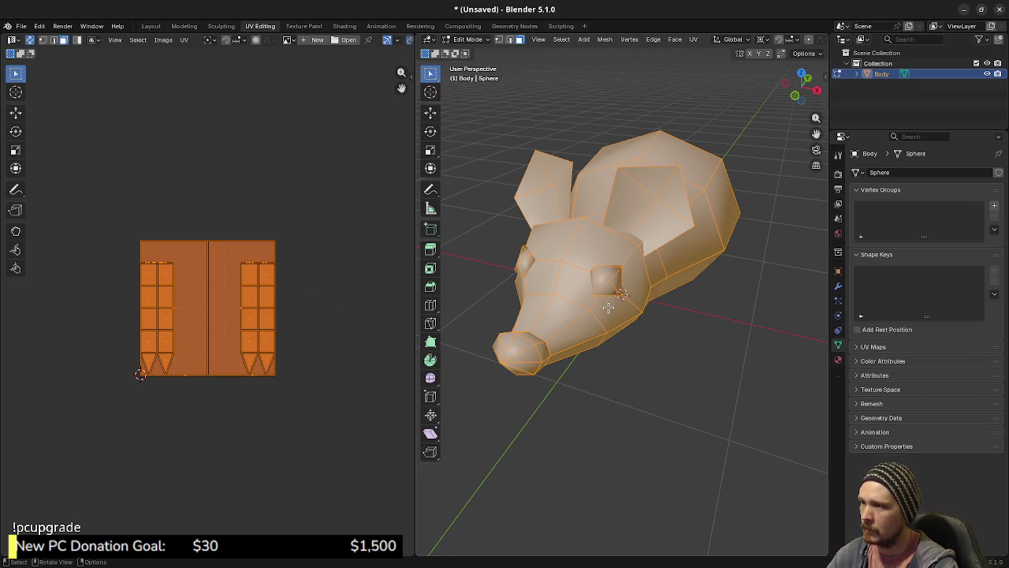
pyautogui.hotkey('alt', 'a')
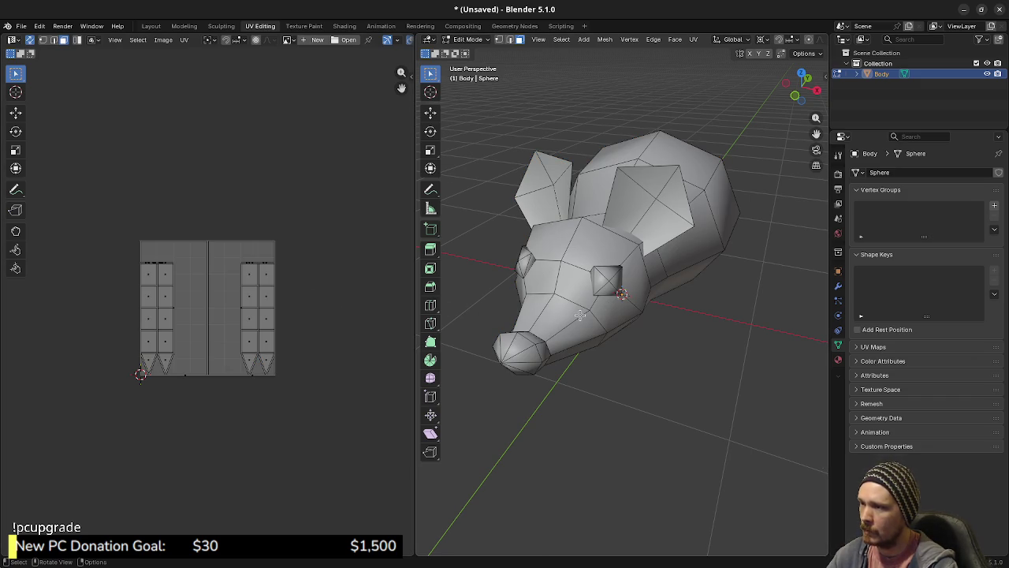
pyautogui.press('l')
pyautogui.press('l')
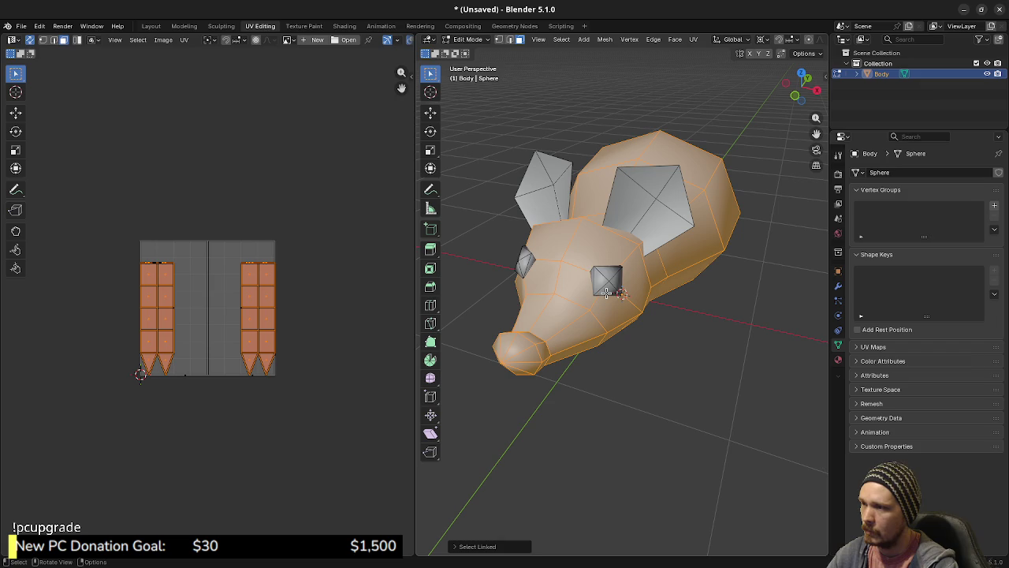
pyautogui.press('l')
pyautogui.press('l')
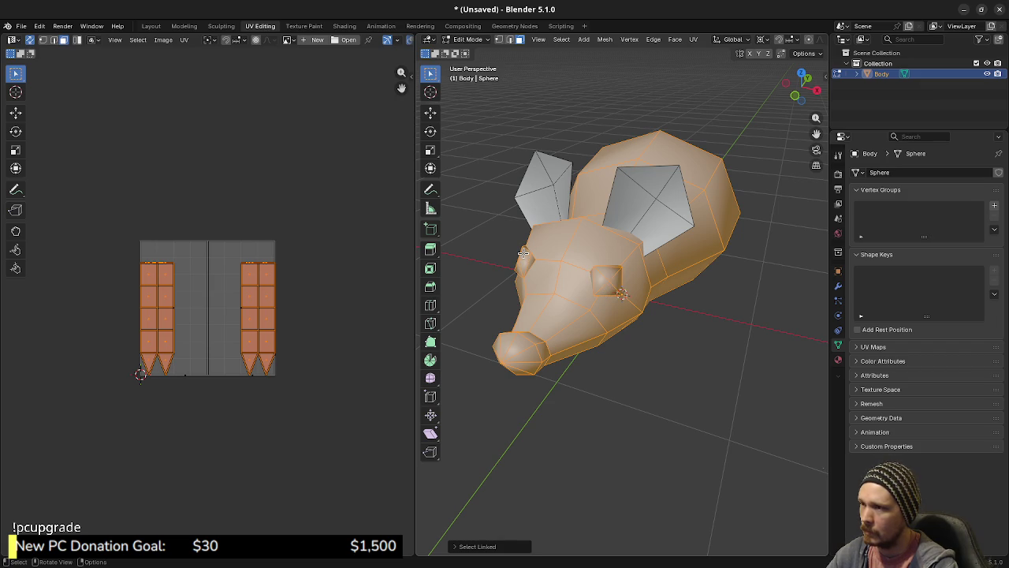
pyautogui.press('m')
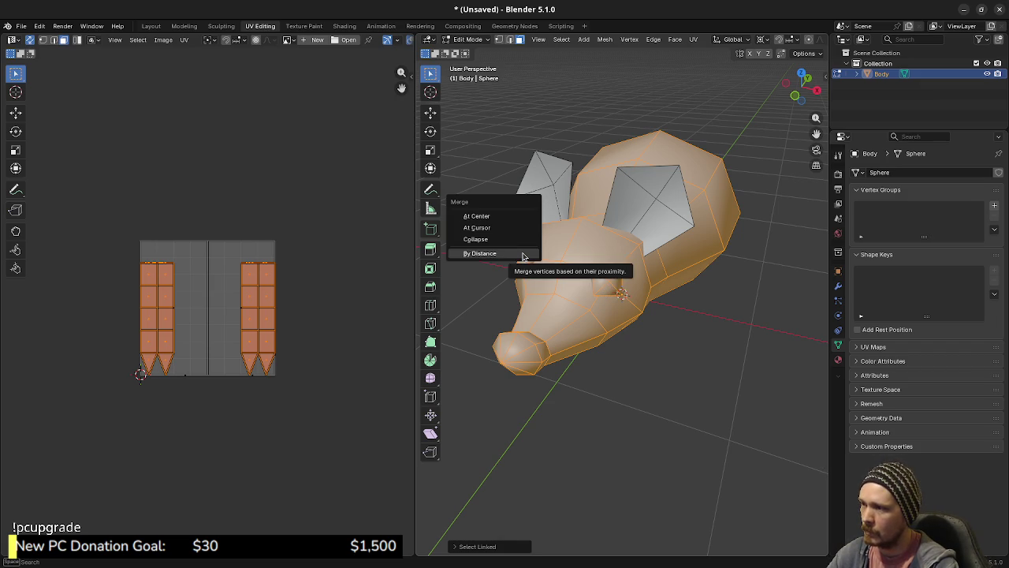
pyautogui.click(523, 255)
pyautogui.hotkey('alt', 'a')
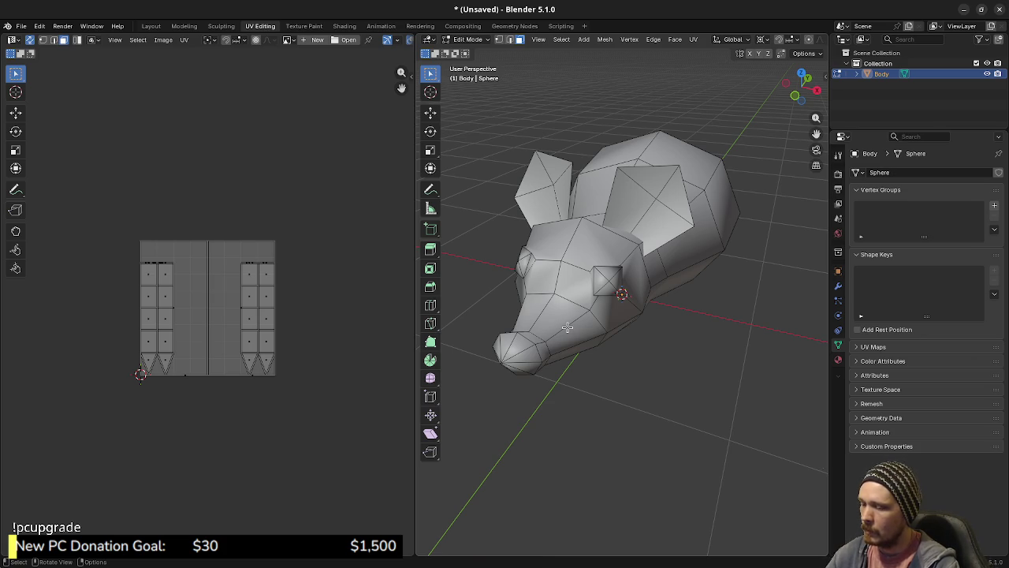
# Select all, open the UV unwrap menu and dismiss it without changes.
pyautogui.press('a')
pyautogui.press('u')
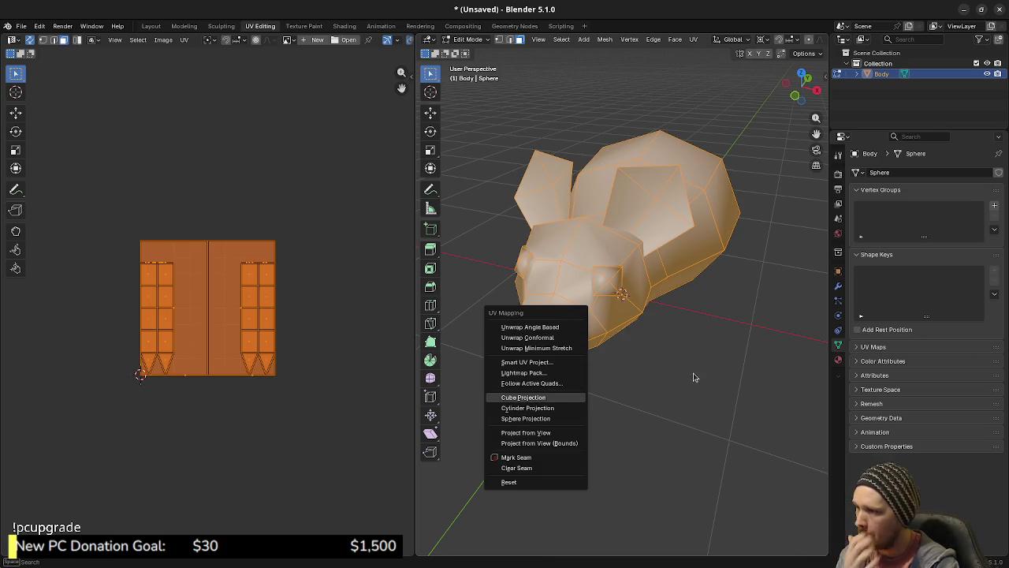
pyautogui.press('Escape')
pyautogui.hotkey('alt', 'a')
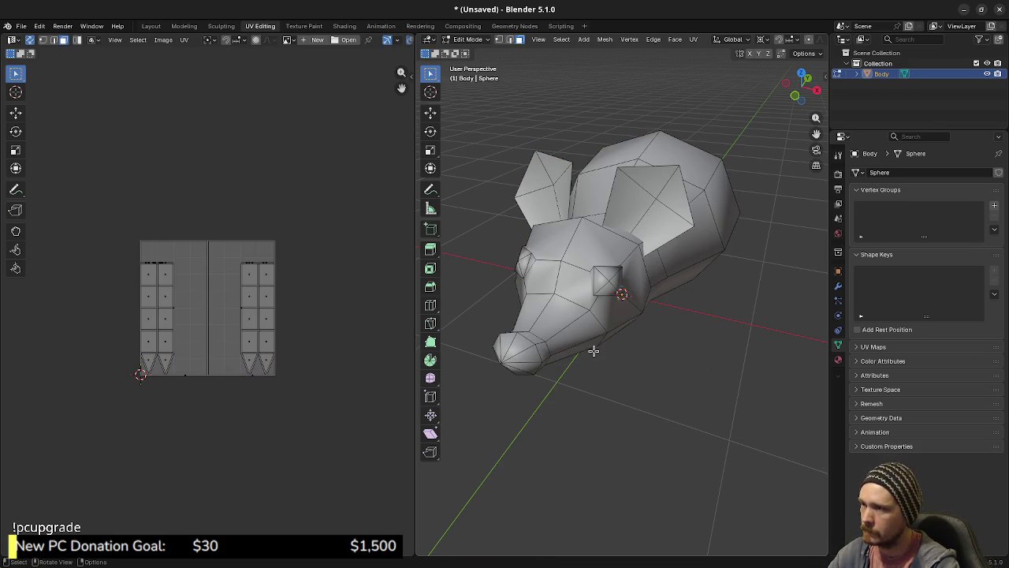
pyautogui.moveTo(554, 368); pyautogui.dragTo(536, 349)
# In edge mode, select the loop around the snout and Mark Seam on it.
pyautogui.keyDown('alt'); pyautogui.click(520, 328); pyautogui.keyUp('alt')
pyautogui.press('2')
pyautogui.hotkey('alt', 'a')
pyautogui.keyDown('alt'); pyautogui.click(520, 327); pyautogui.keyUp('alt')
pyautogui.moveTo(520, 327)
pyautogui.mouseDown()
pyautogui.moveTo(562, 367)
pyautogui.moveTo(627, 398)
pyautogui.mouseUp()
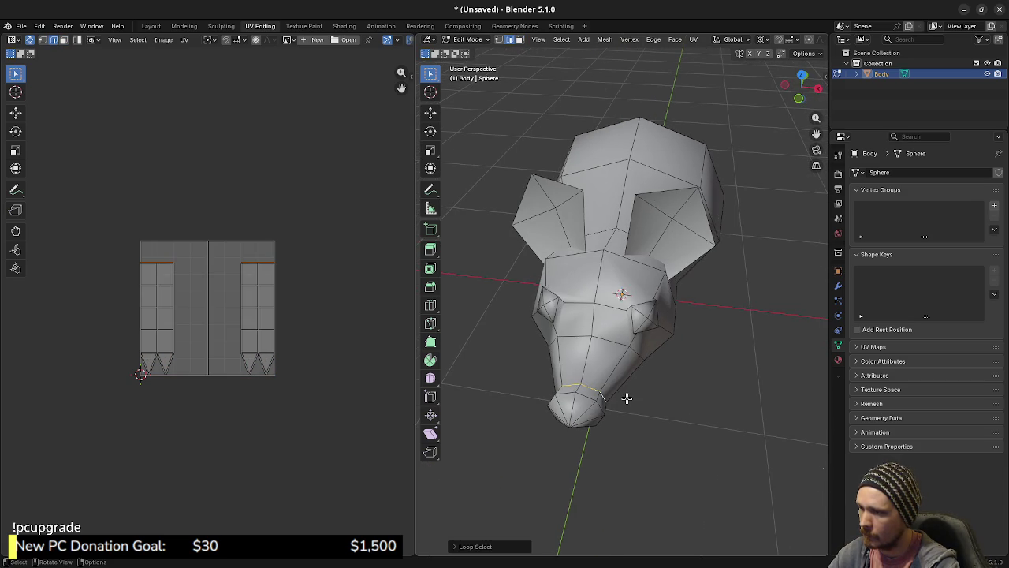
pyautogui.press('F3')
pyautogui.write('mark sea')
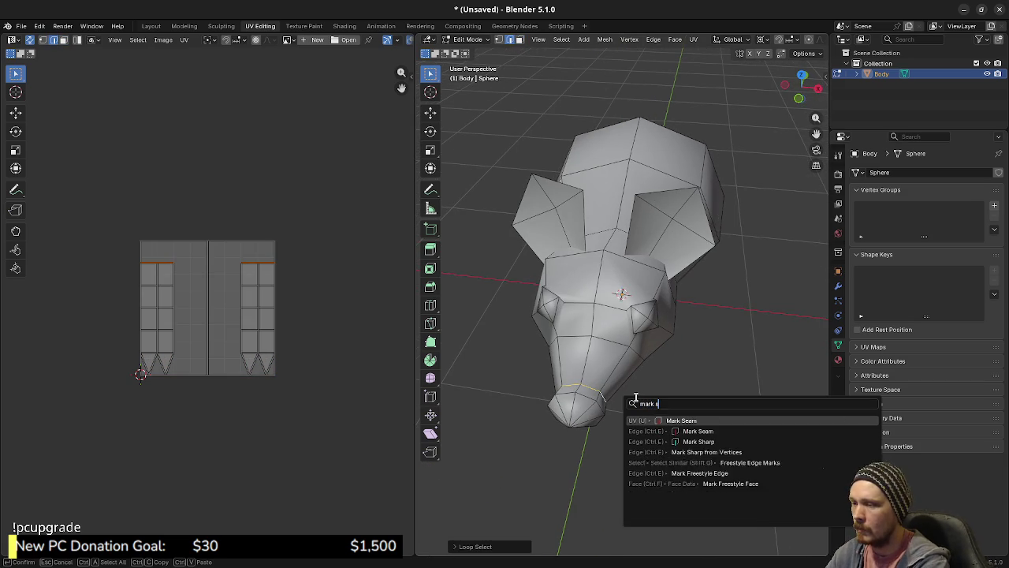
pyautogui.press('Return')
pyautogui.hotkey('alt', 'a')
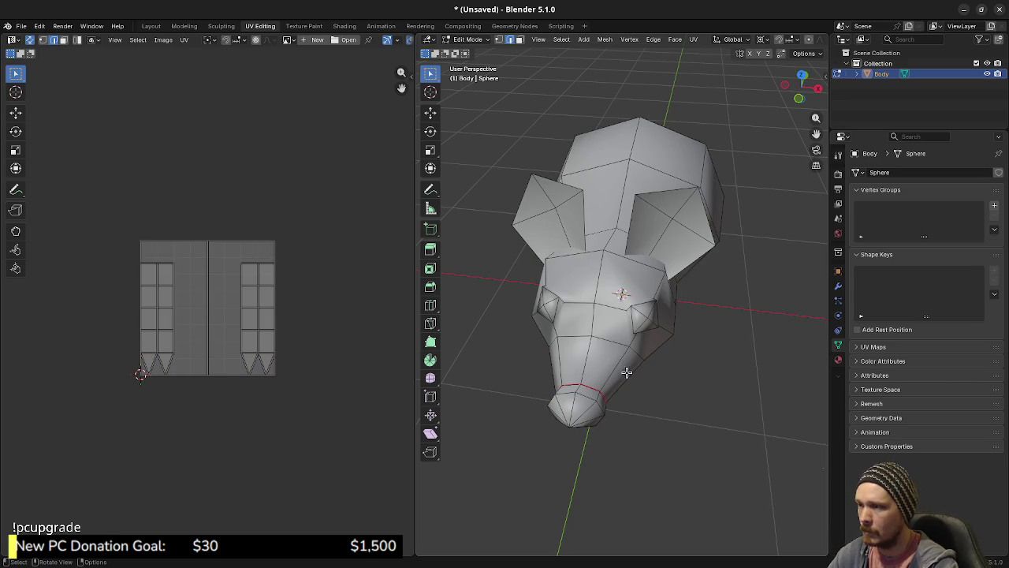
# Select another edge loop on the head and mark it as a seam too.
pyautogui.scroll(5, 587, 328)
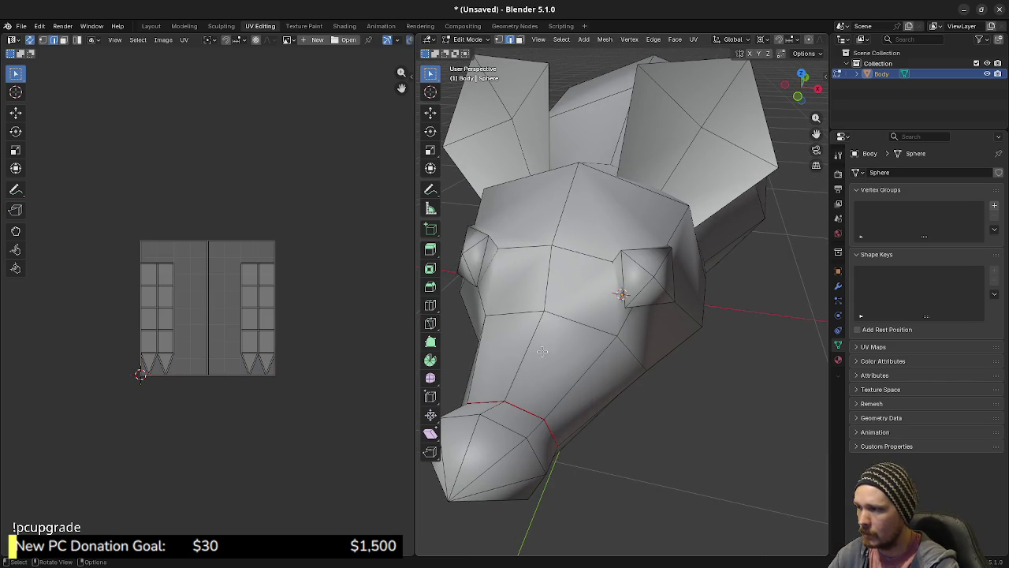
pyautogui.keyDown('alt'); pyautogui.click(492, 264); pyautogui.keyUp('alt')
pyautogui.moveTo(493, 264)
pyautogui.mouseDown()
pyautogui.moveTo(516, 305)
pyautogui.moveTo(570, 322)
pyautogui.moveTo(572, 309)
pyautogui.moveTo(525, 326)
pyautogui.moveTo(625, 318)
pyautogui.mouseUp()
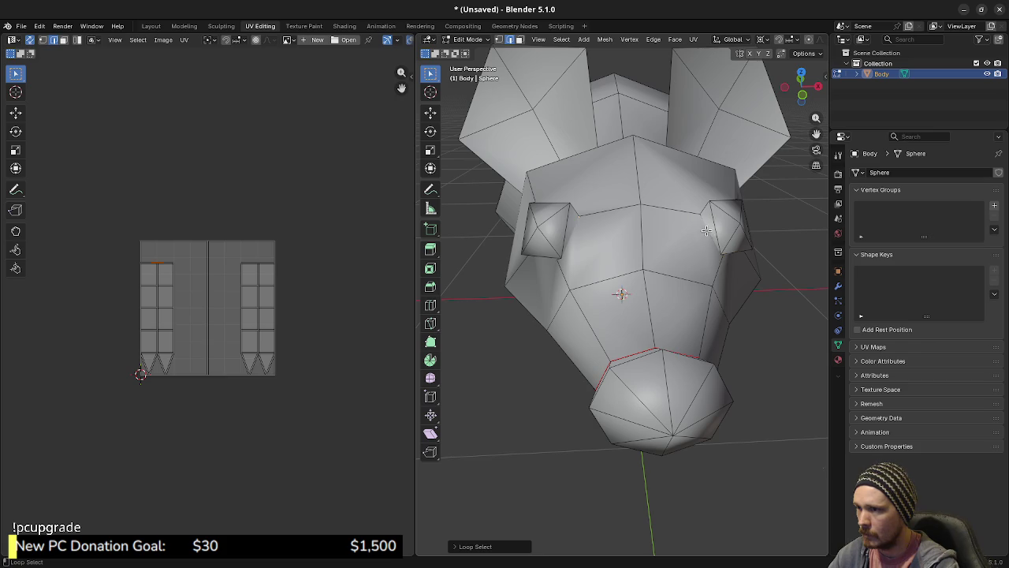
pyautogui.moveTo(702, 222)
pyautogui.mouseDown()
pyautogui.moveTo(698, 270)
pyautogui.moveTo(626, 198)
pyautogui.mouseUp()
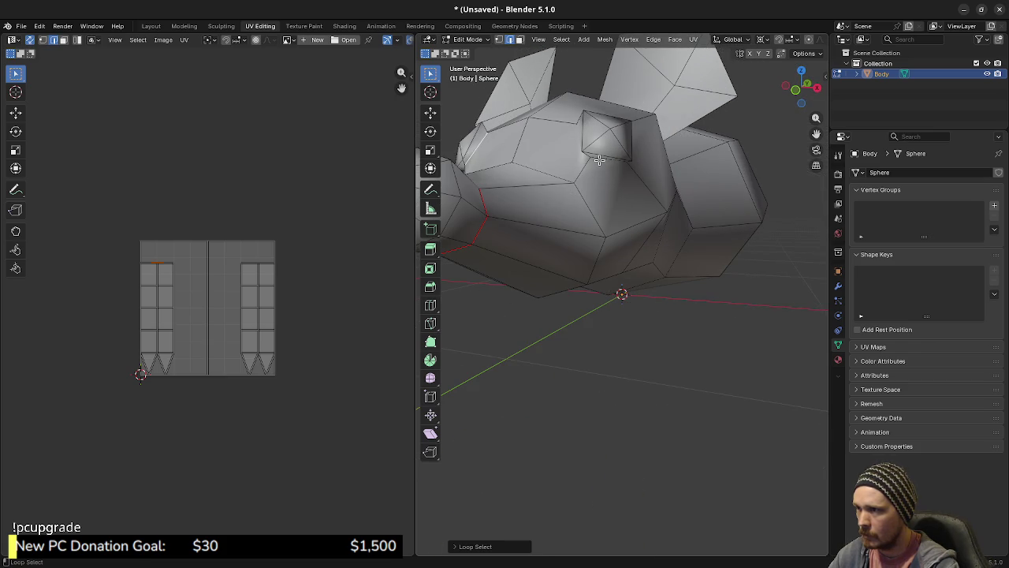
pyautogui.moveTo(599, 160)
pyautogui.mouseDown()
pyautogui.moveTo(626, 225)
pyautogui.moveTo(578, 212)
pyautogui.moveTo(577, 225)
pyautogui.moveTo(668, 259)
pyautogui.mouseUp()
pyautogui.press('F3')
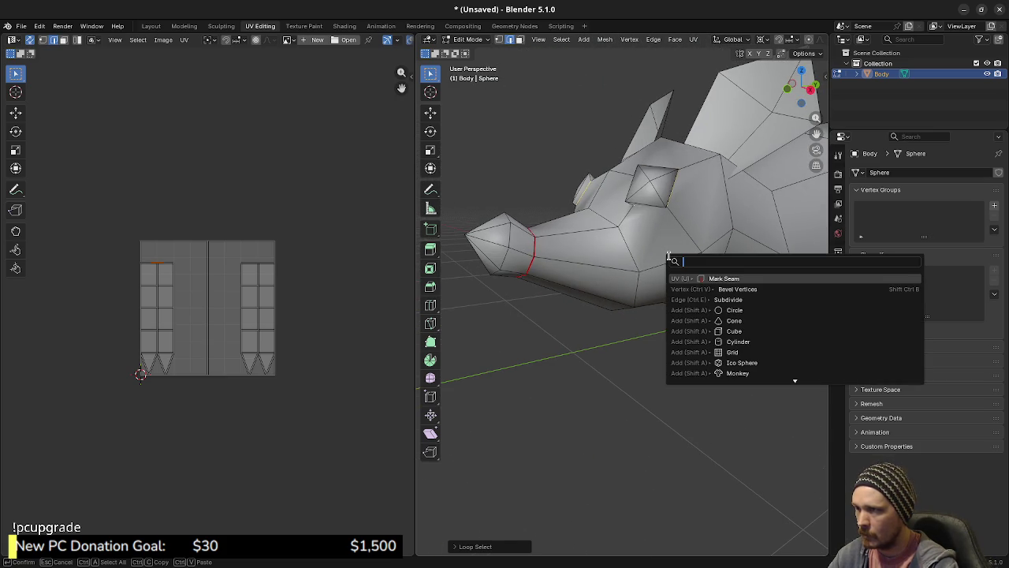
pyautogui.click(730, 277)
pyautogui.moveTo(730, 278); pyautogui.dragTo(612, 287)
# Unwrap the whole rat mesh with Smart UV Project using default settings.
pyautogui.press('l')
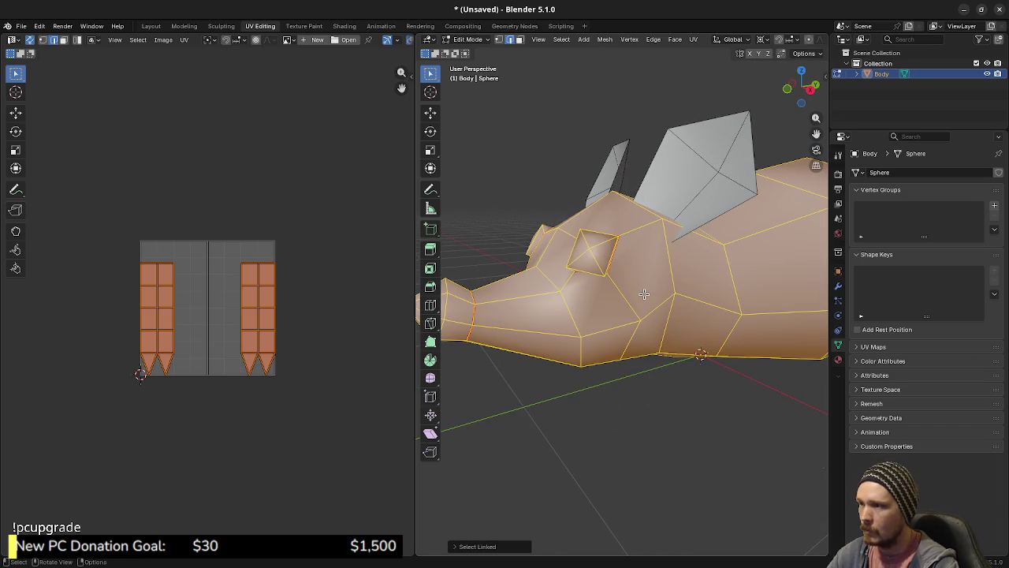
pyautogui.press('a')
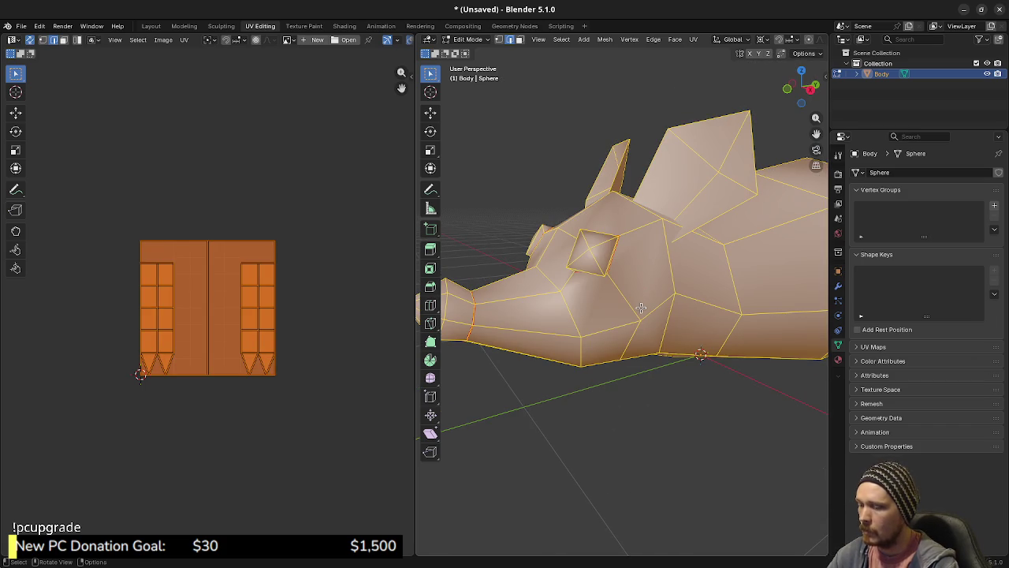
pyautogui.press('u')
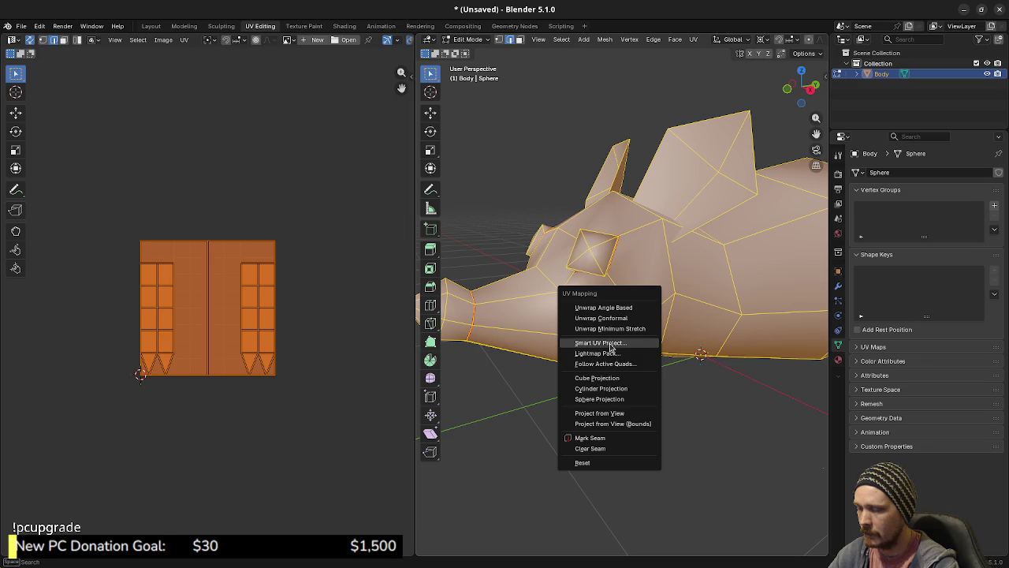
pyautogui.click(610, 344)
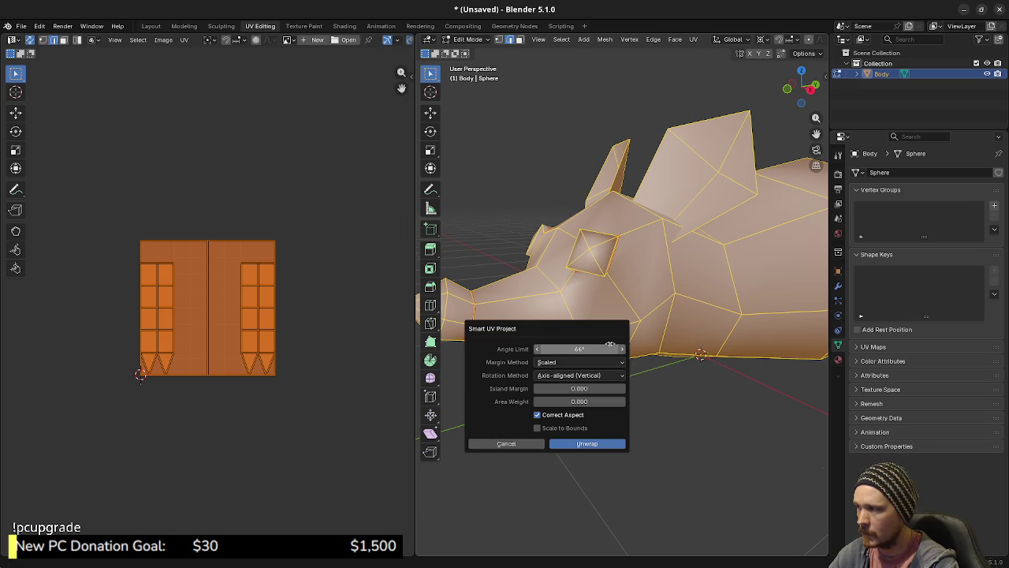
pyautogui.click(569, 445)
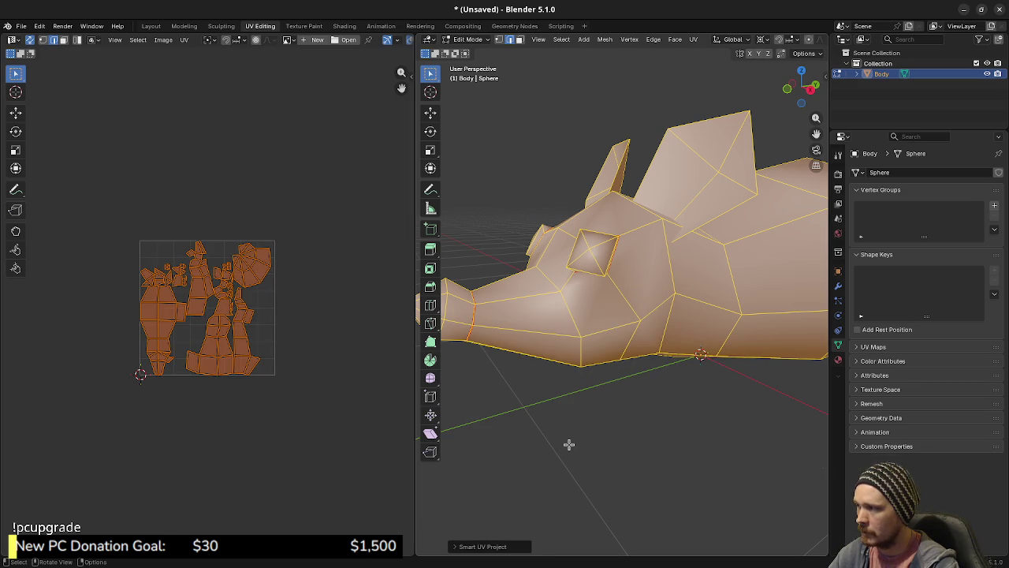
pyautogui.scroll(-3, 649, 343)
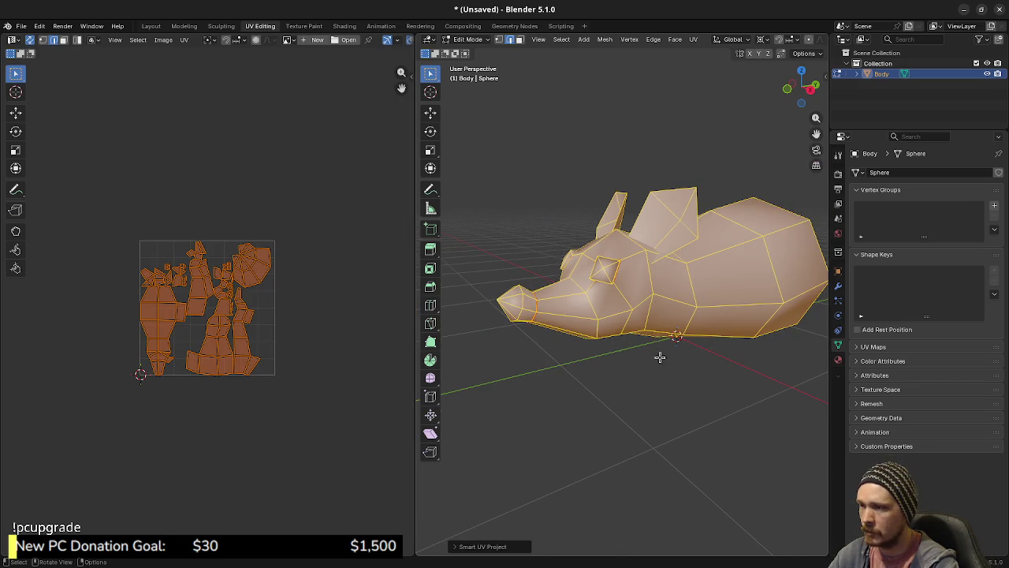
# In face mode, select the ring of faces around the snout tip, then select the whole mesh.
pyautogui.hotkey('alt', 'a')
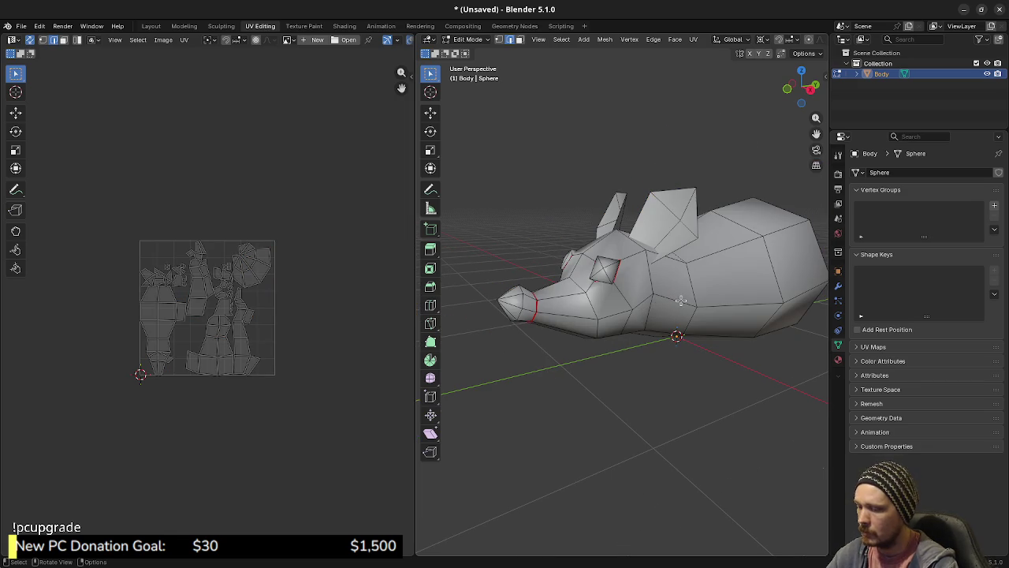
pyautogui.press('l')
pyautogui.scroll(2, 653, 339)
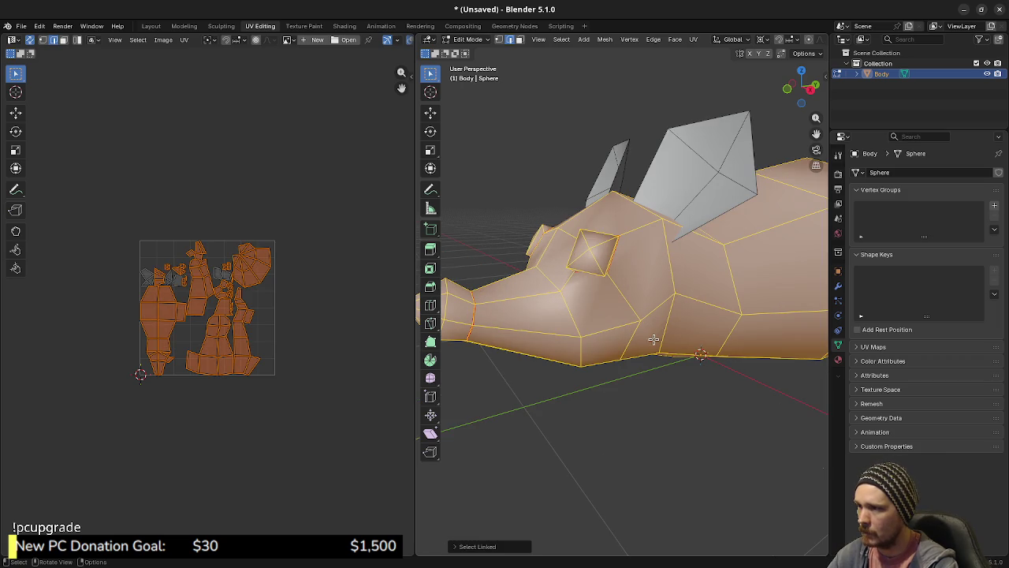
pyautogui.scroll(2, 599, 345)
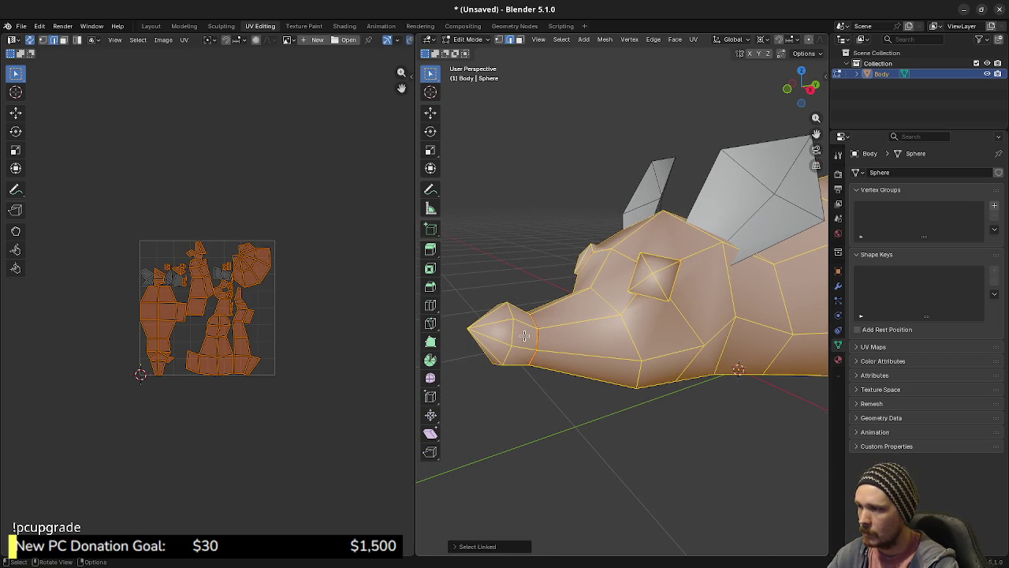
pyautogui.press('3')
pyautogui.hotkey('alt', 'a')
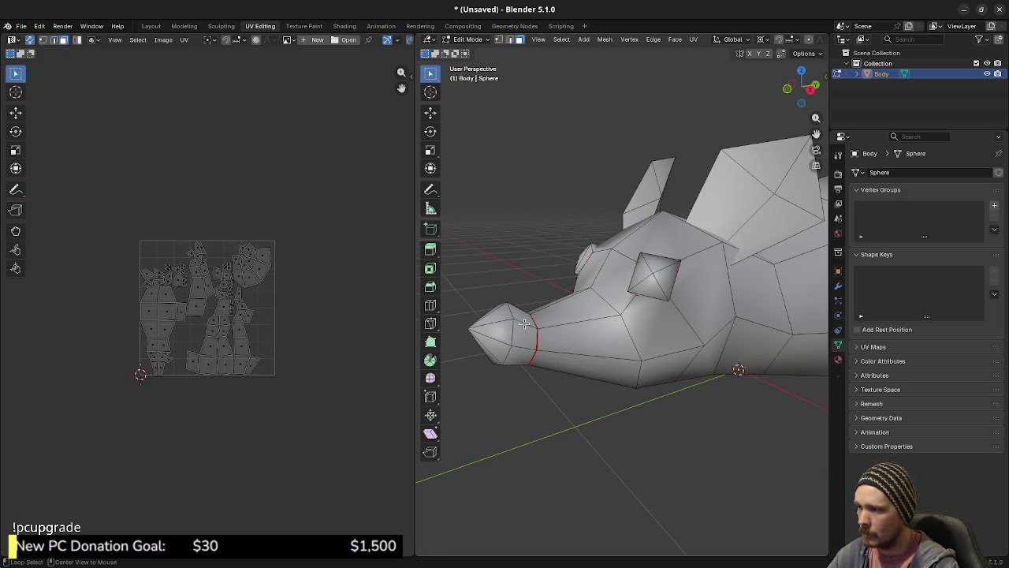
pyautogui.keyDown('alt'); pyautogui.click(523, 325); pyautogui.keyUp('alt')
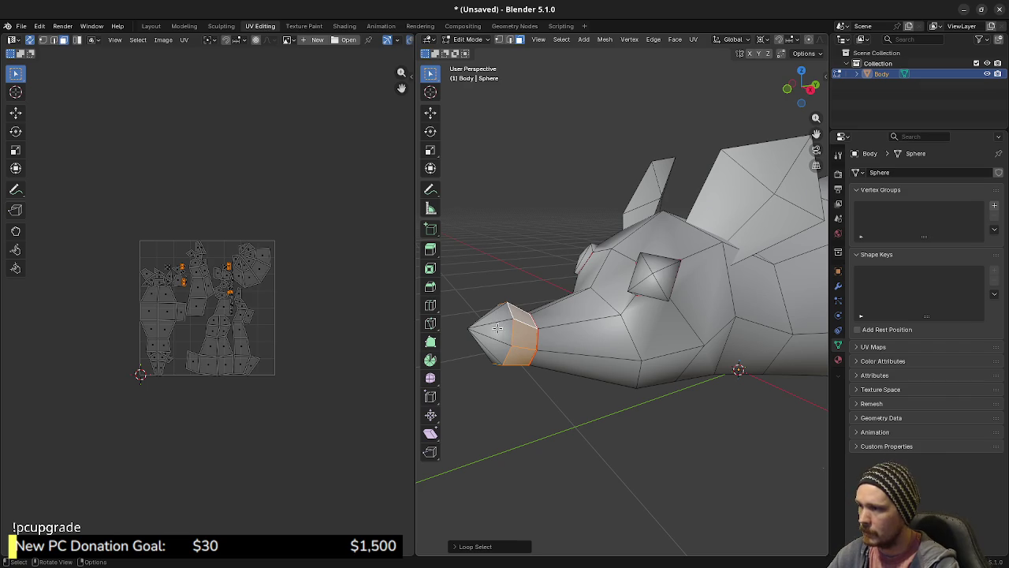
pyautogui.keyDown('shift'); pyautogui.click(499, 329); pyautogui.keyUp('shift')
pyautogui.keyDown('shift'); pyautogui.click(600, 361); pyautogui.keyUp('shift')
pyautogui.keyDown('shift'); pyautogui.click(585, 367); pyautogui.keyUp('shift')
pyautogui.keyDown('shift'); pyautogui.click(579, 326); pyautogui.keyUp('shift')
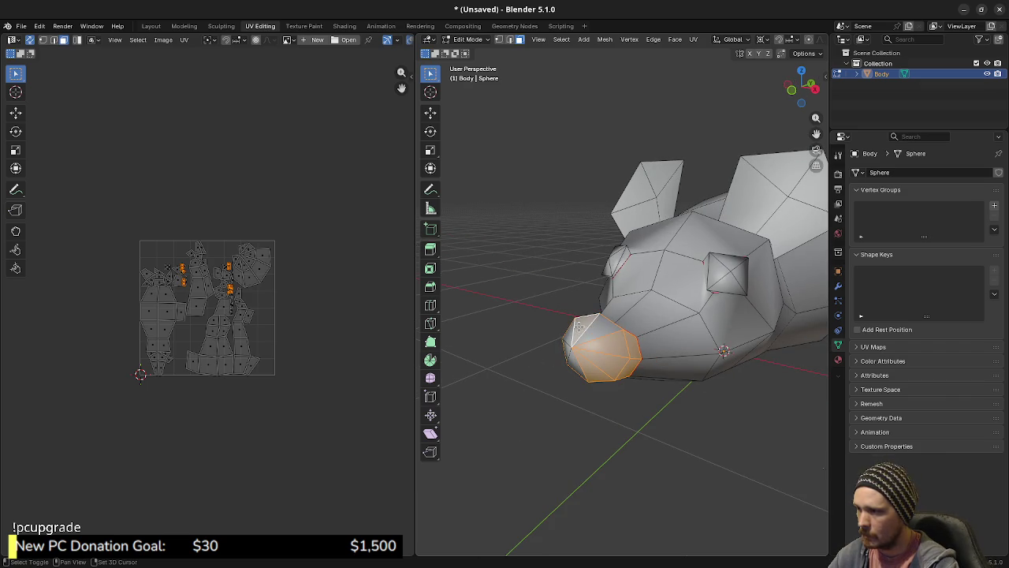
pyautogui.press('a')
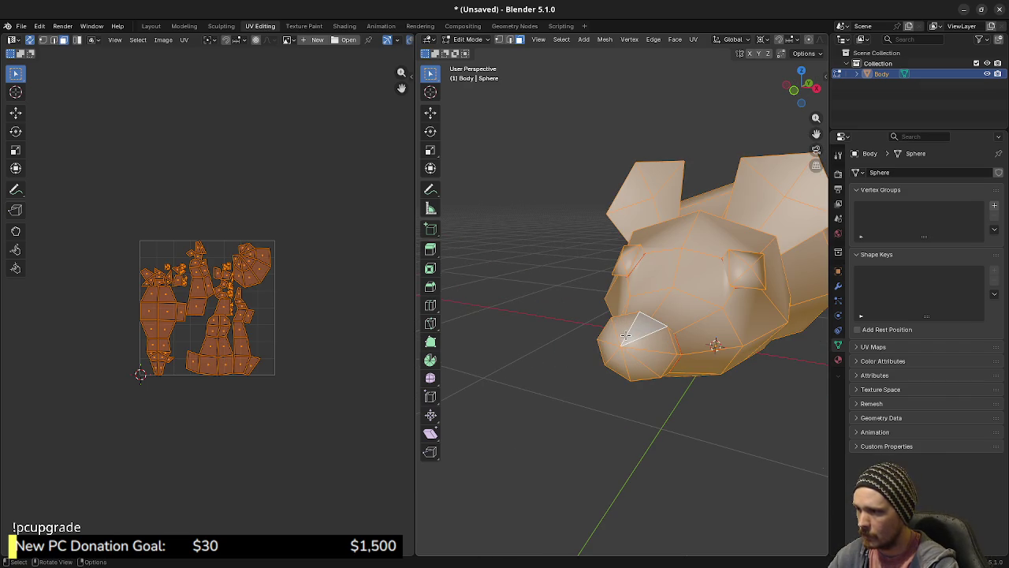
pyautogui.press('F3')
# Clear all seams from the rat mesh with Clear Seam.
pyautogui.write('clear')
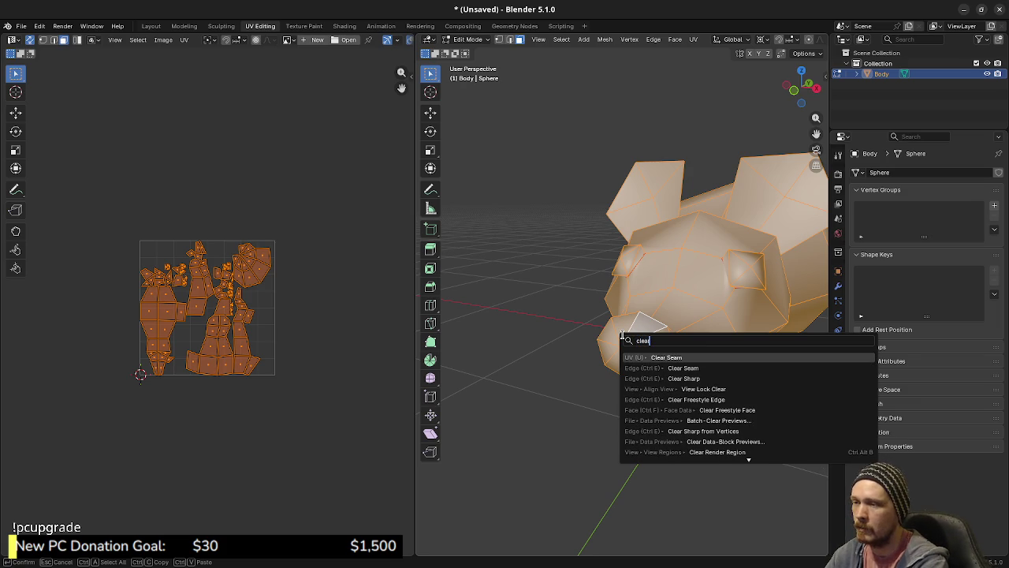
pyautogui.press('Return')
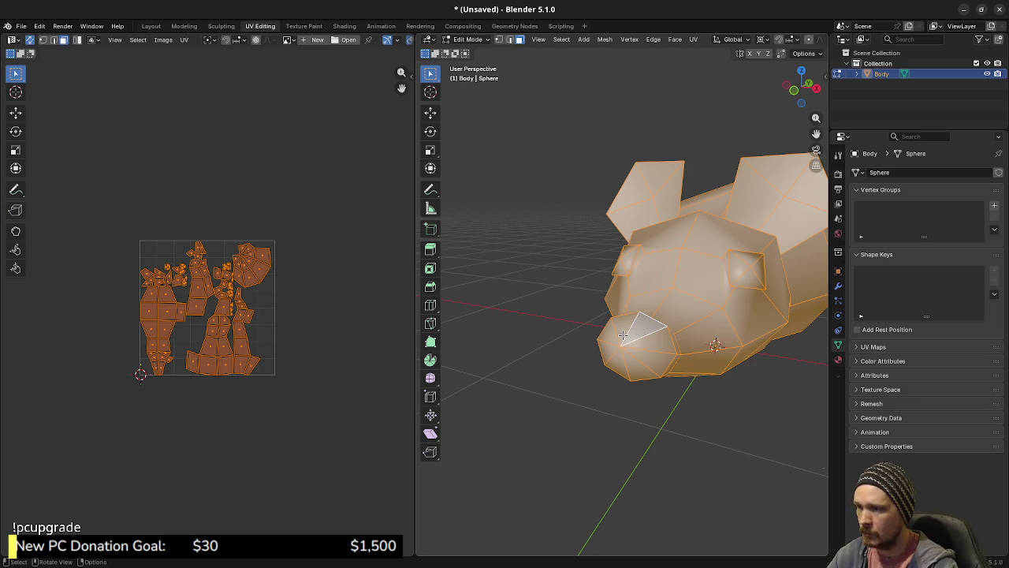
pyautogui.hotkey('alt', 'a')
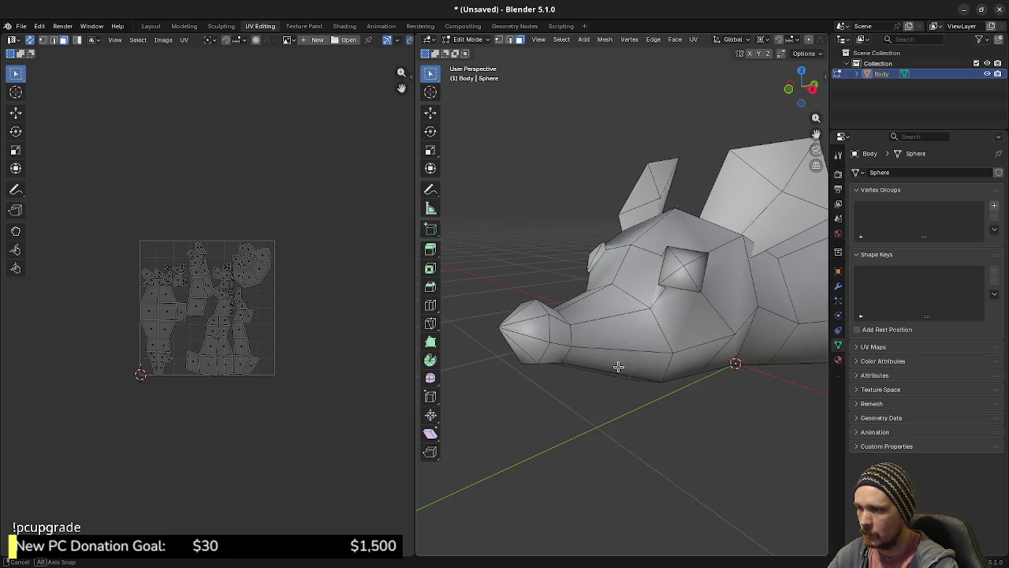
# Unwrap the nose-tip faces Angle Based and move that island above the main layout.
pyautogui.keyDown('alt'); pyautogui.click(547, 334); pyautogui.keyUp('alt')
pyautogui.keyDown('shift'); pyautogui.click(531, 320); pyautogui.keyUp('shift')
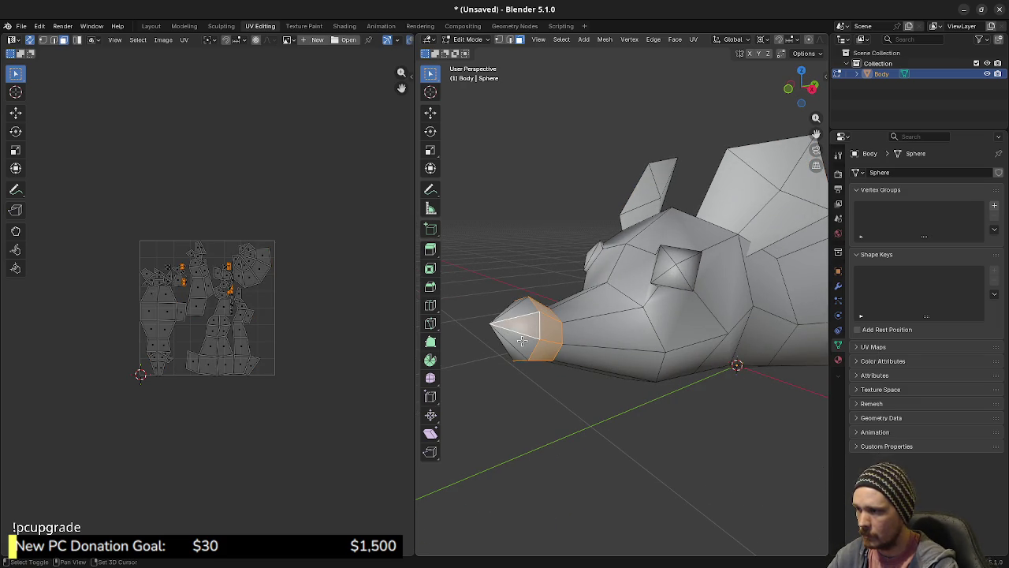
pyautogui.moveTo(525, 309); pyautogui.dragTo(649, 334)
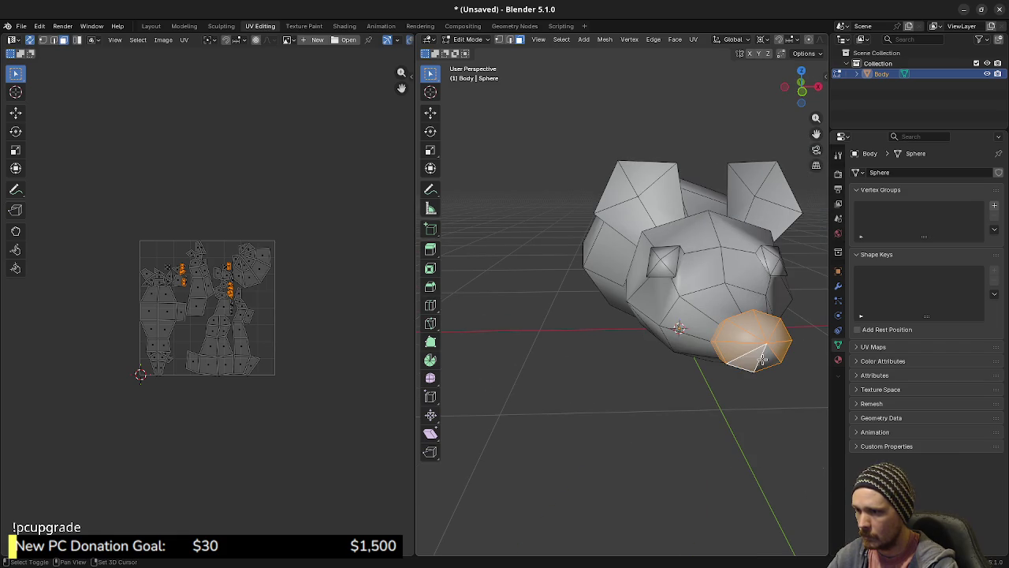
pyautogui.press('u')
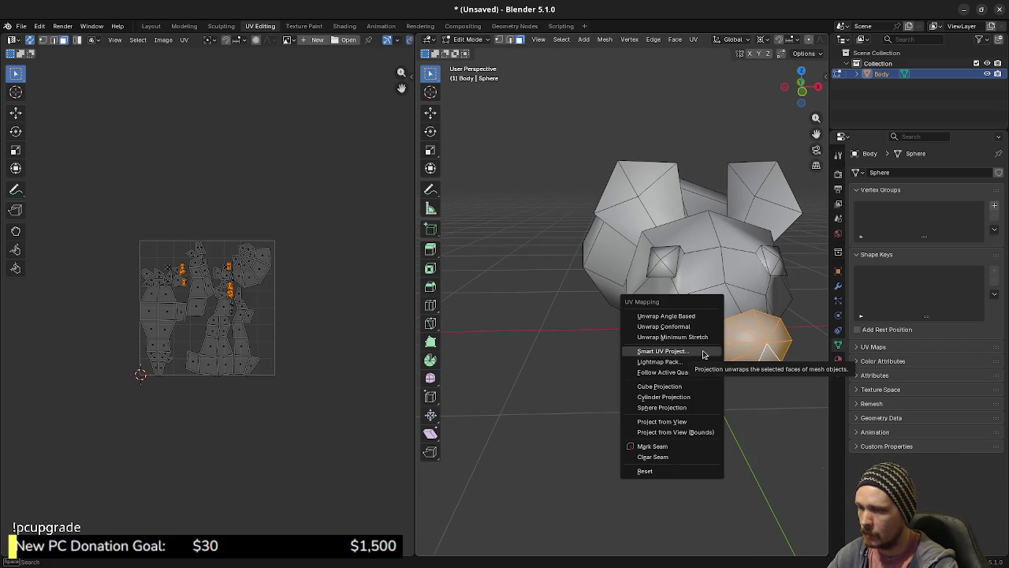
pyautogui.click(672, 315)
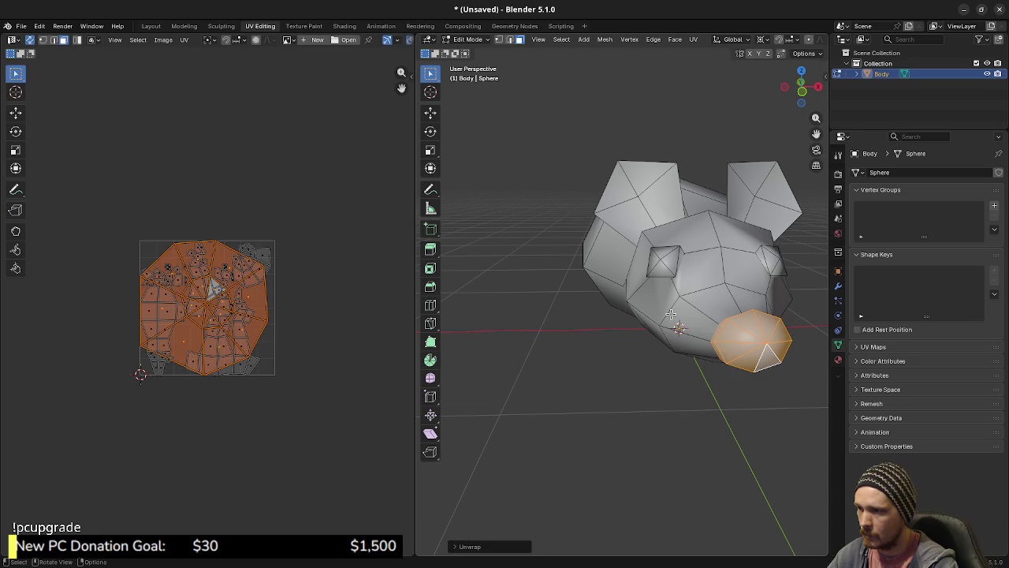
pyautogui.press('g')
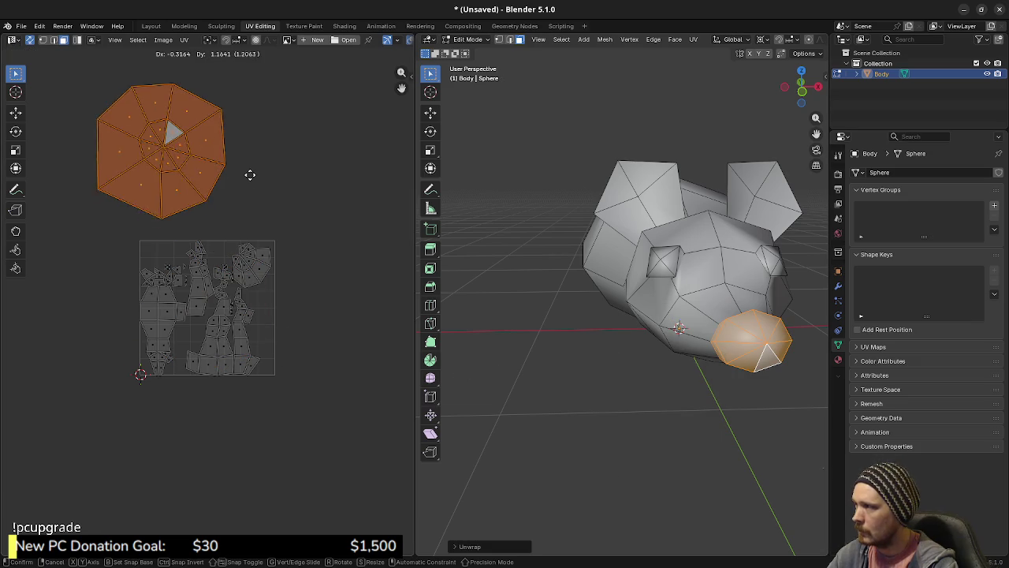
pyautogui.click(238, 151)
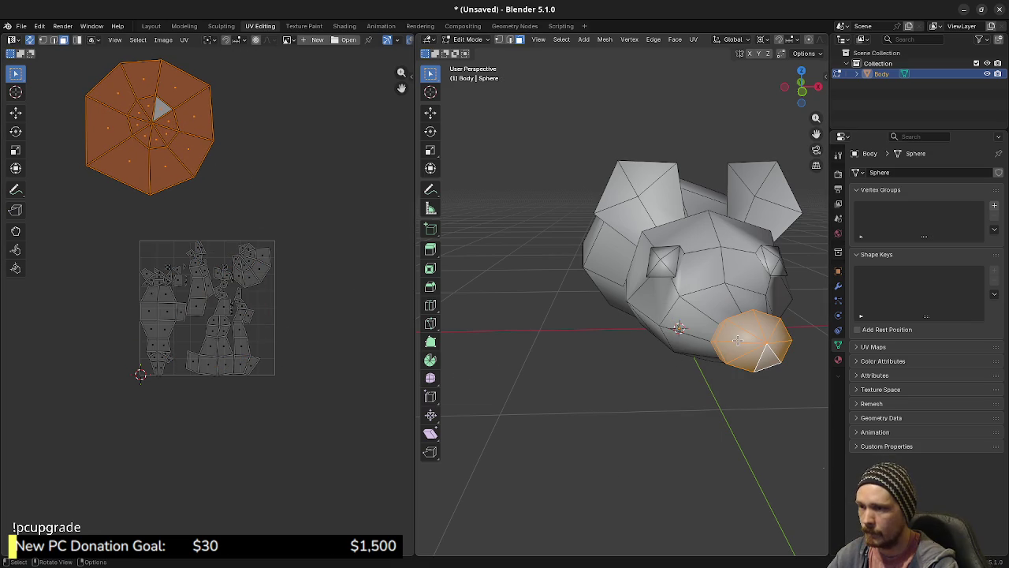
# Deselect everything and select one of the rat's eye faces.
pyautogui.press('a')
pyautogui.hotkey('alt', 'a')
pyautogui.moveTo(709, 317)
pyautogui.mouseDown()
pyautogui.moveTo(599, 251)
pyautogui.moveTo(622, 284)
pyautogui.moveTo(642, 292)
pyautogui.moveTo(671, 281)
pyautogui.moveTo(677, 313)
pyautogui.mouseUp()
pyautogui.keyDown('shift'); pyautogui.click(641, 290); pyautogui.keyUp('shift')
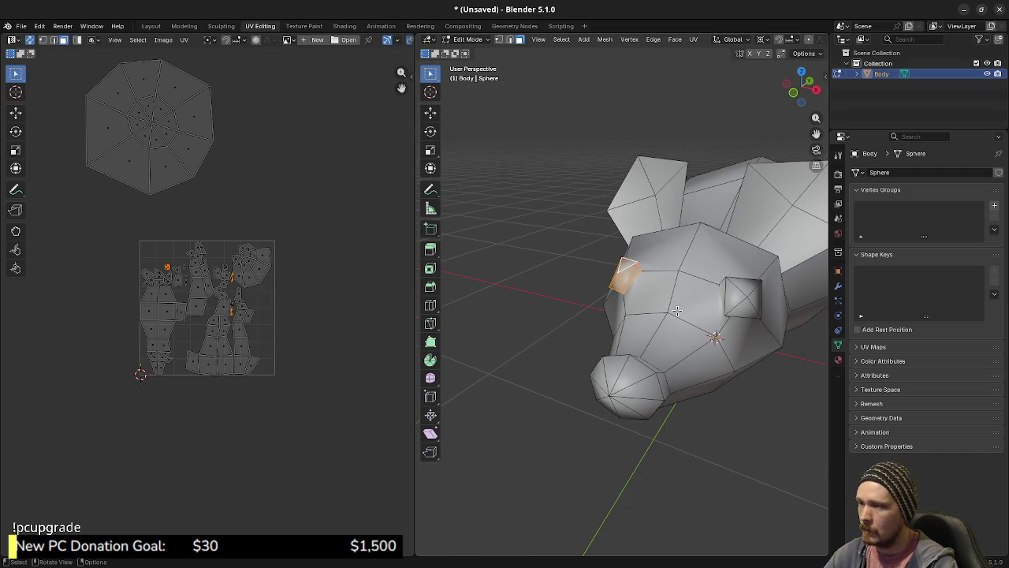
# Unwrap the selected eye face and place its island at the upper right.
pyautogui.press('u')
pyautogui.click(678, 318)
pyautogui.press('g')
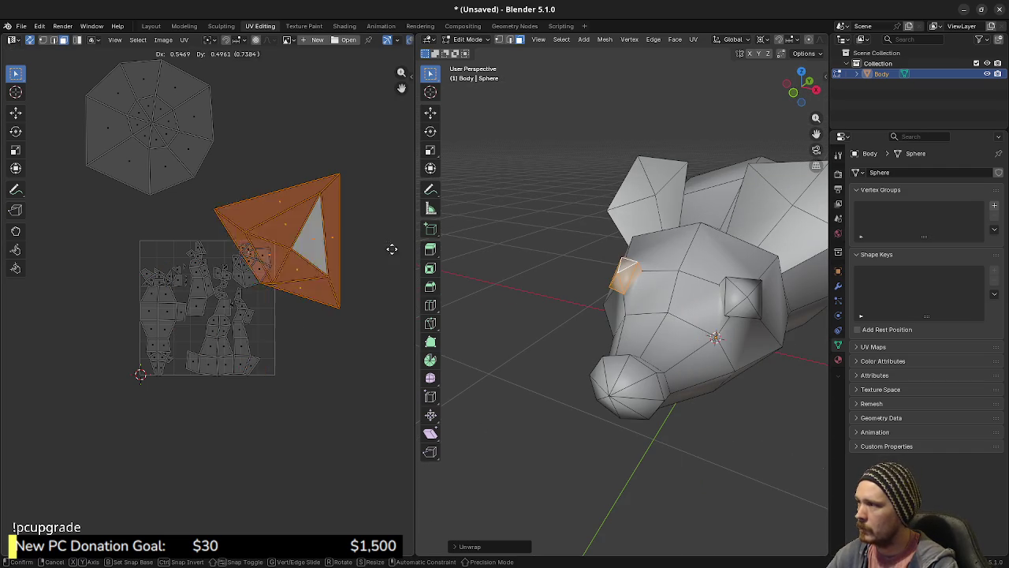
pyautogui.click(397, 205)
pyautogui.hotkey('alt', 'a')
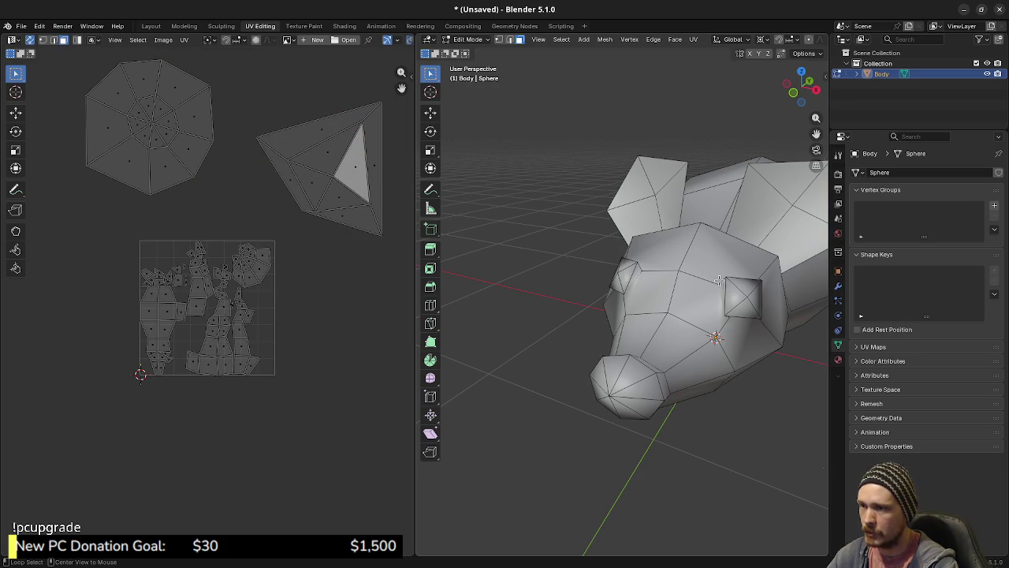
# Unwrap the other eye face Angle Based and place its island beside the first.
pyautogui.click(741, 296)
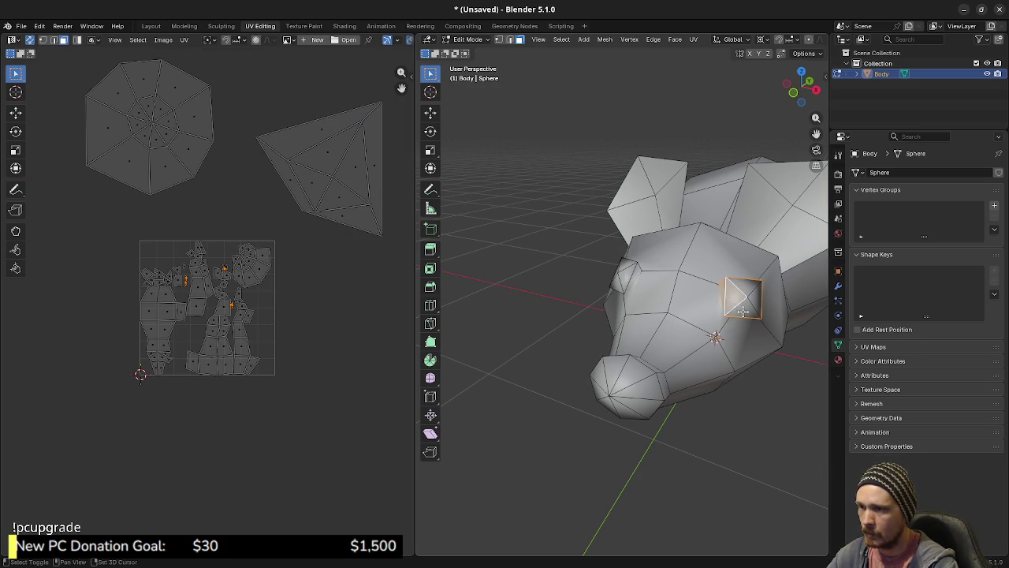
pyautogui.press('u')
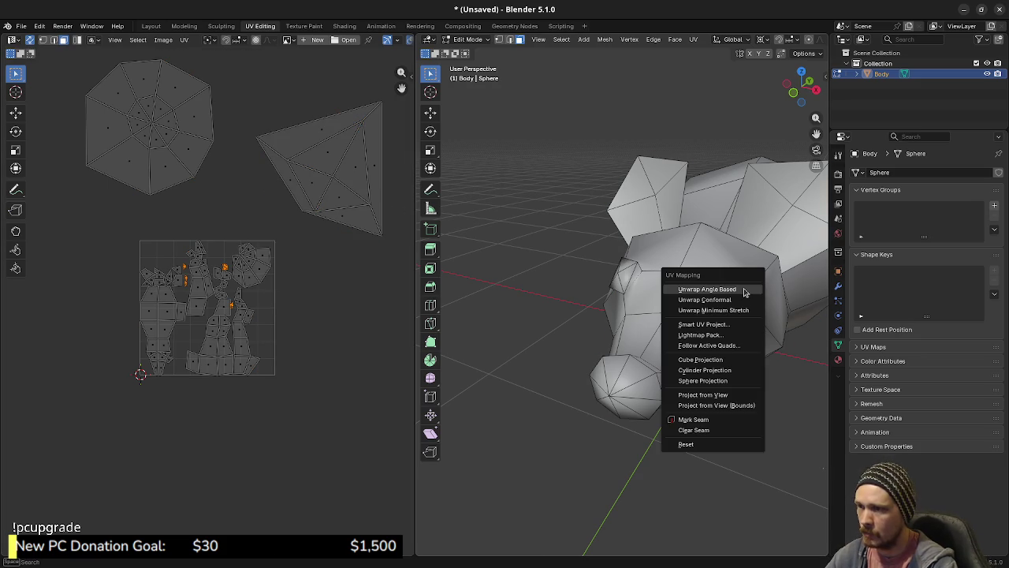
pyautogui.click(744, 292)
pyautogui.press('g')
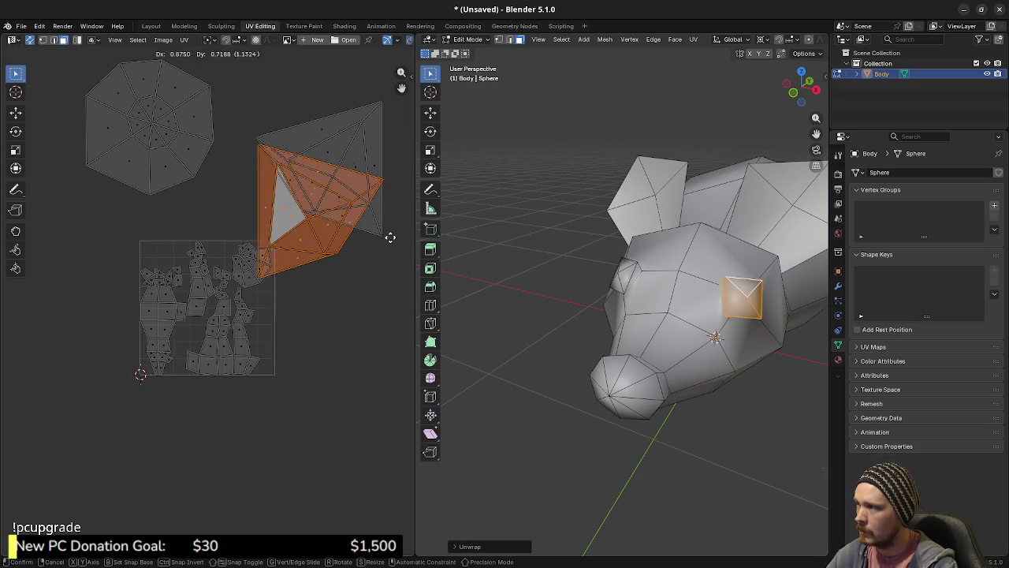
pyautogui.click(407, 212)
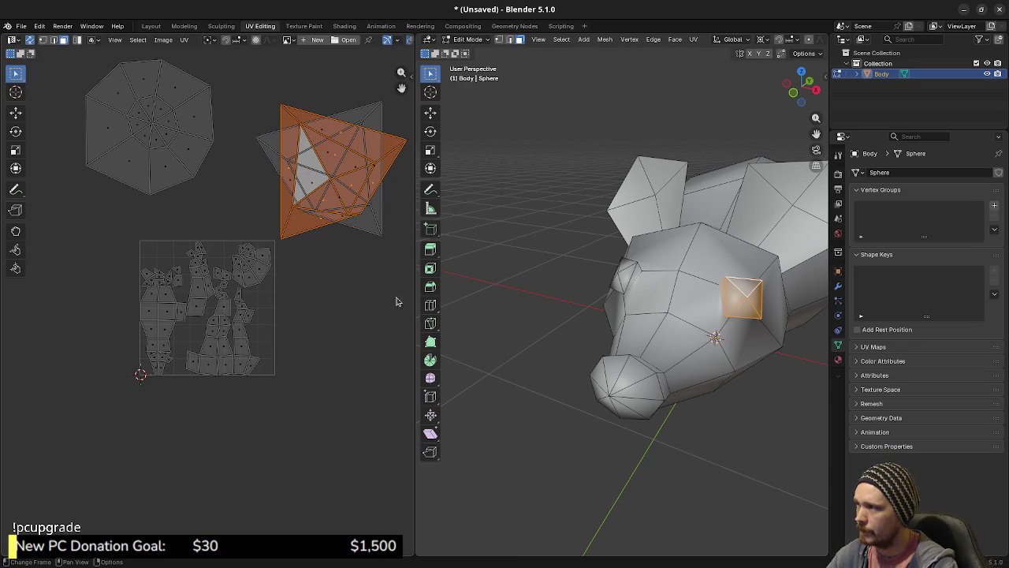
pyautogui.press('a')
pyautogui.hotkey('alt', 'a')
pyautogui.moveTo(703, 353)
pyautogui.mouseDown()
pyautogui.moveTo(667, 371)
pyautogui.moveTo(673, 343)
pyautogui.mouseUp()
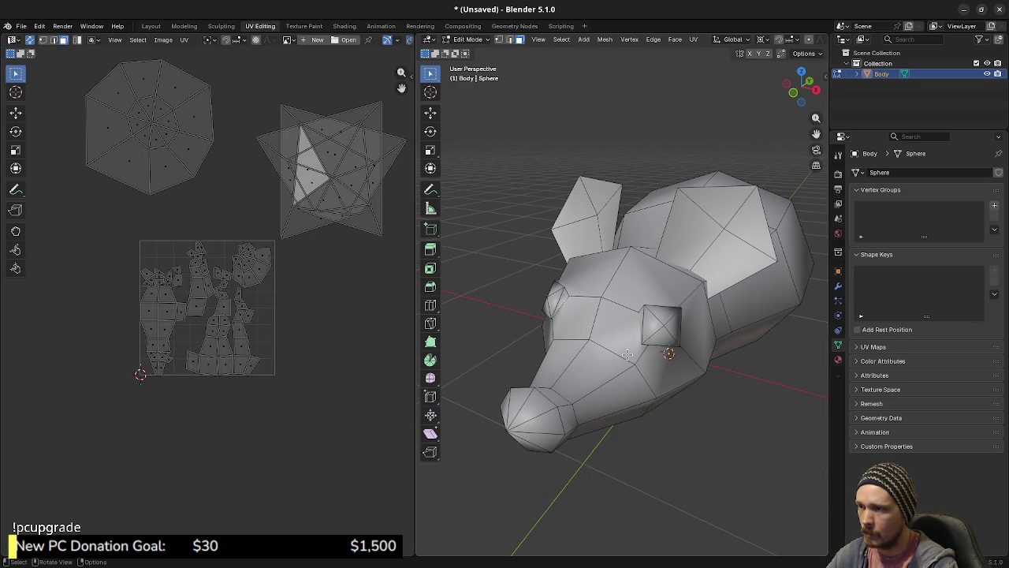
# Select the rat's connected body geometry, leaving out the faces around the nose tip.
pyautogui.press('l')
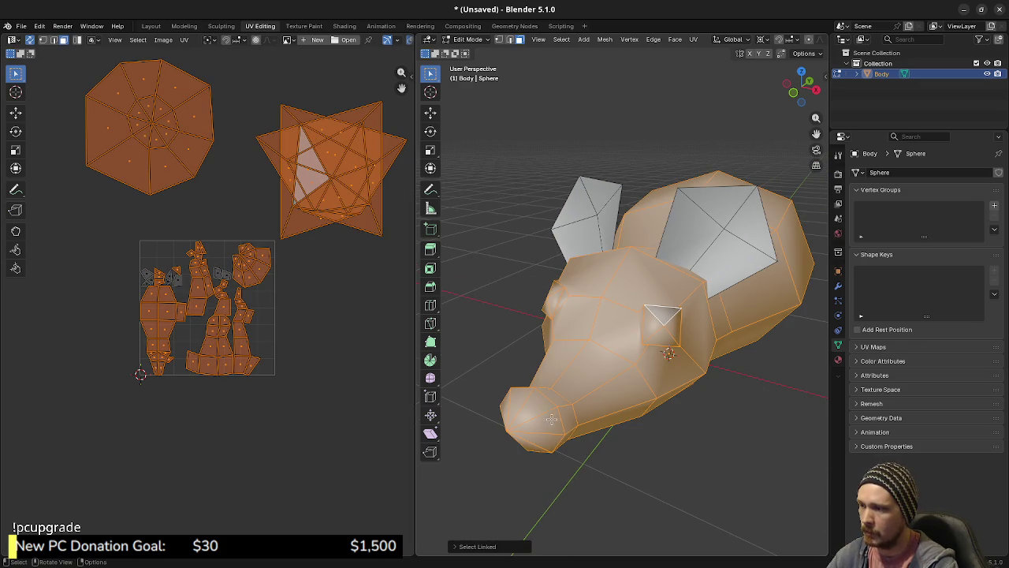
pyautogui.moveTo(549, 418); pyautogui.dragTo(513, 400)
pyautogui.keyDown('alt'); pyautogui.keyDown('shift'); pyautogui.click(504, 386); pyautogui.keyUp('shift'); pyautogui.keyUp('alt')
pyautogui.keyDown('alt'); pyautogui.keyDown('shift'); pyautogui.click(484, 397); pyautogui.keyUp('shift'); pyautogui.keyUp('alt')
pyautogui.keyDown('shift'); pyautogui.click(484, 396); pyautogui.keyUp('shift')
pyautogui.moveTo(484, 396); pyautogui.dragTo(595, 361)
pyautogui.keyDown('shift'); pyautogui.click(593, 363); pyautogui.keyUp('shift')
pyautogui.keyDown('shift'); pyautogui.click(580, 367); pyautogui.keyUp('shift')
pyautogui.keyDown('shift'); pyautogui.click(580, 386); pyautogui.keyUp('shift')
pyautogui.keyDown('shift'); pyautogui.click(587, 398); pyautogui.keyUp('shift')
pyautogui.keyDown('shift'); pyautogui.click(627, 390); pyautogui.keyUp('shift')
pyautogui.keyDown('shift'); pyautogui.click(628, 388); pyautogui.keyUp('shift')
# Remove the faces and loops around both eye sockets from the body selection.
pyautogui.moveTo(630, 384)
pyautogui.mouseDown()
pyautogui.moveTo(611, 306)
pyautogui.moveTo(641, 342)
pyautogui.moveTo(640, 320)
pyautogui.mouseUp()
pyautogui.keyDown('shift'); pyautogui.click(608, 304); pyautogui.keyUp('shift')
pyautogui.keyDown('shift'); pyautogui.click(614, 292); pyautogui.keyUp('shift')
pyautogui.keyDown('shift'); pyautogui.click(599, 294); pyautogui.keyUp('shift')
pyautogui.keyDown('shift'); pyautogui.click(622, 309); pyautogui.keyUp('shift')
pyautogui.keyDown('shift'); pyautogui.click(611, 304); pyautogui.keyUp('shift')
pyautogui.keyDown('shift'); pyautogui.click(604, 314); pyautogui.keyUp('shift')
pyautogui.keyDown('shift'); pyautogui.click(607, 321); pyautogui.keyUp('shift')
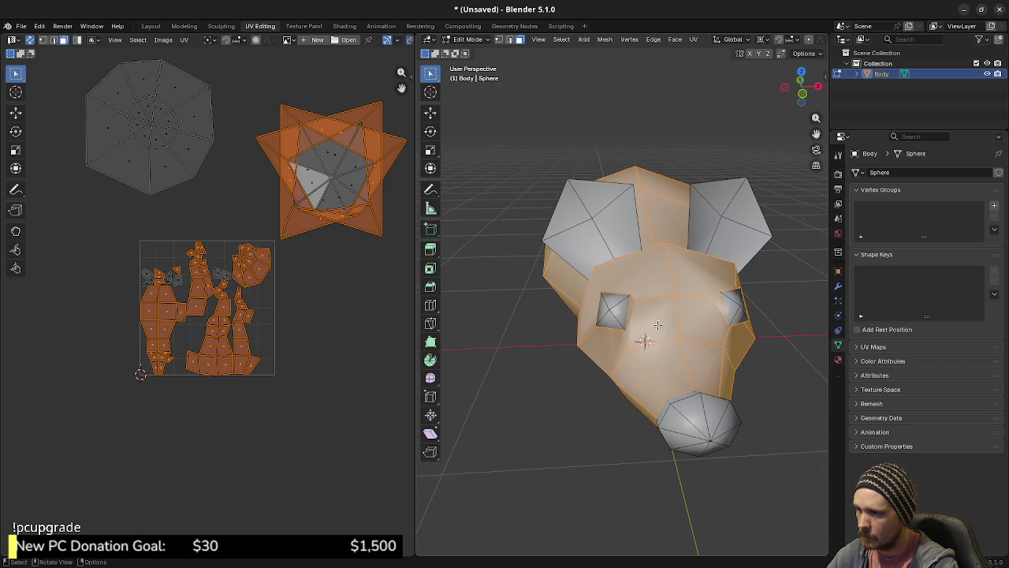
pyautogui.moveTo(659, 320); pyautogui.dragTo(580, 308)
pyautogui.scroll(5, 580, 308)
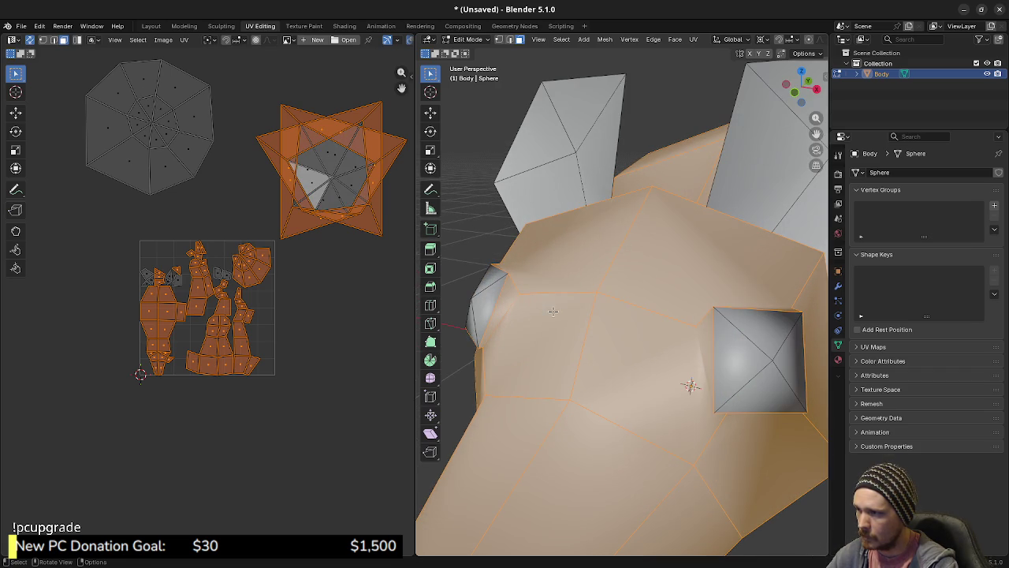
pyautogui.keyDown('alt'); pyautogui.keyDown('shift'); pyautogui.click(511, 287); pyautogui.keyUp('shift'); pyautogui.keyUp('alt')
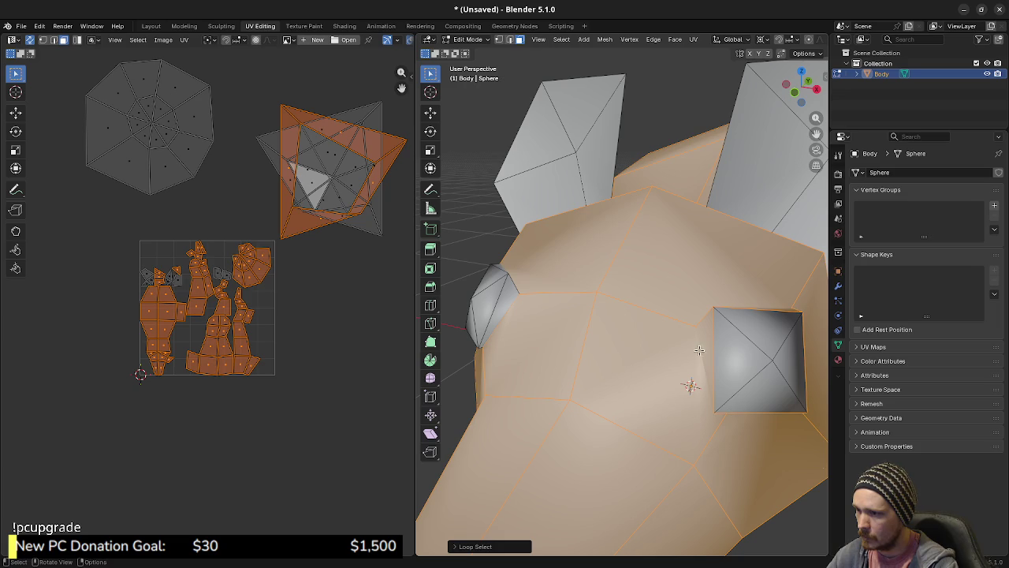
pyautogui.keyDown('alt'); pyautogui.keyDown('shift'); pyautogui.click(704, 316); pyautogui.keyUp('shift'); pyautogui.keyUp('alt')
pyautogui.scroll(-6, 711, 371)
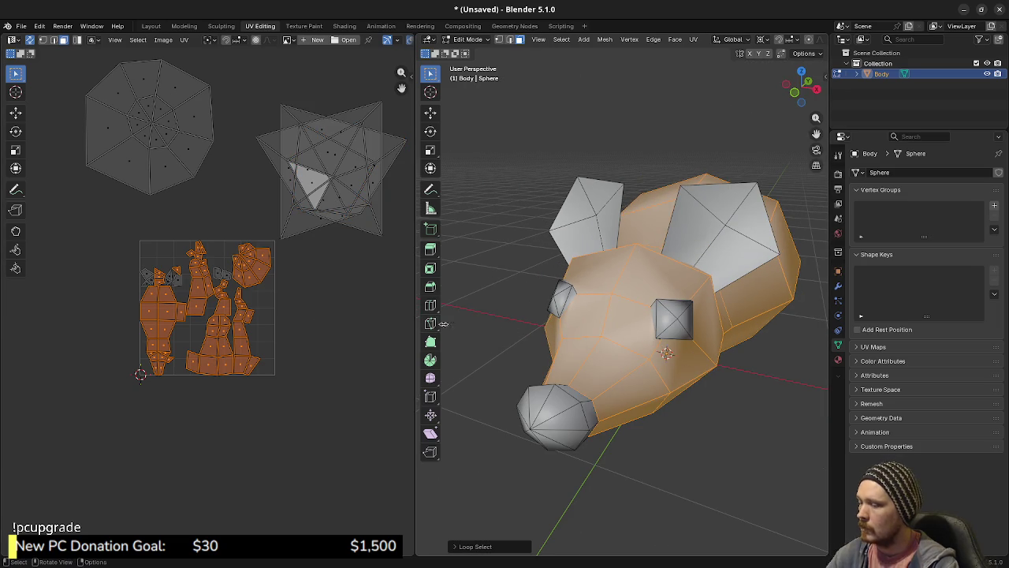
# Unwrap the body faces Angle Based and move the island left of the UV grid.
pyautogui.press('u')
pyautogui.click(587, 331)
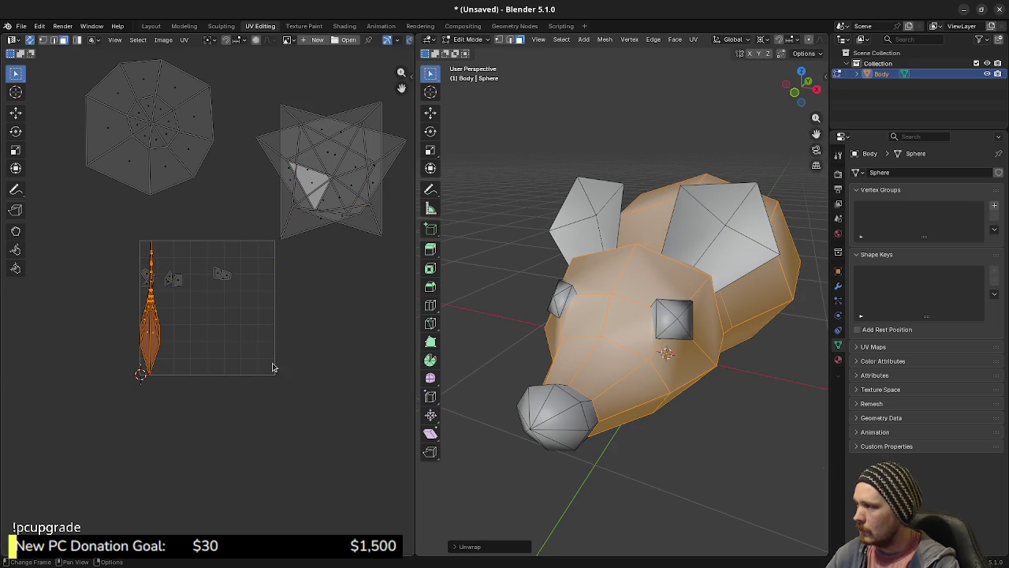
pyautogui.press('g')
pyautogui.click(114, 460)
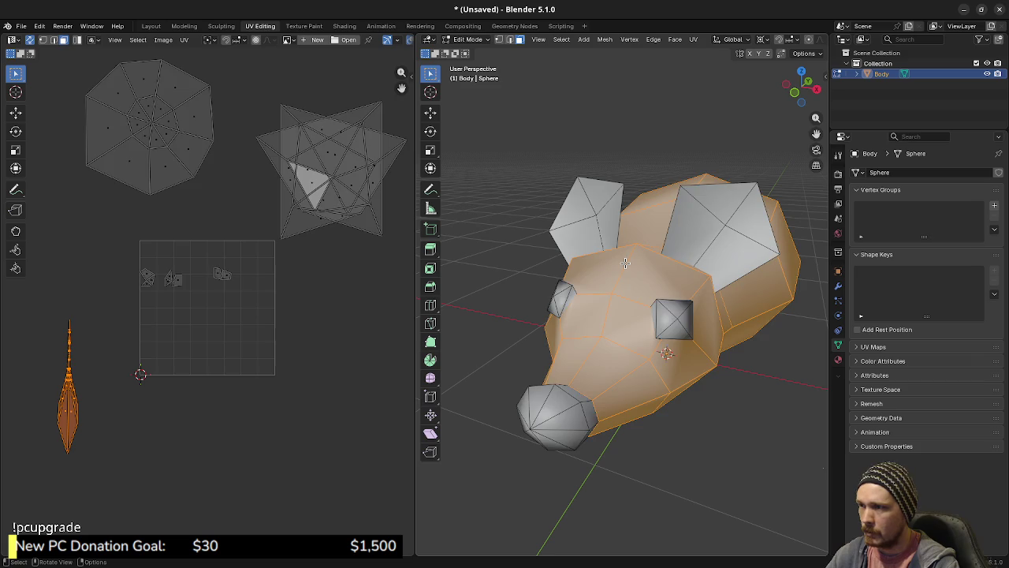
pyautogui.hotkey('alt', 'a')
pyautogui.press('l')
pyautogui.press('l')
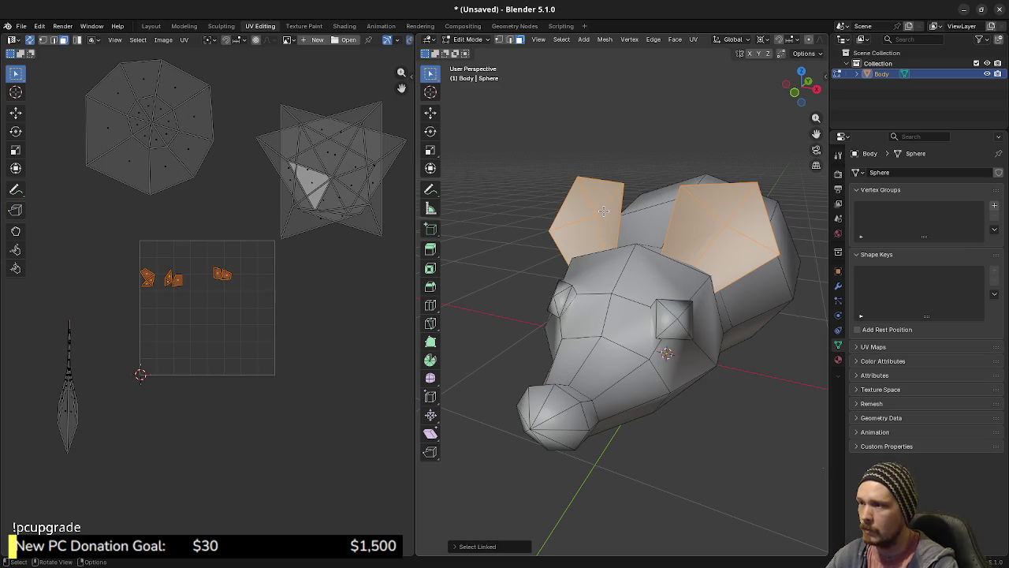
# Unwrap the ears and move their UV island below-right of the grid.
pyautogui.press('u')
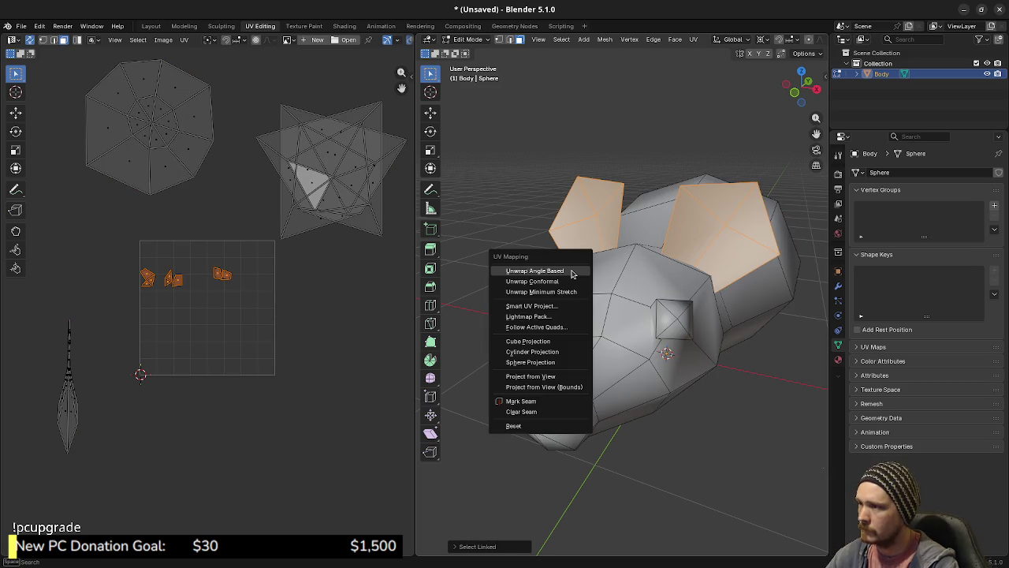
pyautogui.click(571, 270)
pyautogui.moveTo(240, 345); pyautogui.dragTo(354, 438)
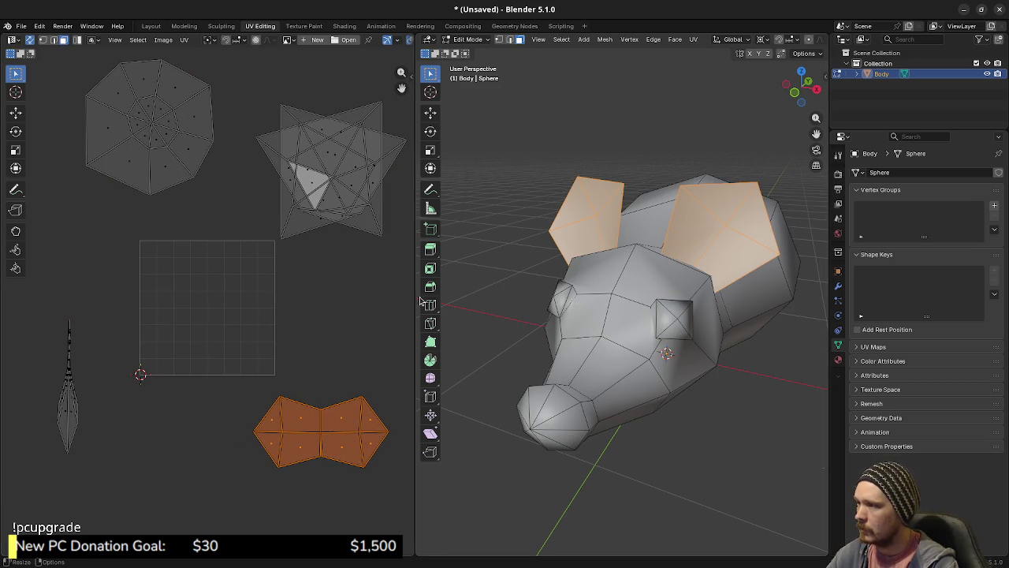
pyautogui.press('a')
pyautogui.hotkey('alt', 'a')
# Move the thin body UV island into the grid and shrink it to fit.
pyautogui.moveTo(49, 294); pyautogui.dragTo(102, 477)
pyautogui.press('g')
pyautogui.click(252, 313)
pyautogui.press('s')
pyautogui.click(213, 304)
pyautogui.press('g')
pyautogui.click(231, 315)
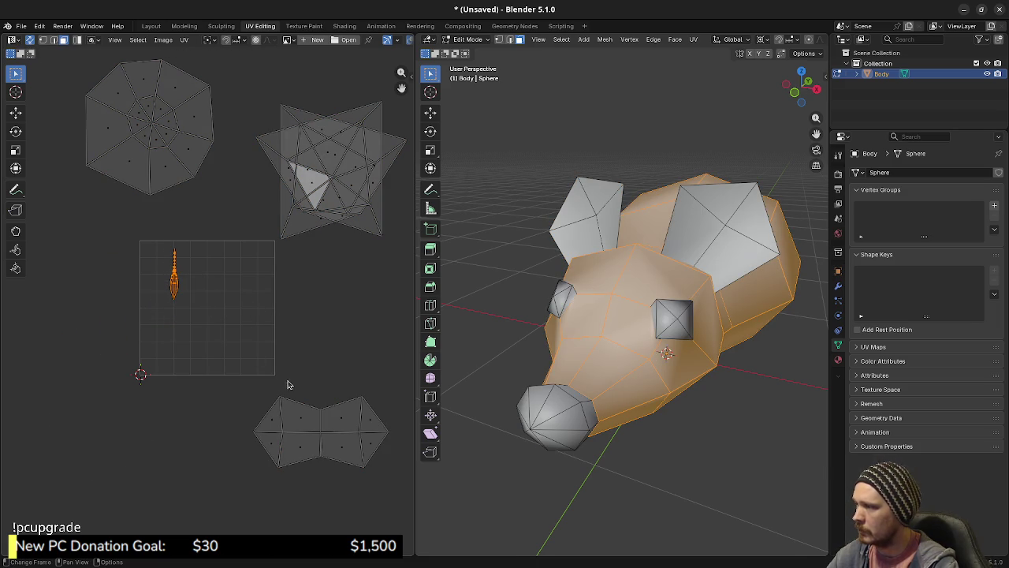
pyautogui.hotkey('alt', 'a')
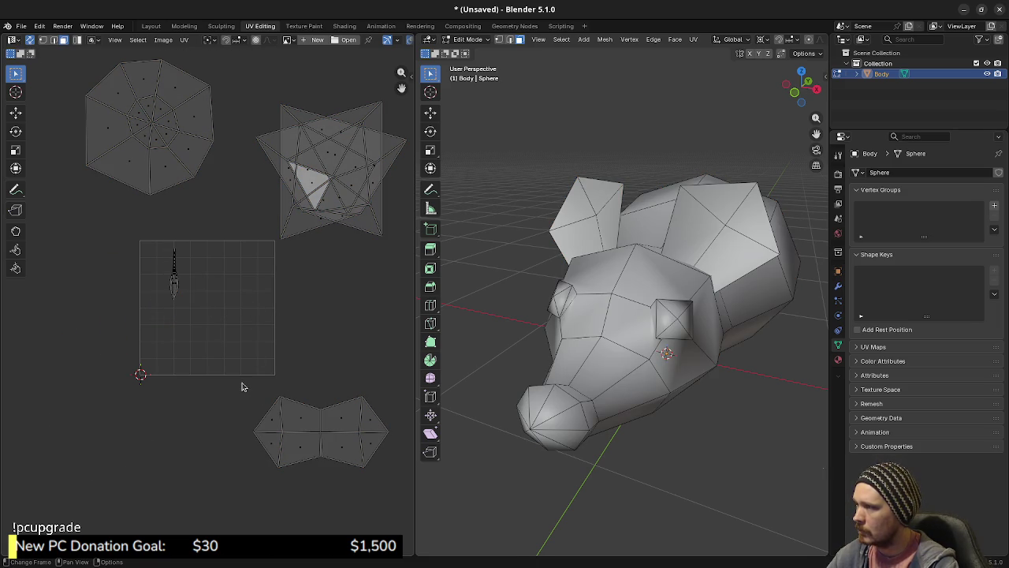
# Scale down the ear UV island and settle it in the grid's top-right quarter.
pyautogui.moveTo(242, 387)
pyautogui.mouseDown()
pyautogui.moveTo(281, 424)
pyautogui.moveTo(413, 494)
pyautogui.mouseUp()
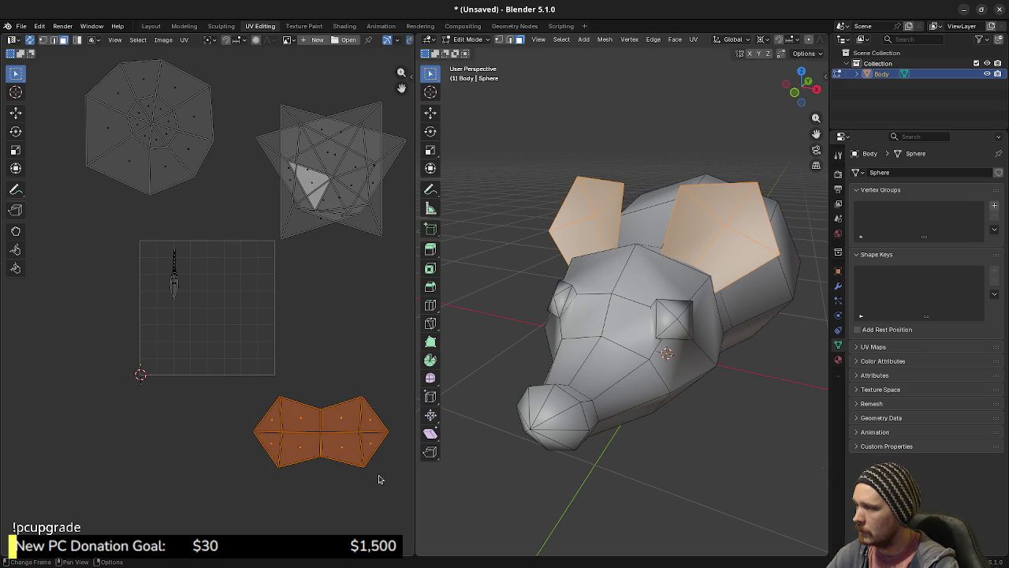
pyautogui.press('g')
pyautogui.click(286, 308)
pyautogui.press('s')
pyautogui.click(285, 308)
pyautogui.press('g')
pyautogui.click(281, 314)
pyautogui.press('a')
pyautogui.hotkey('alt', 'a')
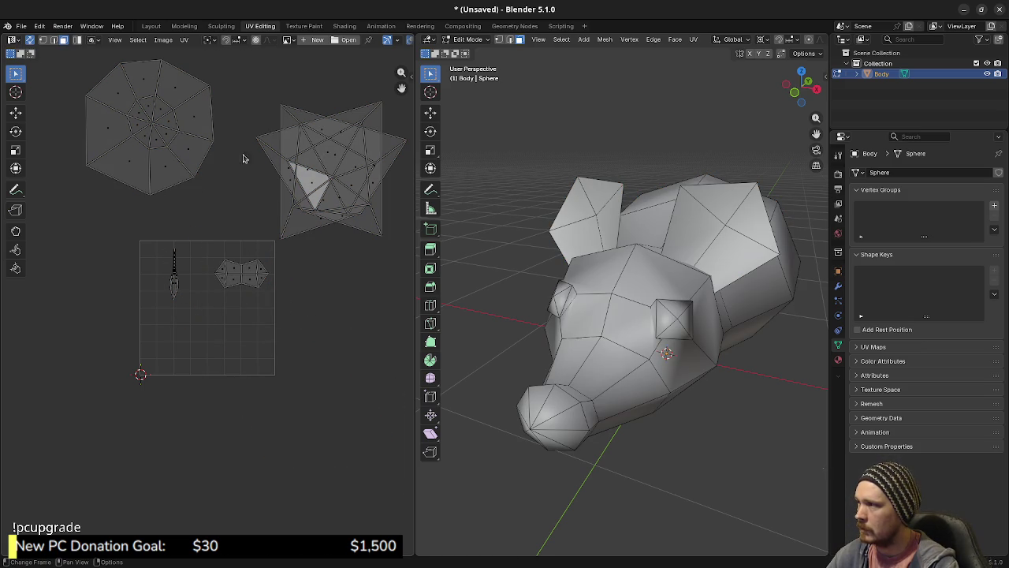
# Scale down the eye-socket UV island and place it in the grid's lower-left quarter.
pyautogui.moveTo(242, 80)
pyautogui.mouseDown()
pyautogui.moveTo(340, 194)
pyautogui.moveTo(411, 252)
pyautogui.mouseUp()
pyautogui.press('g')
pyautogui.click(198, 394)
pyautogui.press('s')
pyautogui.click(198, 387)
pyautogui.press('g')
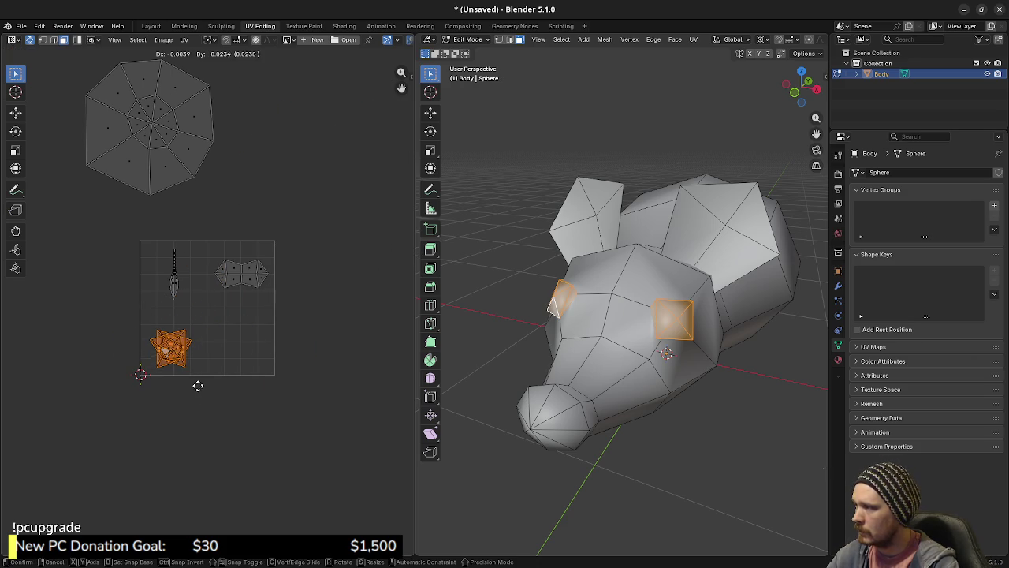
pyautogui.click(205, 383)
pyautogui.press('a')
pyautogui.hotkey('alt', 'a')
# Shrink the nose UV island into the lower-right quarter, then return to Object Mode.
pyautogui.click(157, 152)
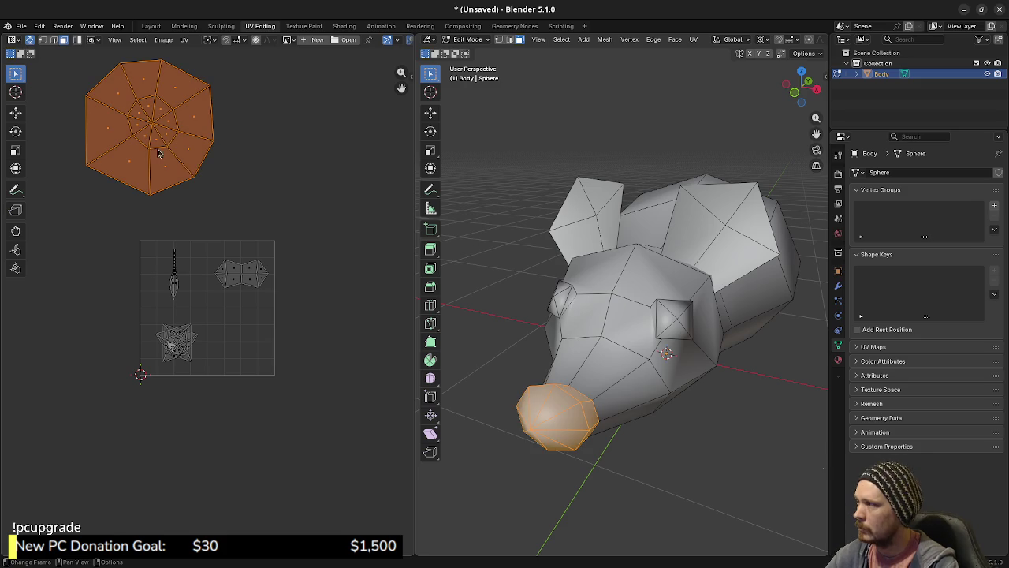
pyautogui.press('g')
pyautogui.click(308, 401)
pyautogui.press('s')
pyautogui.click(263, 378)
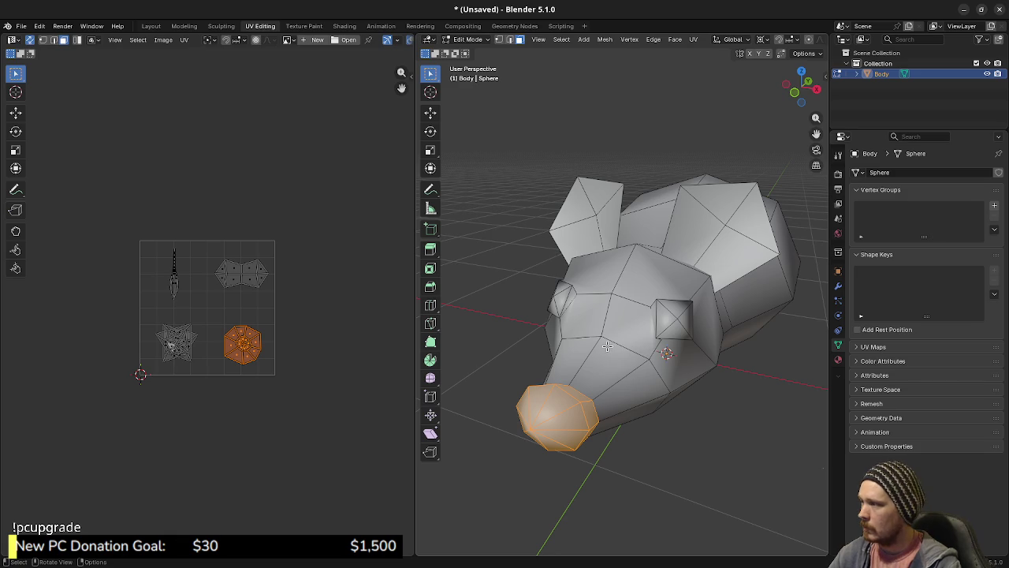
pyautogui.moveTo(645, 351)
pyautogui.mouseDown()
pyautogui.moveTo(611, 351)
pyautogui.moveTo(625, 363)
pyautogui.moveTo(646, 361)
pyautogui.moveTo(586, 378)
pyautogui.moveTo(644, 378)
pyautogui.mouseUp()
pyautogui.moveTo(633, 376); pyautogui.dragTo(641, 378)
pyautogui.press('Tab')
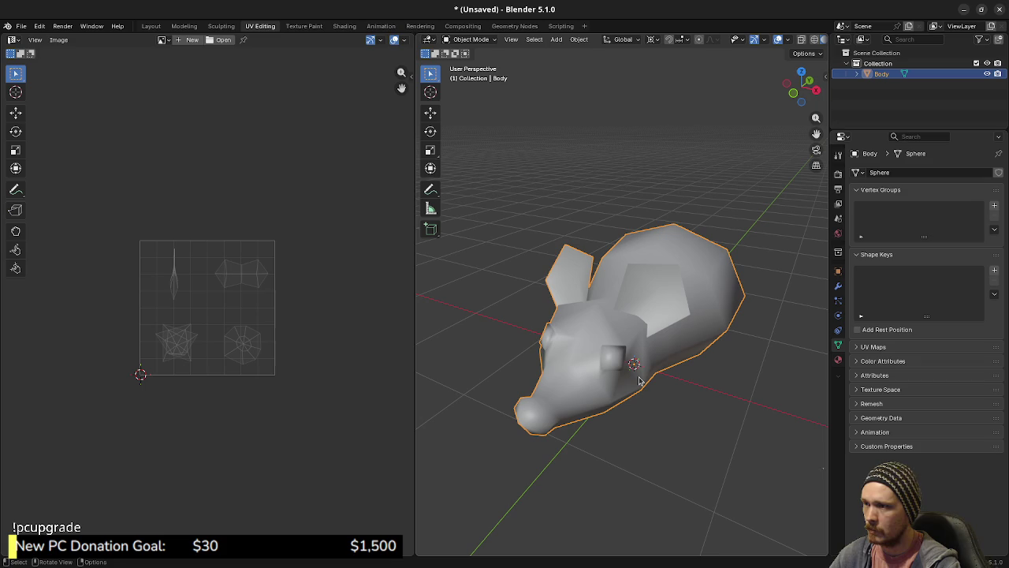
# Save the model as rat.blend from the Layout workspace, then check Godot's FileSystem dock.
pyautogui.click(151, 26)
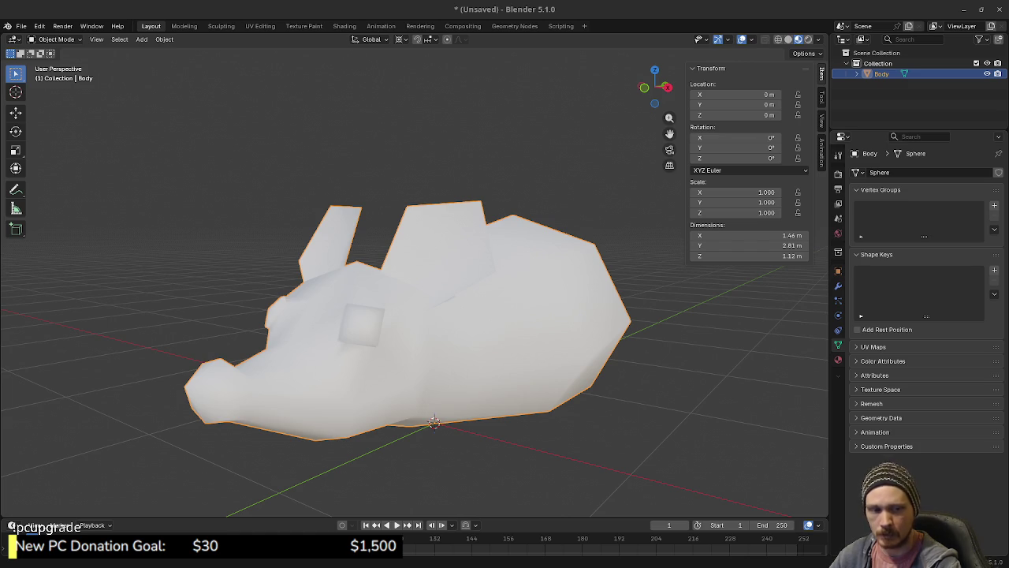
pyautogui.hotkey('ctrl', 's')
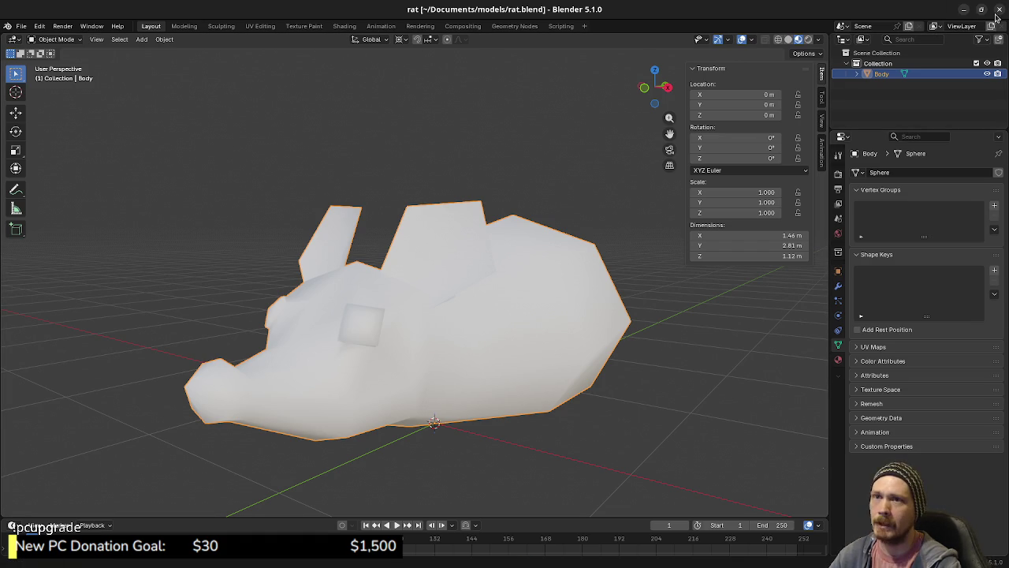
pyautogui.click(964, 11)
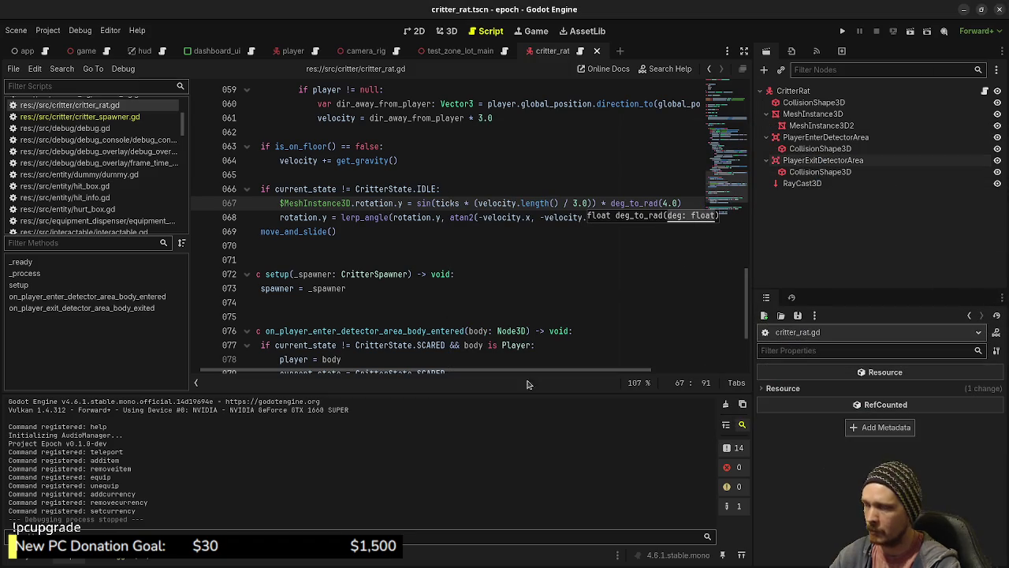
pyautogui.click(22, 559)
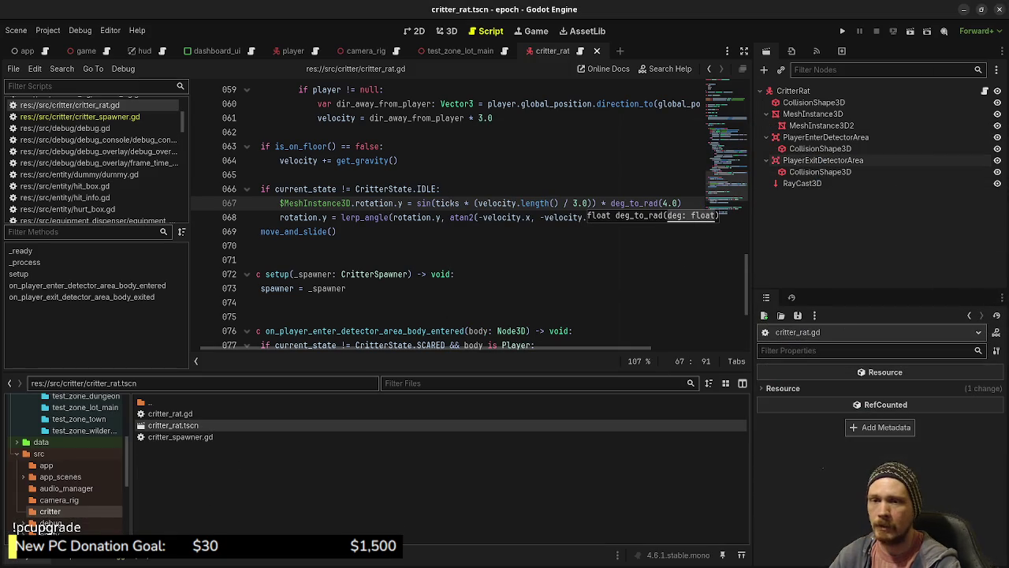
pyautogui.hotkey('alt', 'Tab')
pyautogui.click(21, 26)
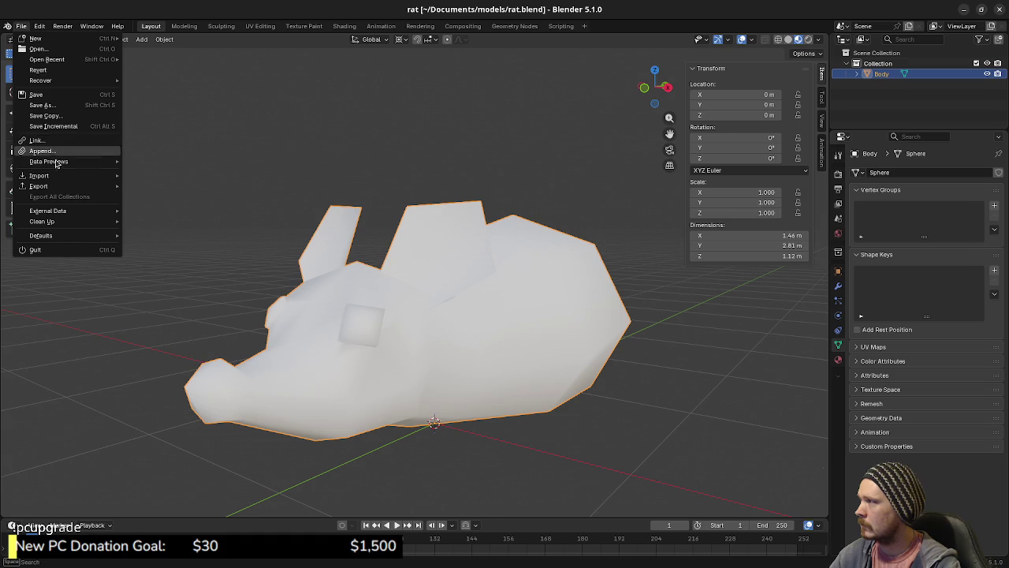
# Export the rat through File > Export > glTF 2.0 as rat.gltf, then minimize Blender.
pyautogui.moveTo(52, 189)
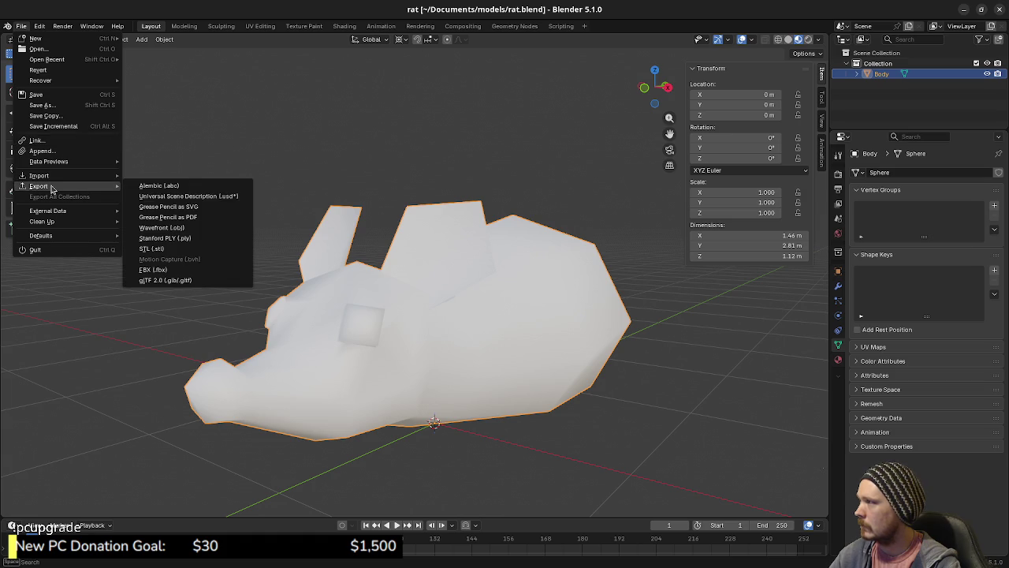
pyautogui.click(203, 280)
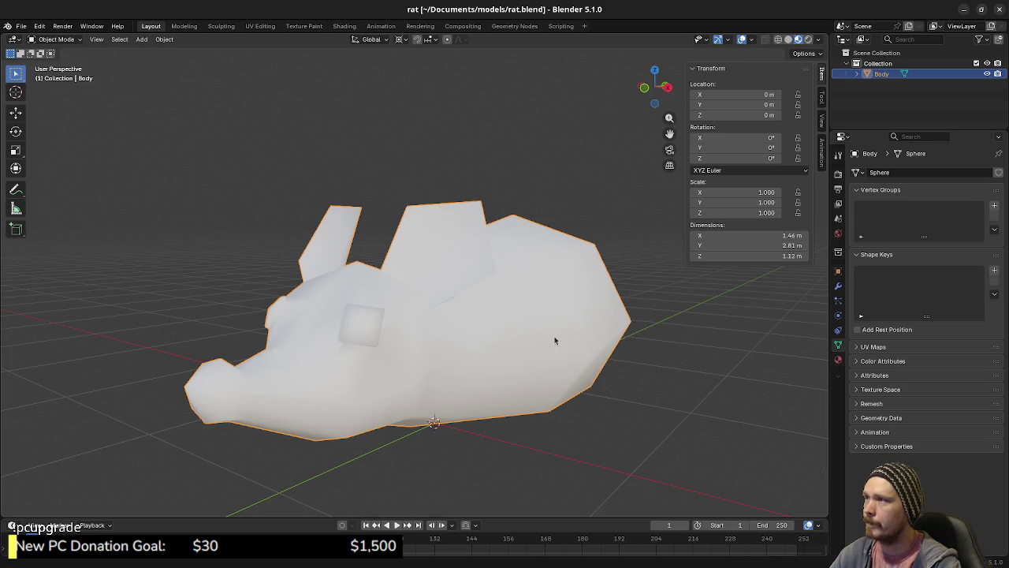
pyautogui.click(963, 9)
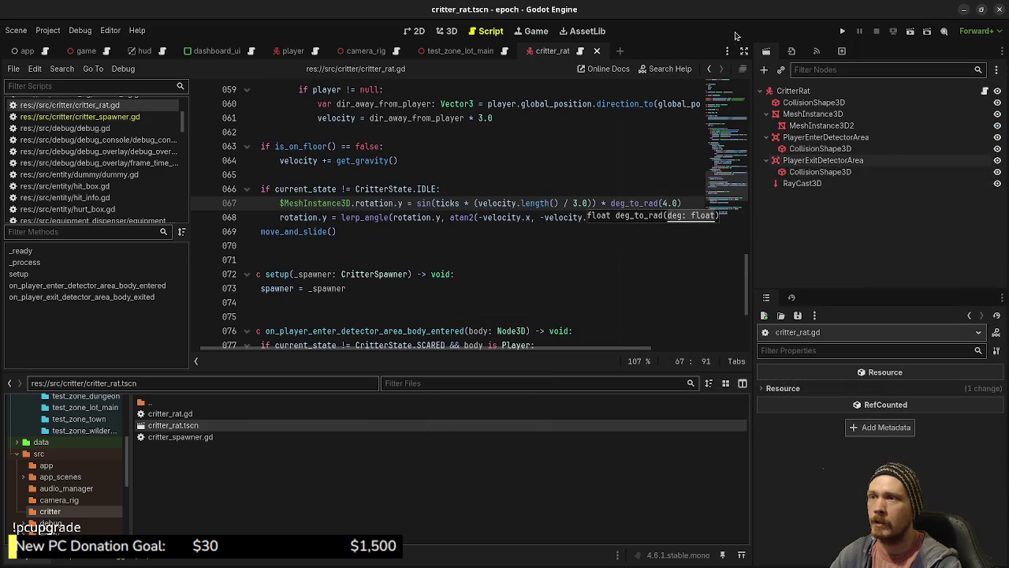
# Read the MeshInstance3D's BoxMesh size of 0.2 × 0.15 × 0.4 m, then switch back to Blender.
pyautogui.click(796, 102)
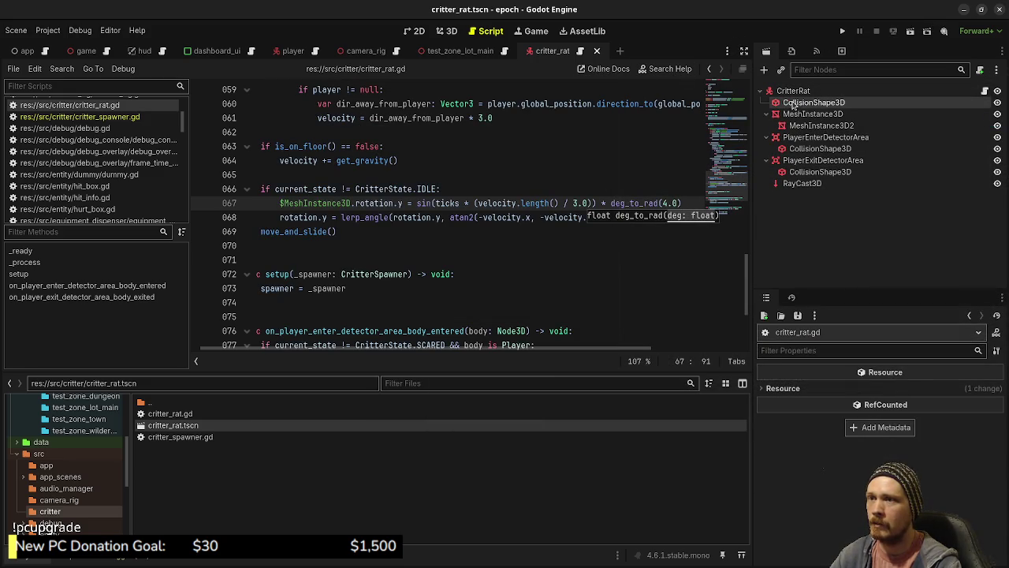
pyautogui.click(451, 35)
pyautogui.scroll(4, 497, 251)
pyautogui.scroll(5, 418, 248)
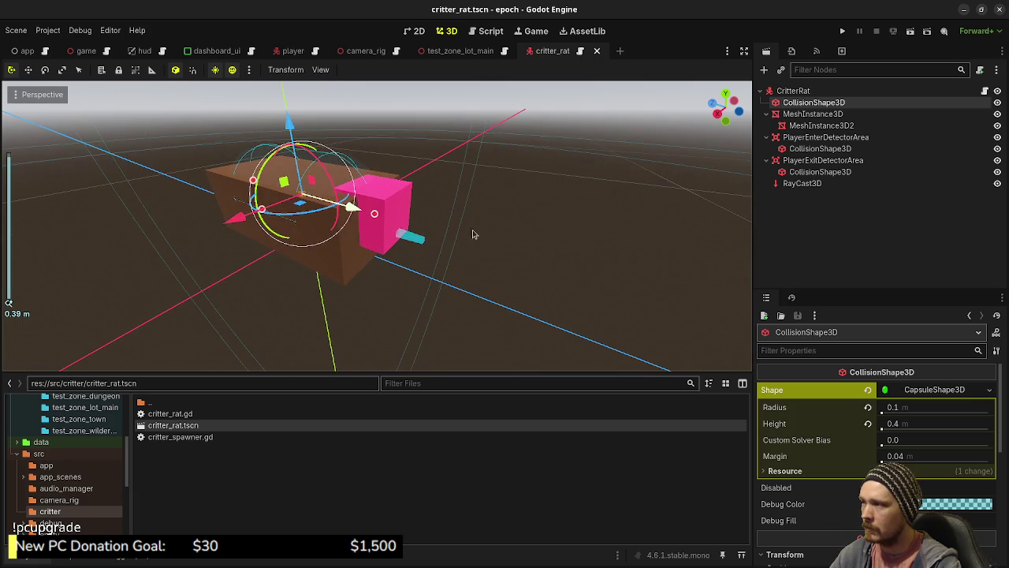
pyautogui.click(808, 115)
pyautogui.moveTo(563, 221); pyautogui.dragTo(585, 220)
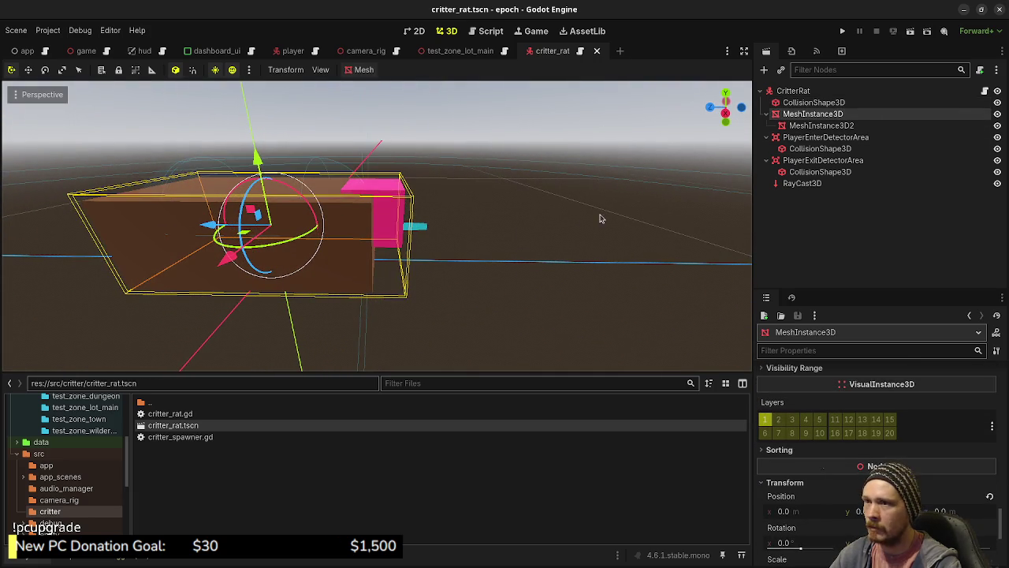
pyautogui.scroll(6, 868, 449)
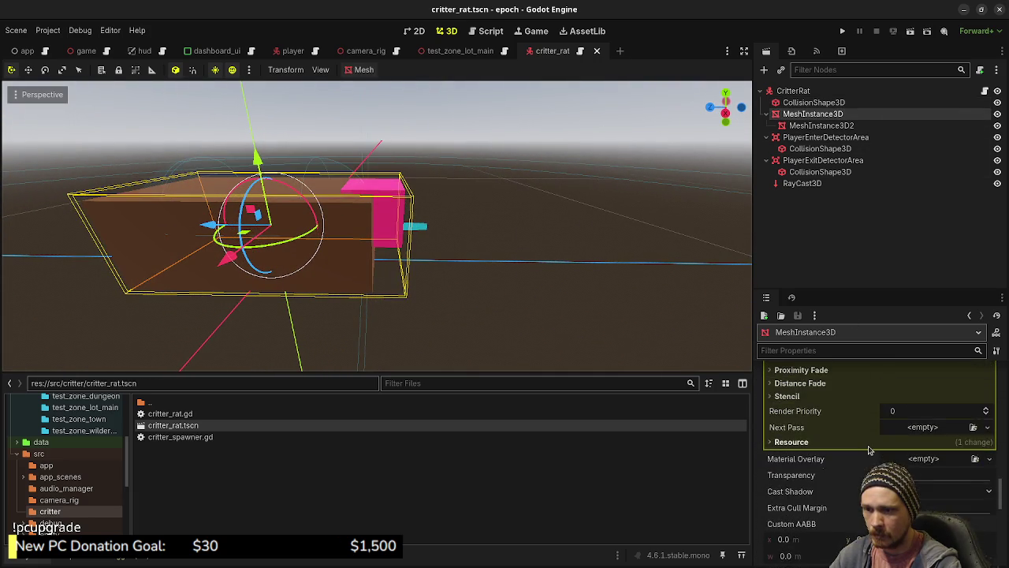
pyautogui.scroll(10, 867, 448)
pyautogui.scroll(10, 860, 447)
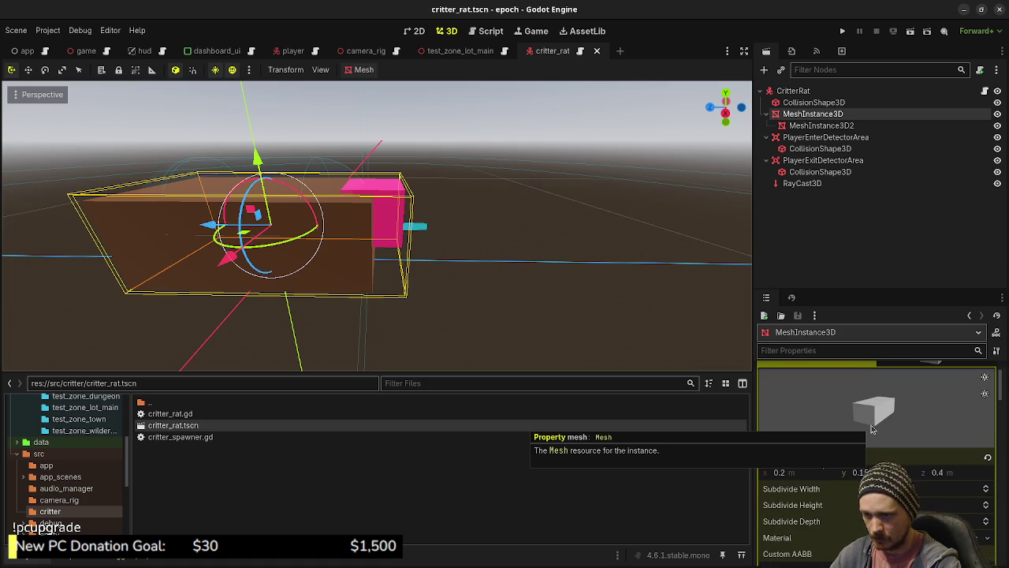
pyautogui.scroll(2, 871, 428)
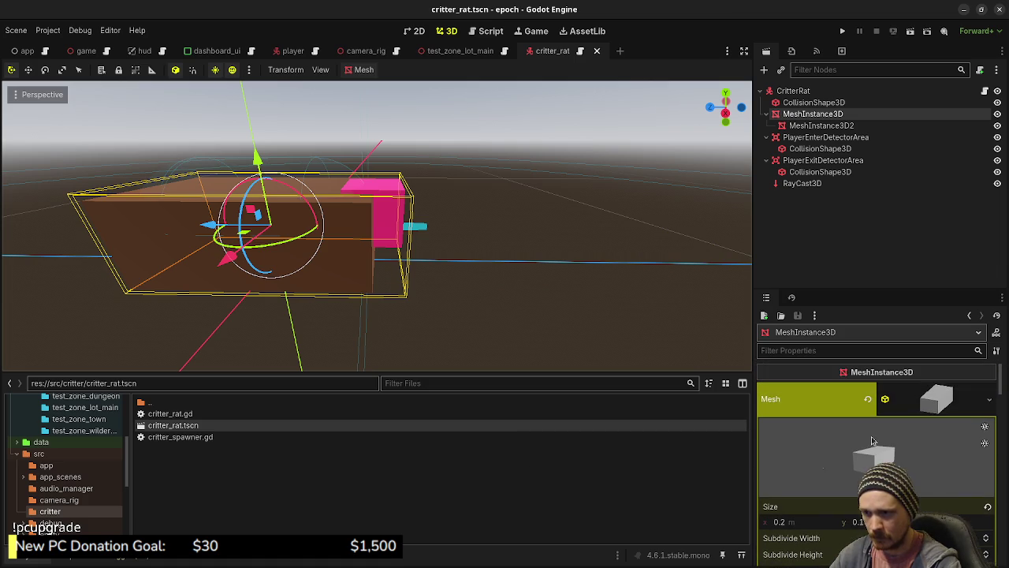
pyautogui.scroll(-3, 872, 440)
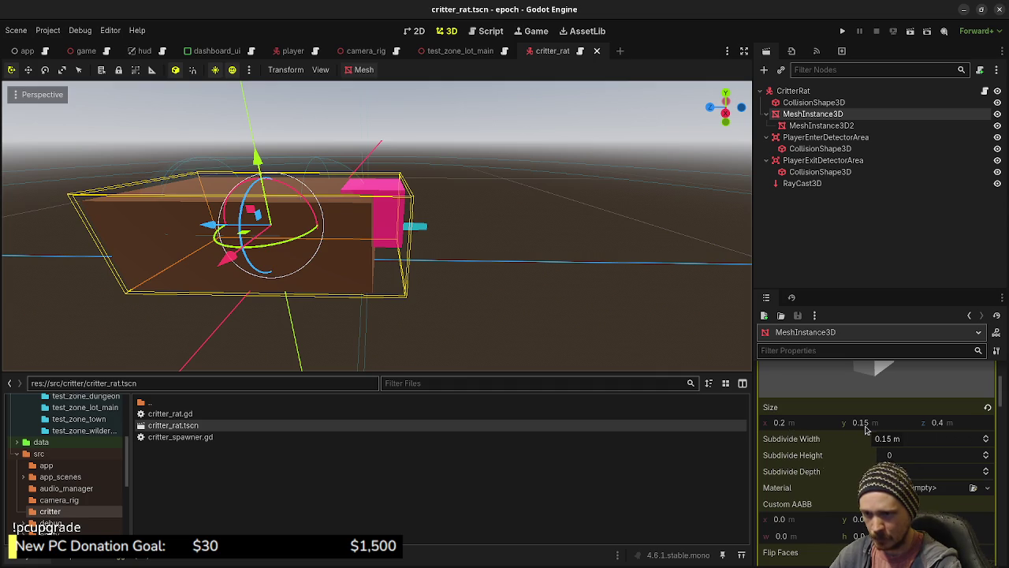
pyautogui.hotkey('alt', 'Tab')
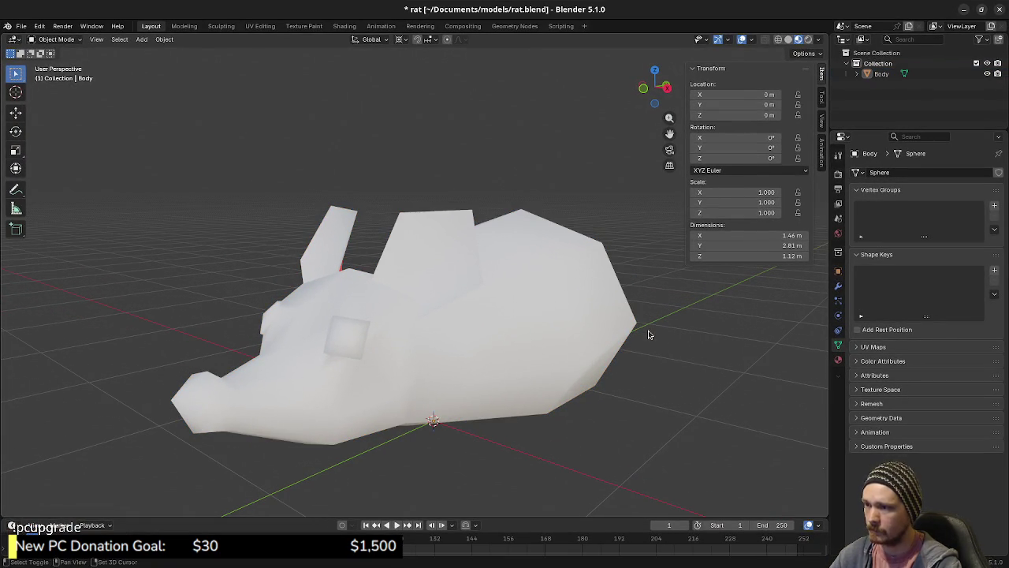
# Add a 1 m cube mesh and enter Edit Mode on it.
pyautogui.hotkey('shift', 'a')
pyautogui.moveTo(649, 332)
pyautogui.click(702, 340)
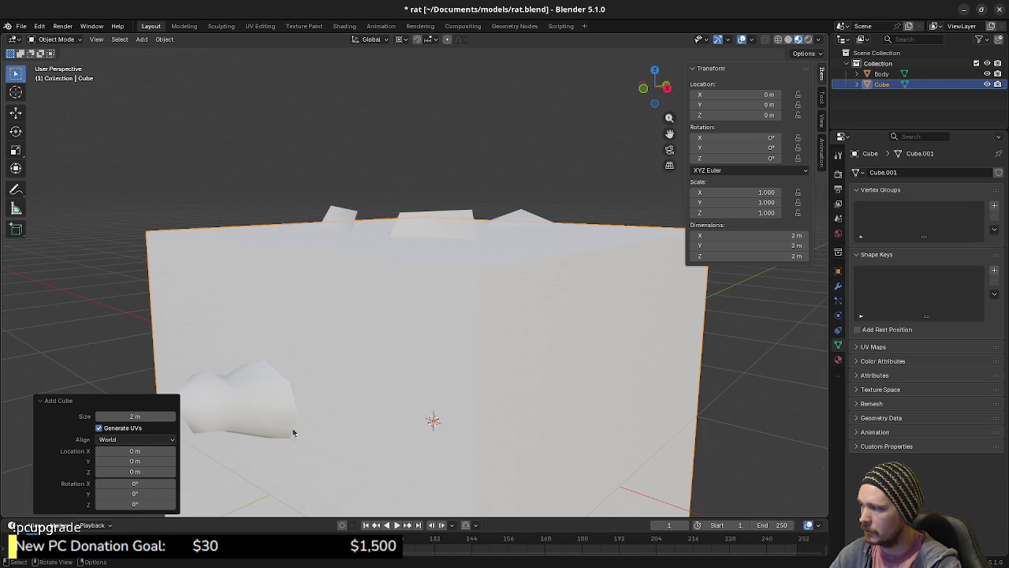
pyautogui.click(144, 416)
pyautogui.write('1')
pyautogui.press('Return')
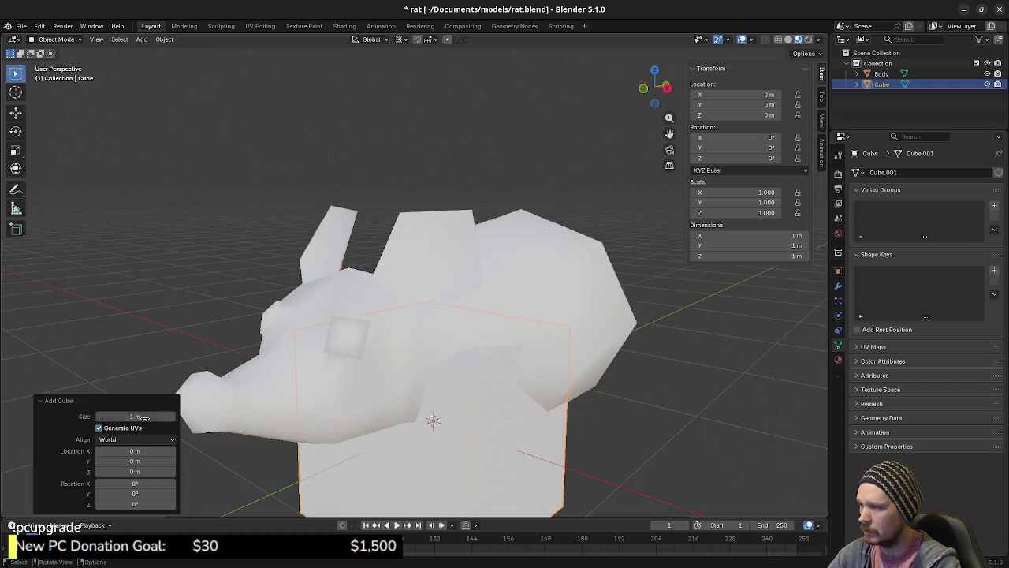
pyautogui.press('Tab')
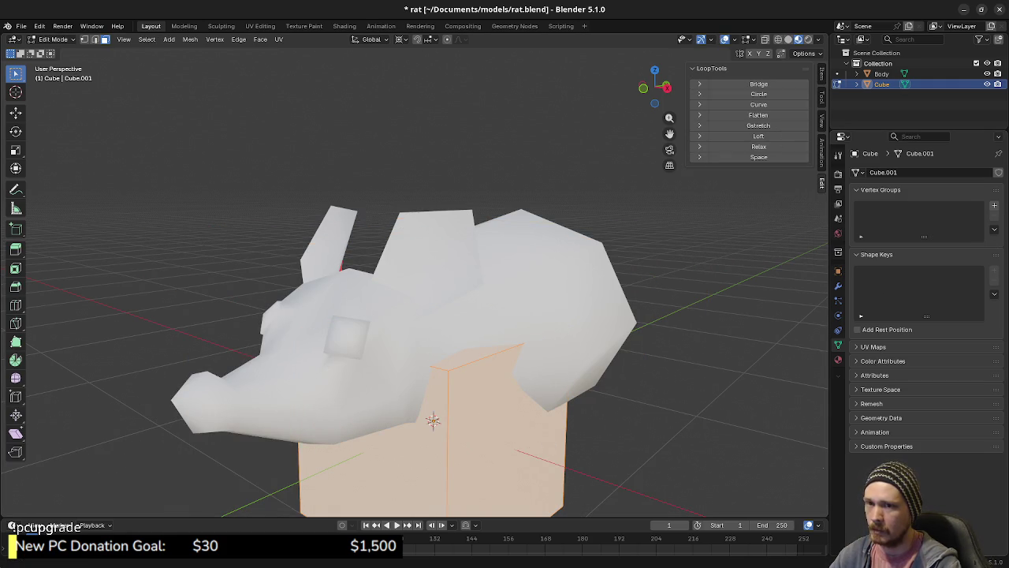
# Scale the cube to 0.2 along X, 0.15 along Z and 0.4 along Y.
pyautogui.hotkey('alt', 'Tab')
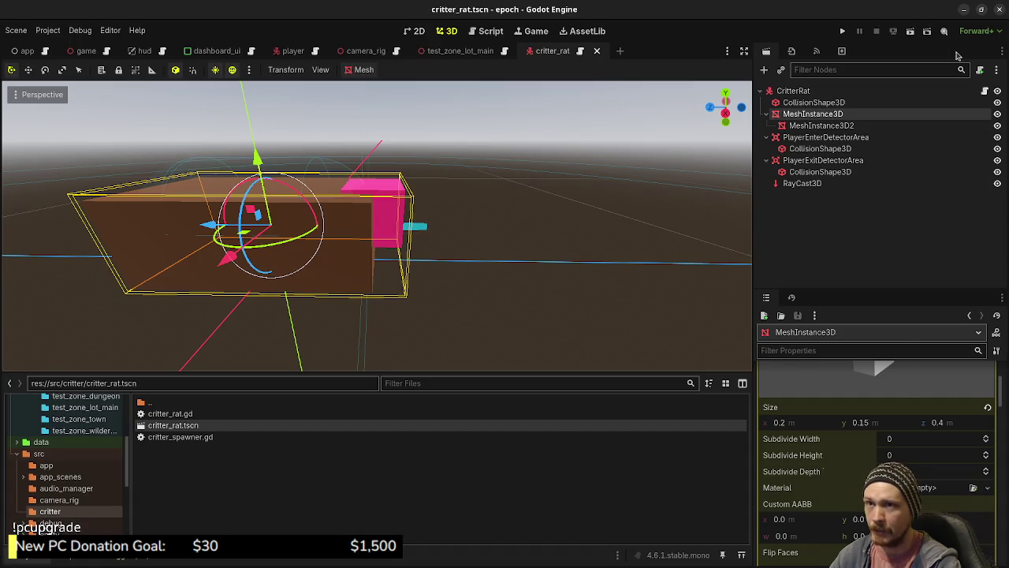
pyautogui.click(966, 15)
pyautogui.write('s')
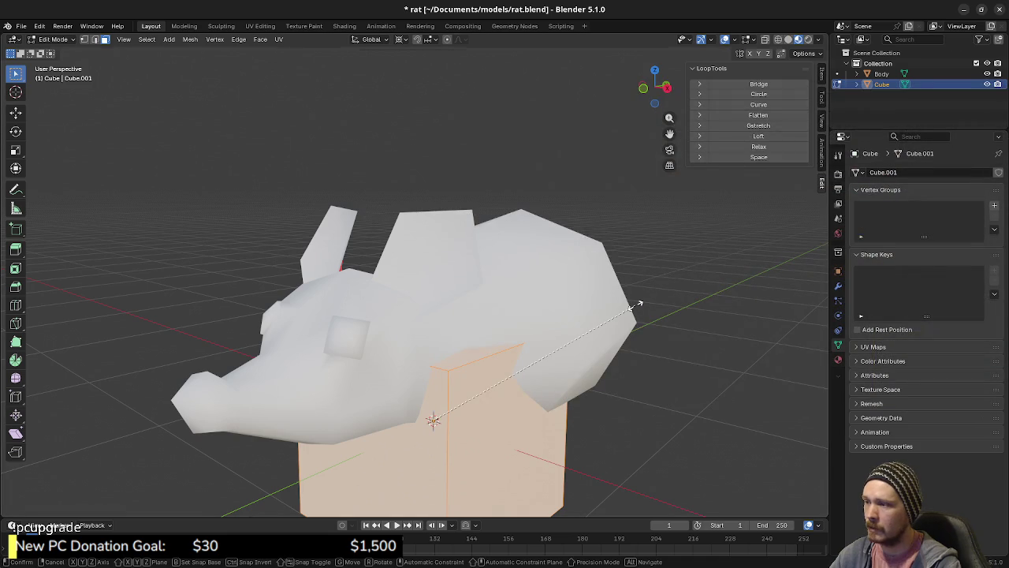
pyautogui.write('x.2')
pyautogui.press('Return')
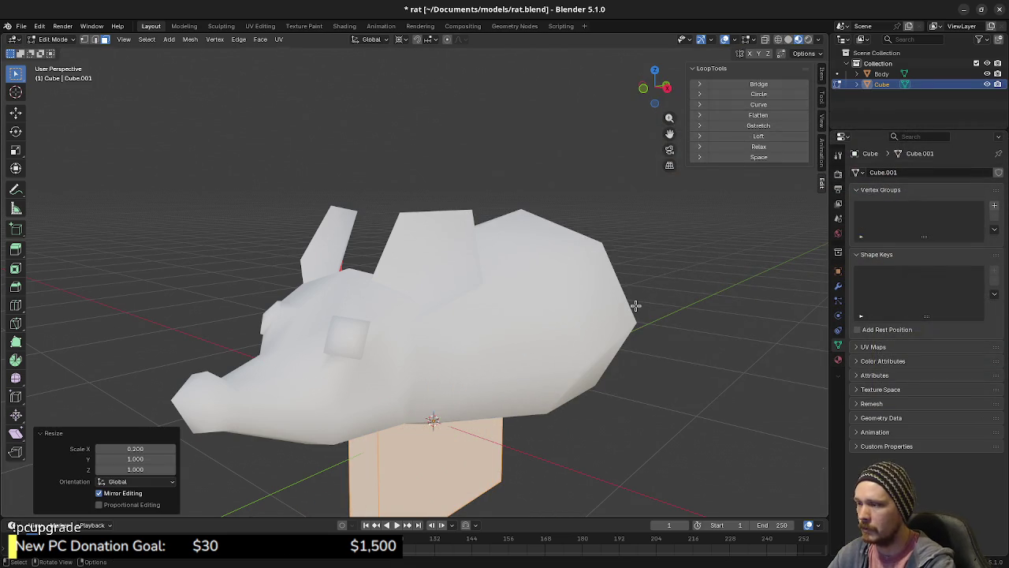
pyautogui.write('sz')
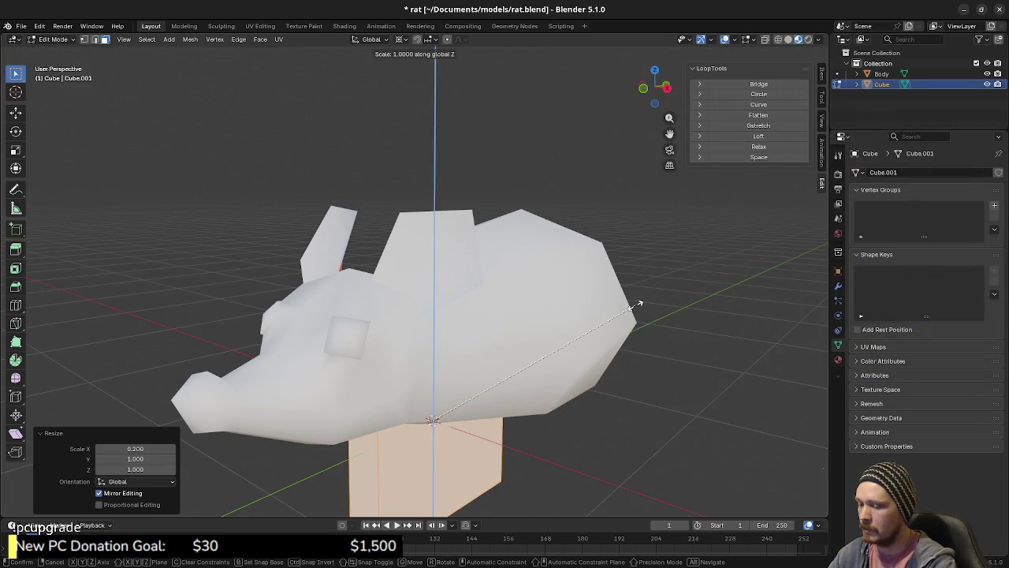
pyautogui.write('.15')
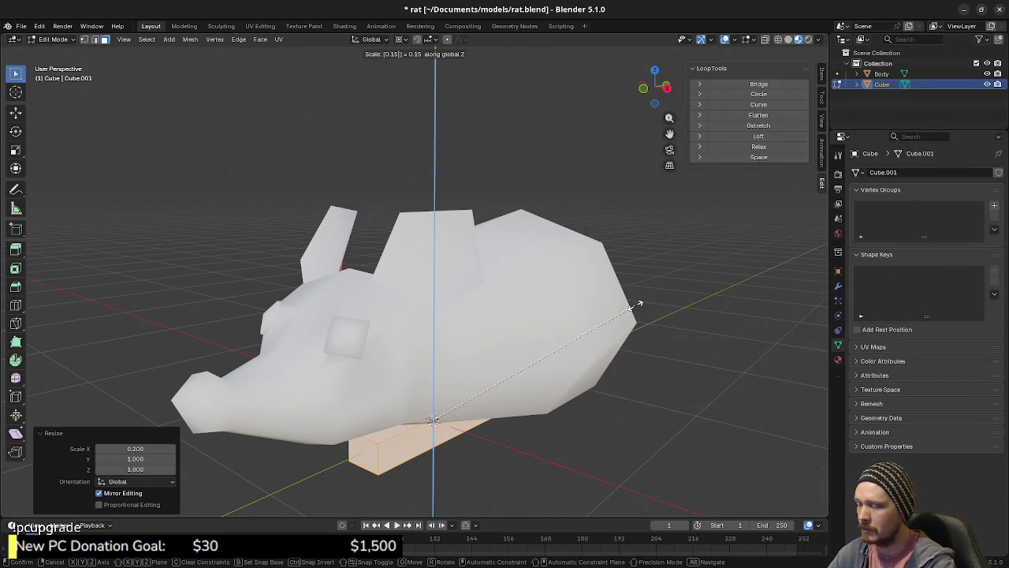
pyautogui.press('Return')
pyautogui.press('s')
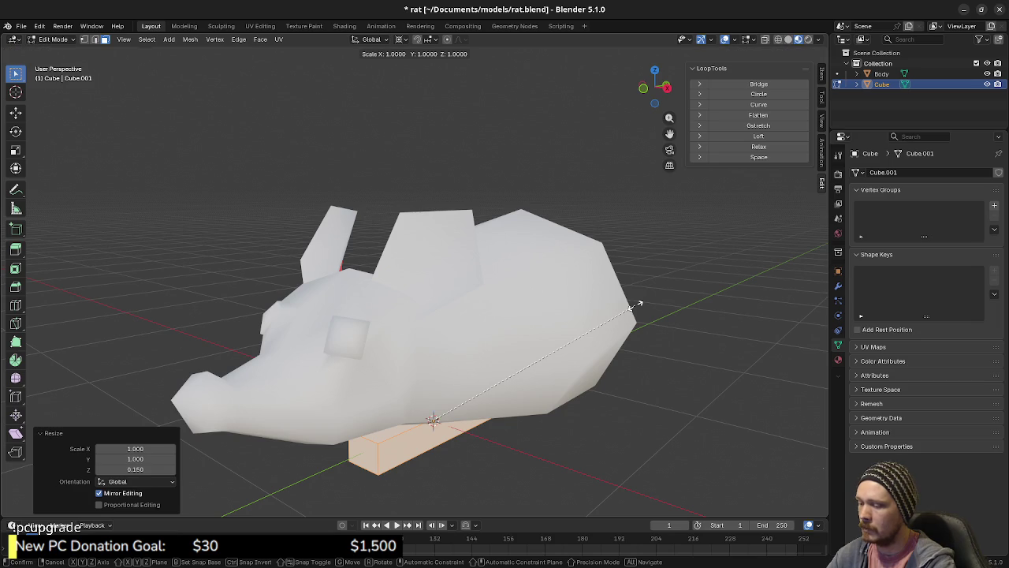
pyautogui.write('y.4')
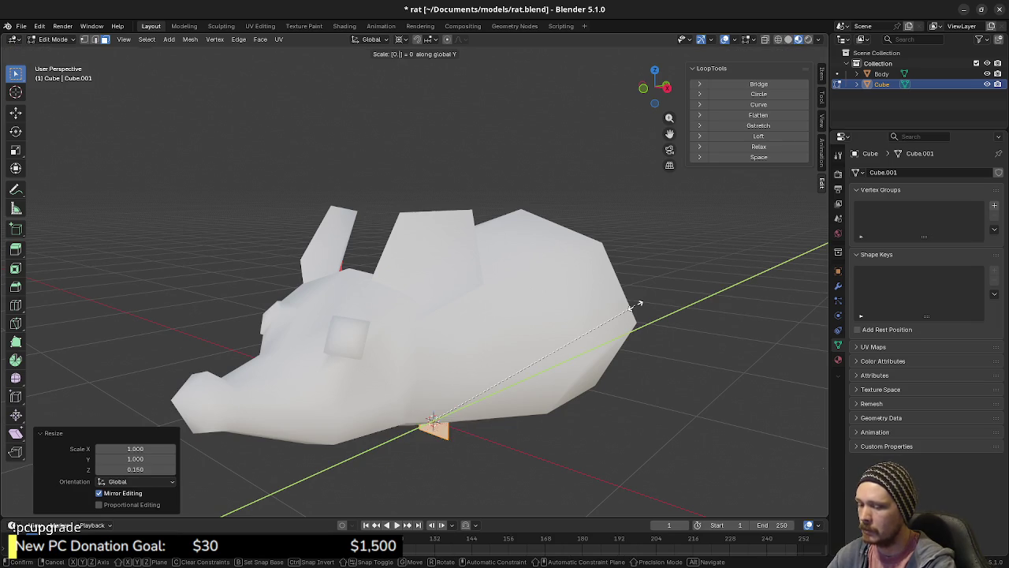
pyautogui.press('Return')
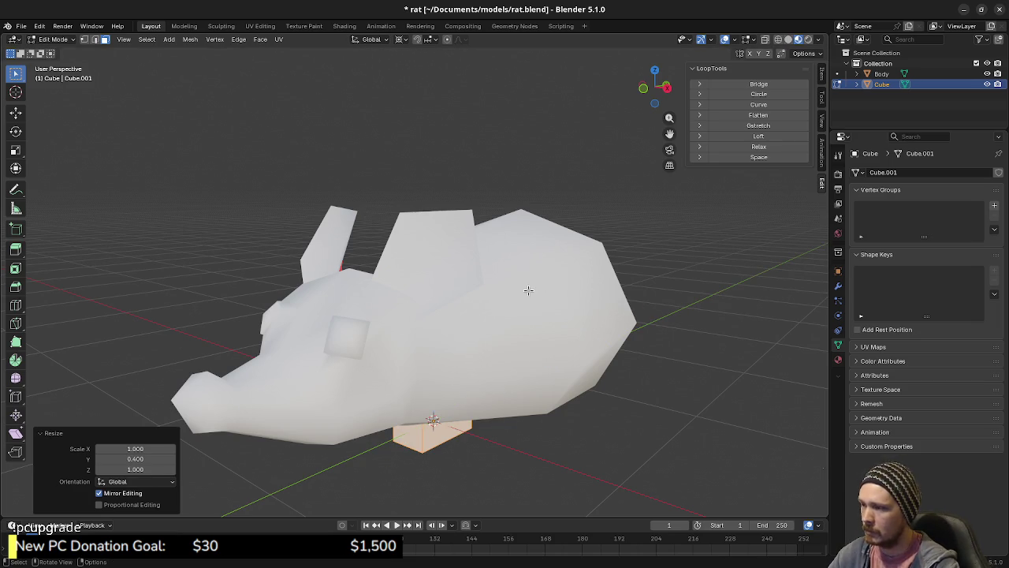
# From the front view, raise the box along Z to sit under the rat, then exit Edit Mode.
pyautogui.press('KP_1')
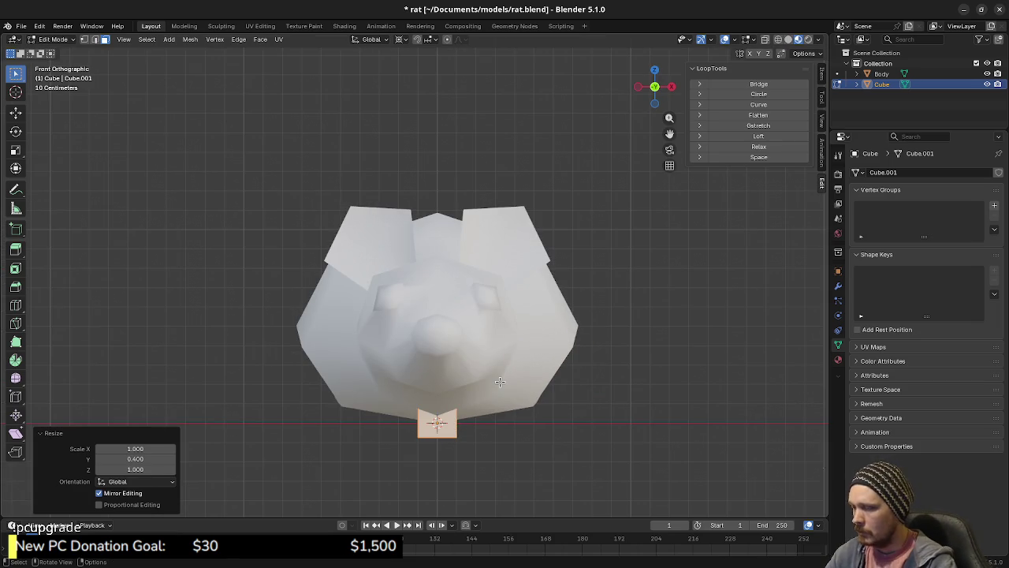
pyautogui.scroll(4, 499, 381)
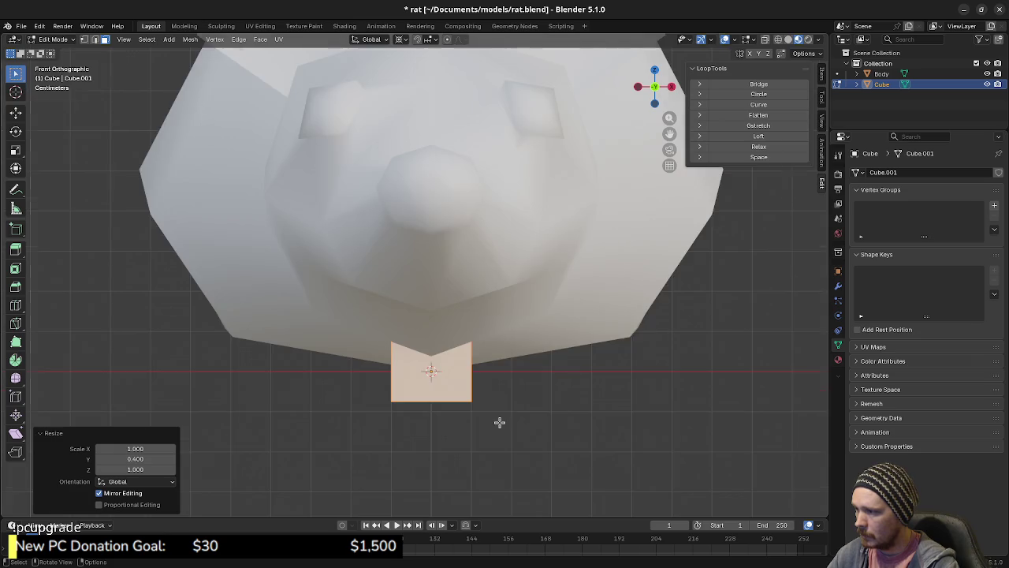
pyautogui.scroll(3, 499, 423)
pyautogui.scroll(-3, 484, 421)
pyautogui.press('g')
pyautogui.press('z')
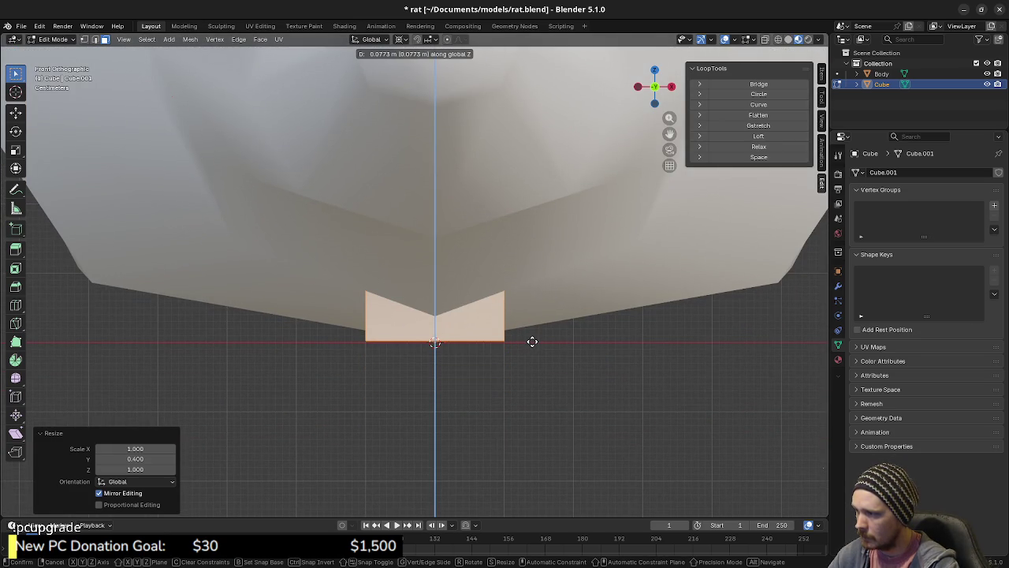
pyautogui.click(532, 341)
pyautogui.scroll(-7, 602, 295)
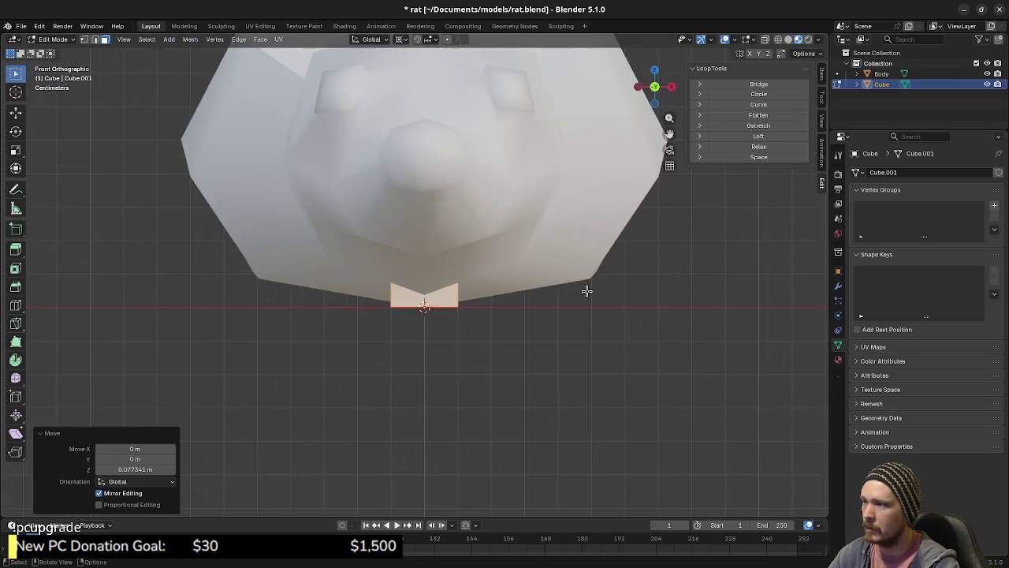
pyautogui.press('Tab')
pyautogui.click(512, 285)
pyautogui.moveTo(518, 332); pyautogui.dragTo(428, 365)
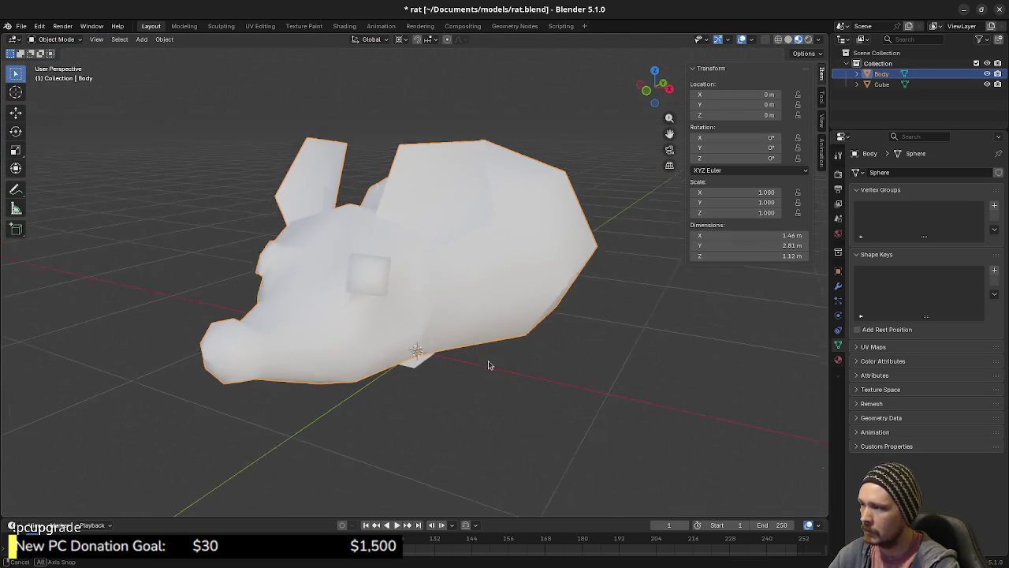
# In Edit Mode, select the whole rat mesh and scale it to 0.2, then up to 0.72.
pyautogui.press('Tab')
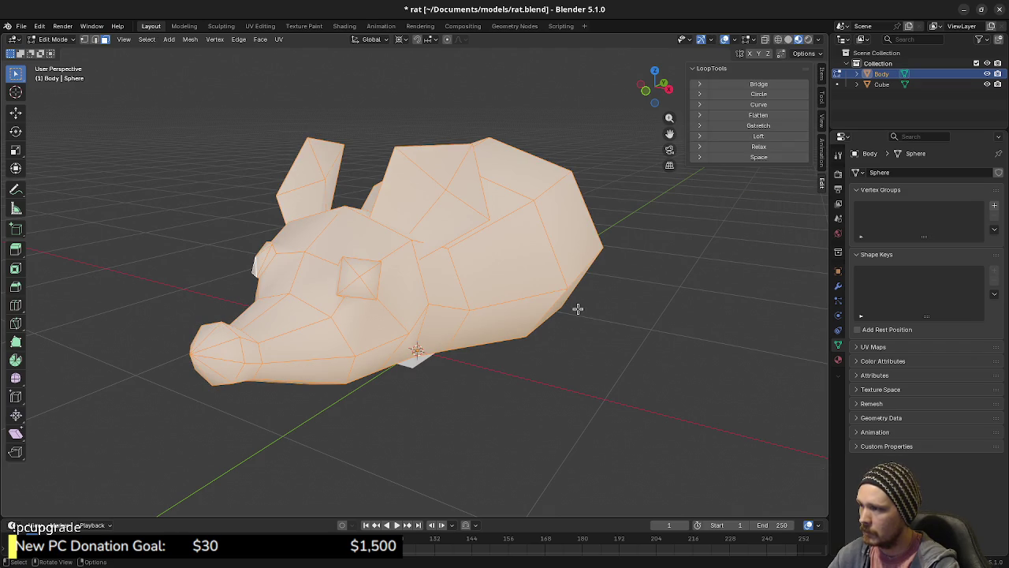
pyautogui.moveTo(514, 359)
pyautogui.mouseDown()
pyautogui.moveTo(465, 315)
pyautogui.moveTo(533, 356)
pyautogui.mouseUp()
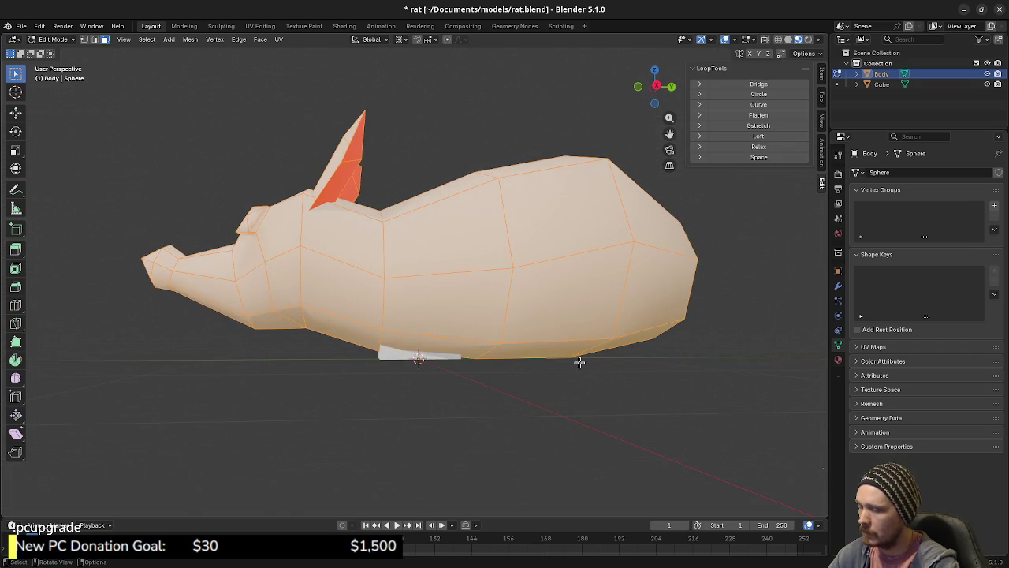
pyautogui.press('KP_7')
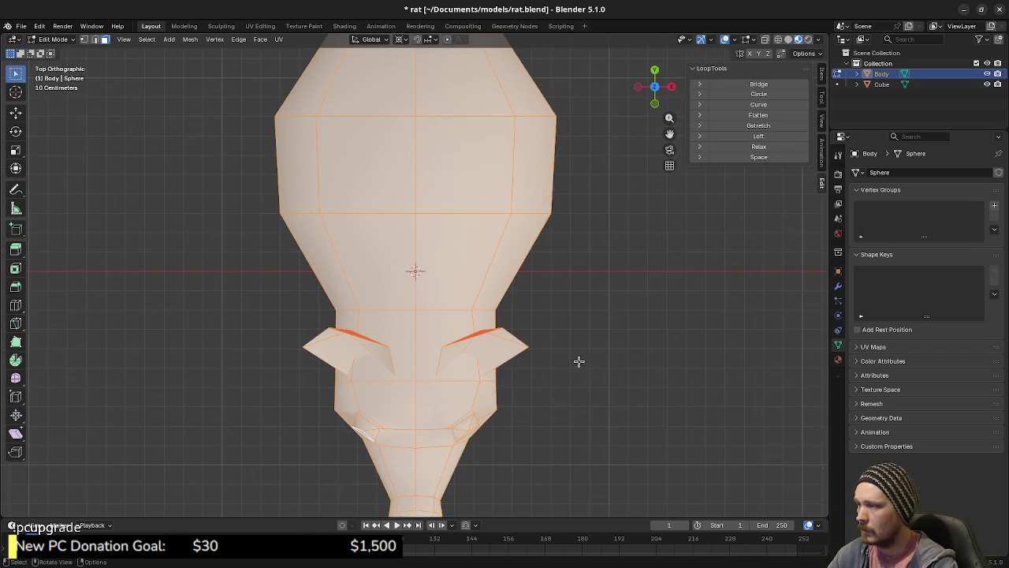
pyautogui.press('a')
pyautogui.press('s')
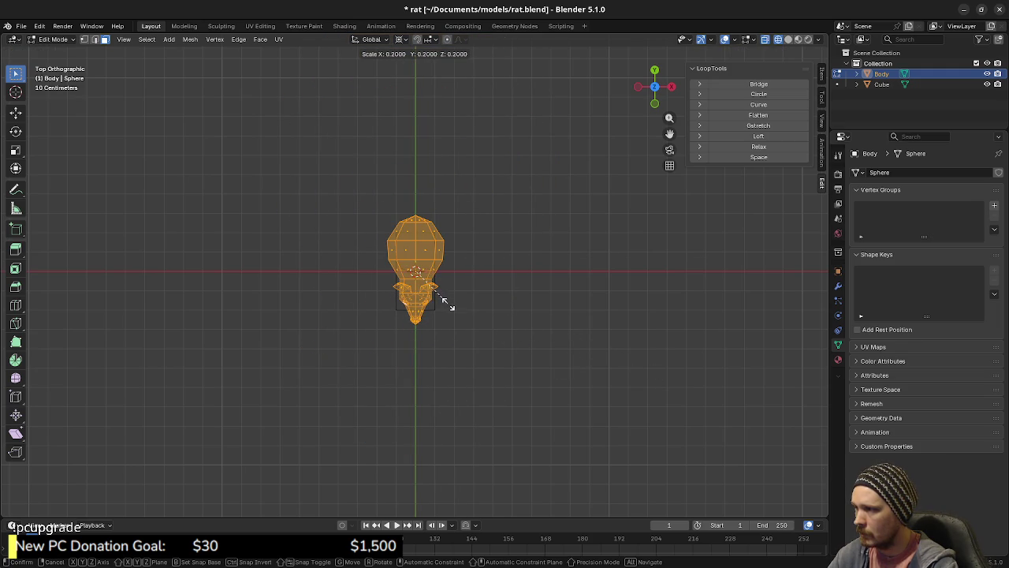
pyautogui.click(443, 312)
pyautogui.press('KP_Decimal')
pyautogui.press('s')
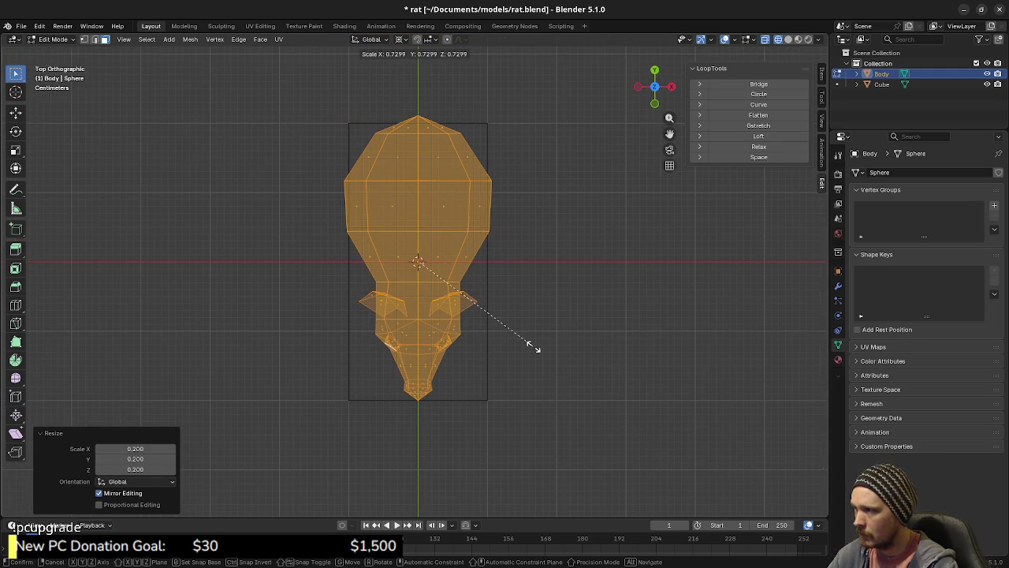
pyautogui.click(532, 345)
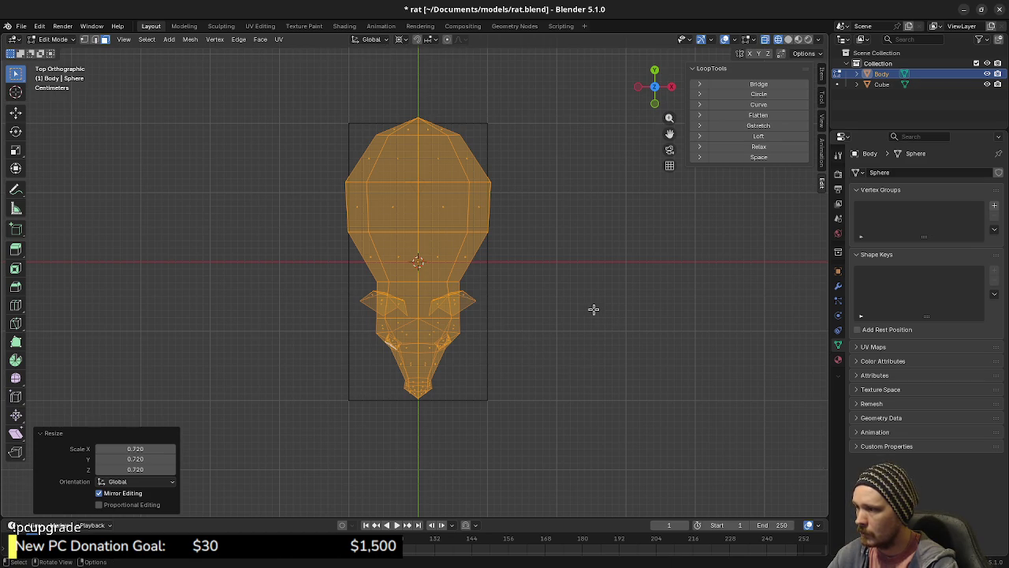
# Nudge the rat mesh slightly along the Y axis, abandoning a rotation attempt.
pyautogui.press('g')
pyautogui.press('y')
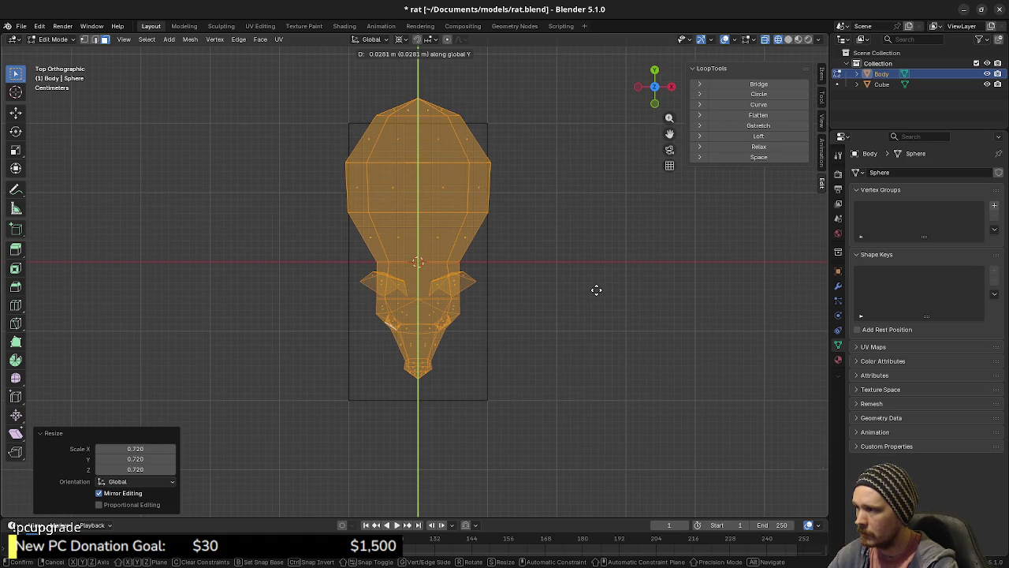
pyautogui.press('Escape')
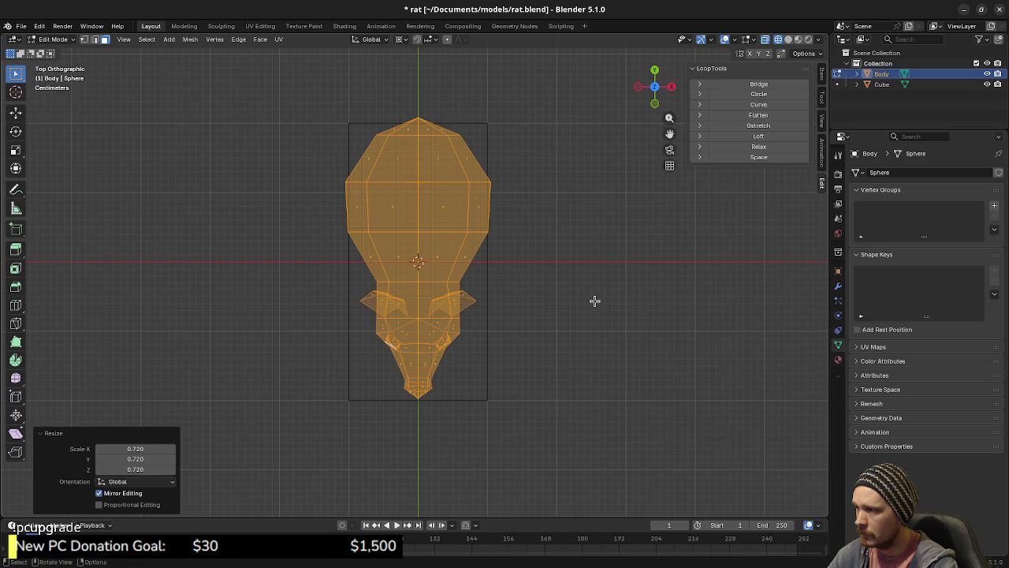
pyautogui.press('g')
pyautogui.press('y')
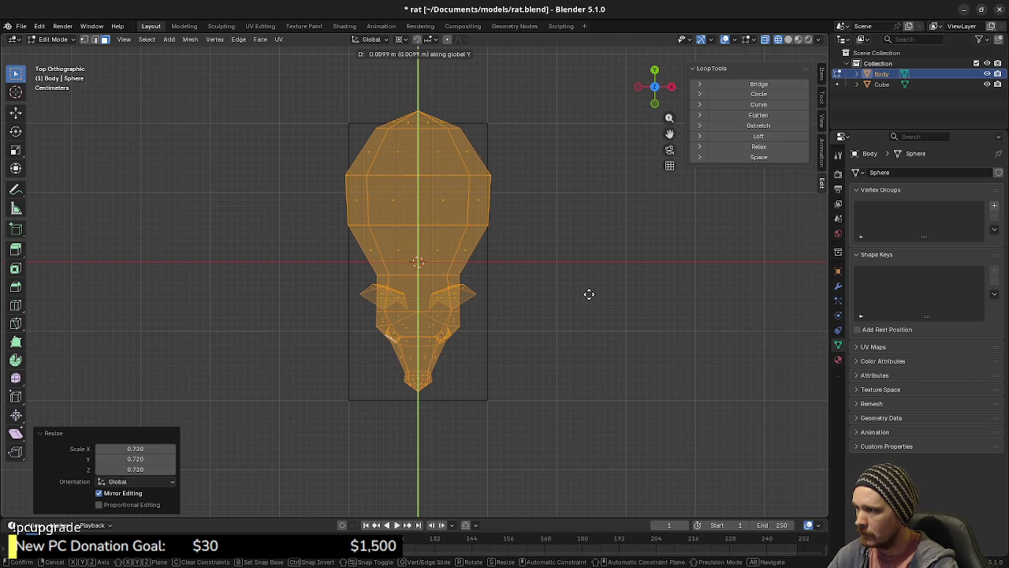
pyautogui.click(588, 293)
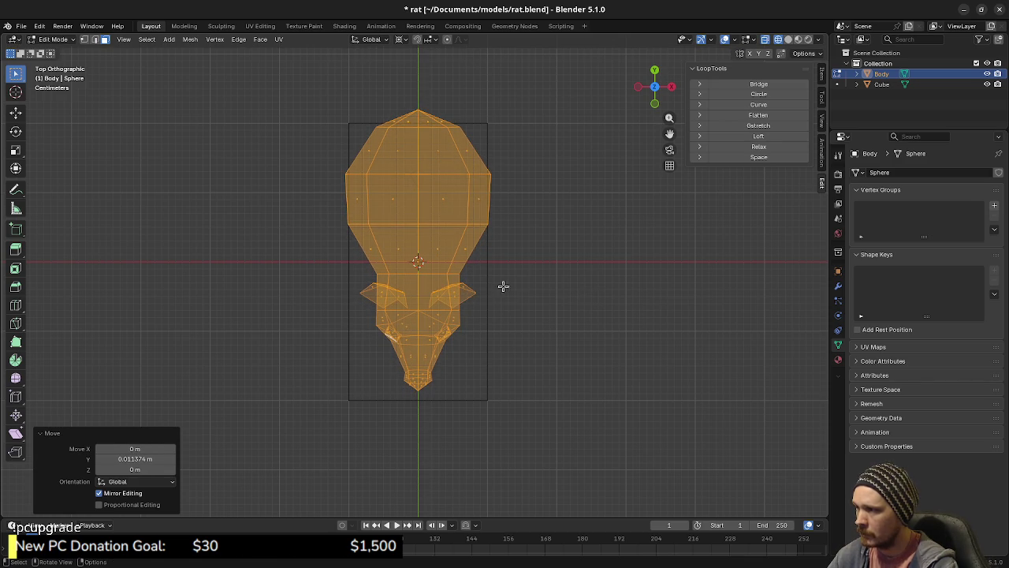
pyautogui.press('r')
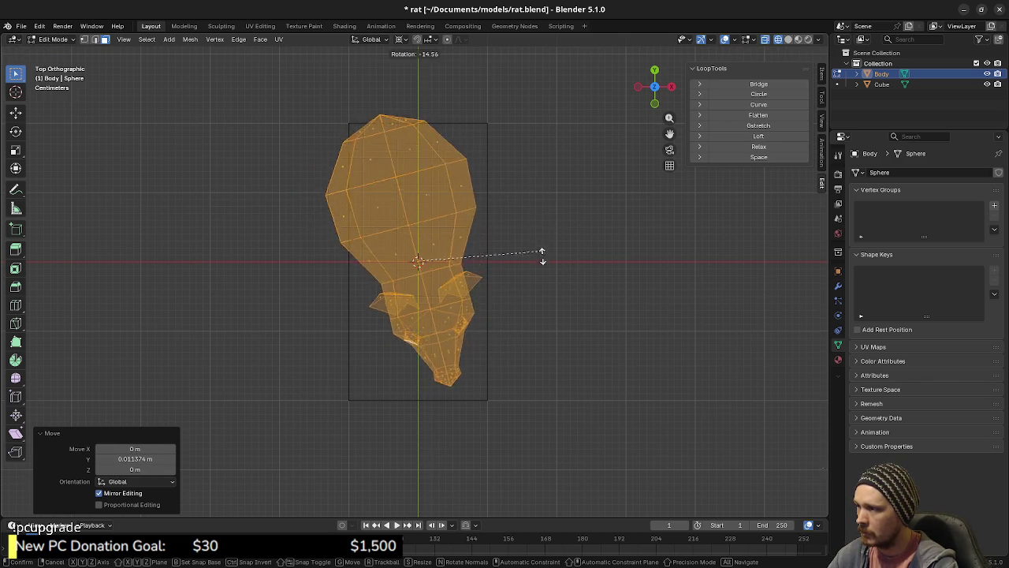
pyautogui.press('Escape')
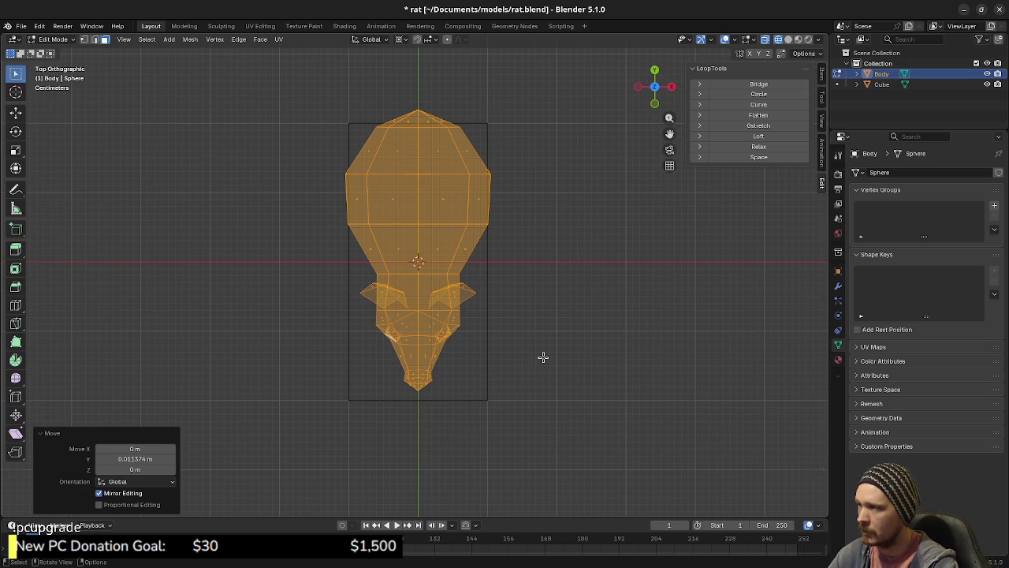
# Scale the rat mesh up to 1.179, then select the leftover Cube in Object Mode.
pyautogui.moveTo(495, 356); pyautogui.dragTo(420, 287)
pyautogui.press('KP_3')
pyautogui.keyDown('shift'); pyautogui.scroll(-5, 458, 347); pyautogui.keyUp('shift')
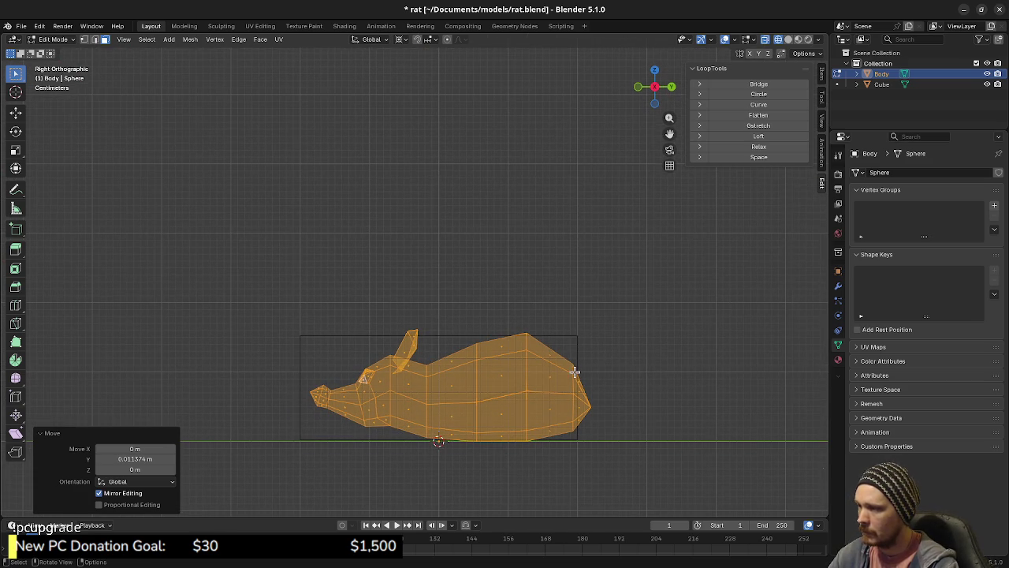
pyautogui.press('s')
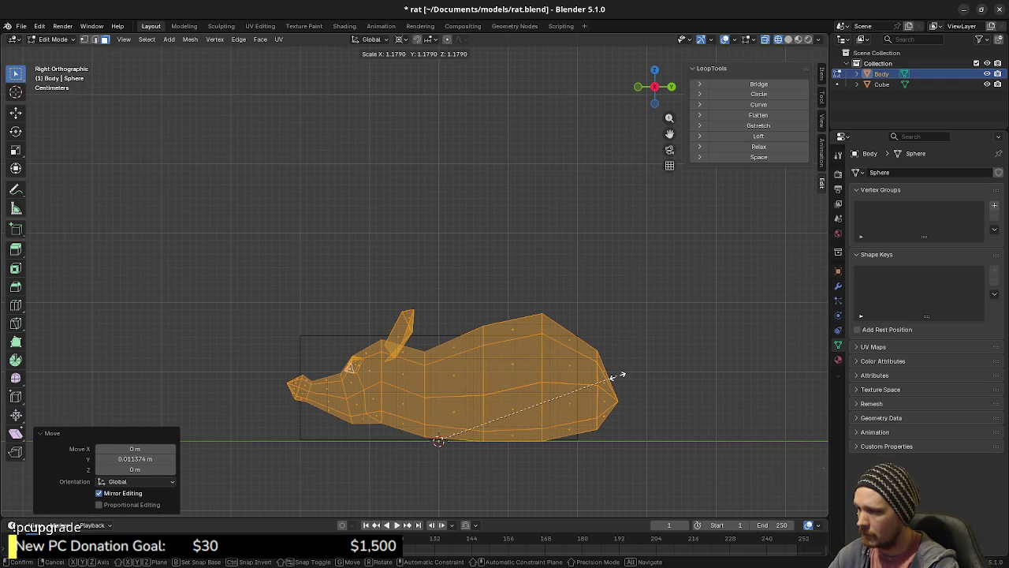
pyautogui.click(617, 376)
pyautogui.moveTo(490, 443); pyautogui.dragTo(391, 406)
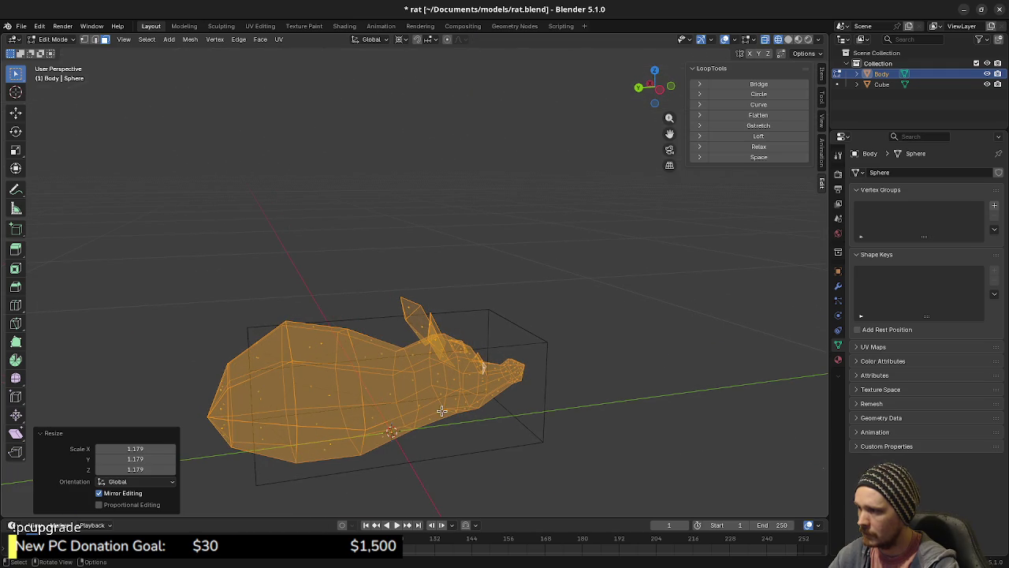
pyautogui.press('Tab')
pyautogui.click(526, 351)
# Delete the Cube object and switch the viewport to solid shading.
pyautogui.press('x')
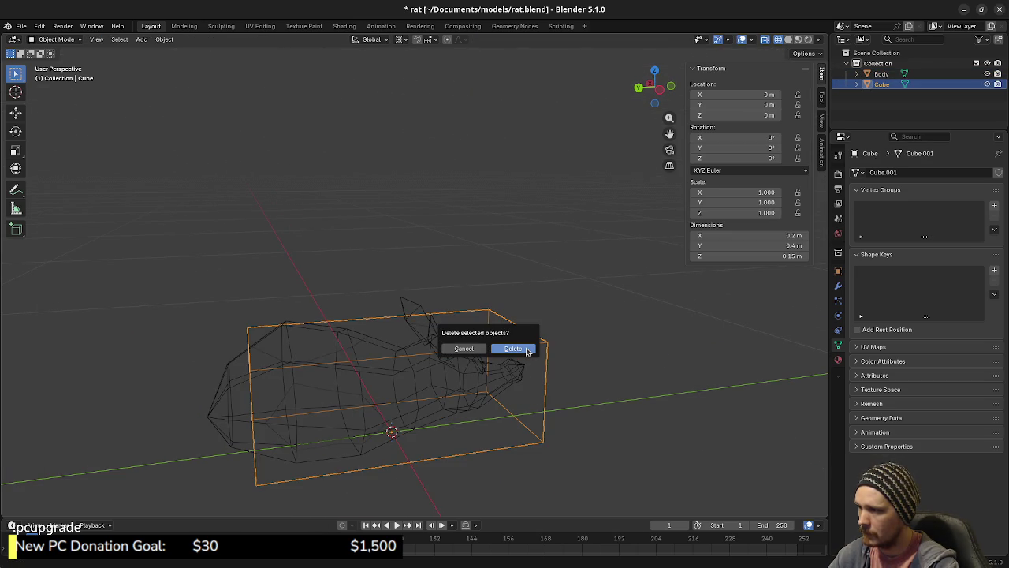
pyautogui.click(527, 352)
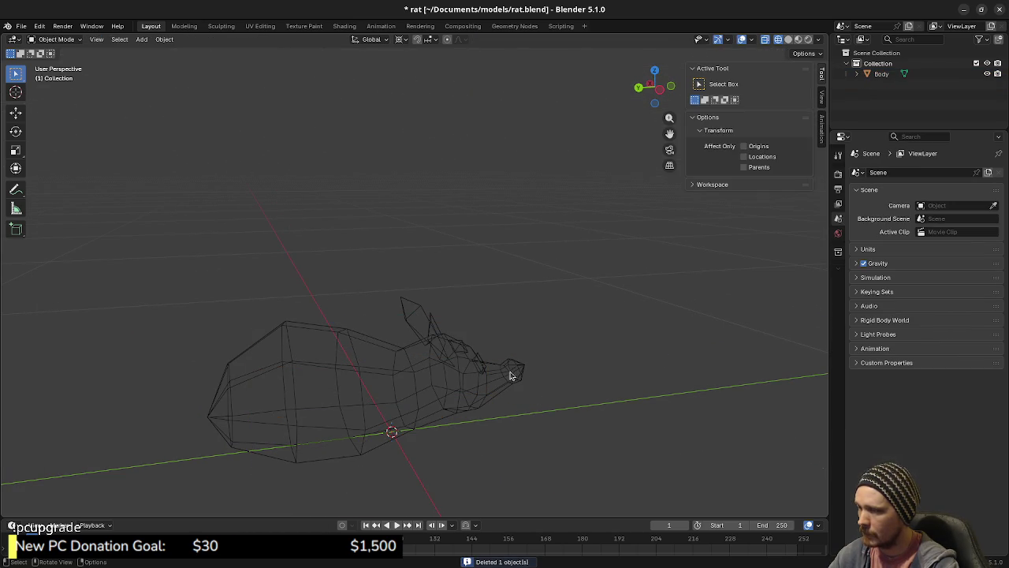
pyautogui.hotkey('shift', 'z')
pyautogui.moveTo(446, 387); pyautogui.dragTo(414, 432)
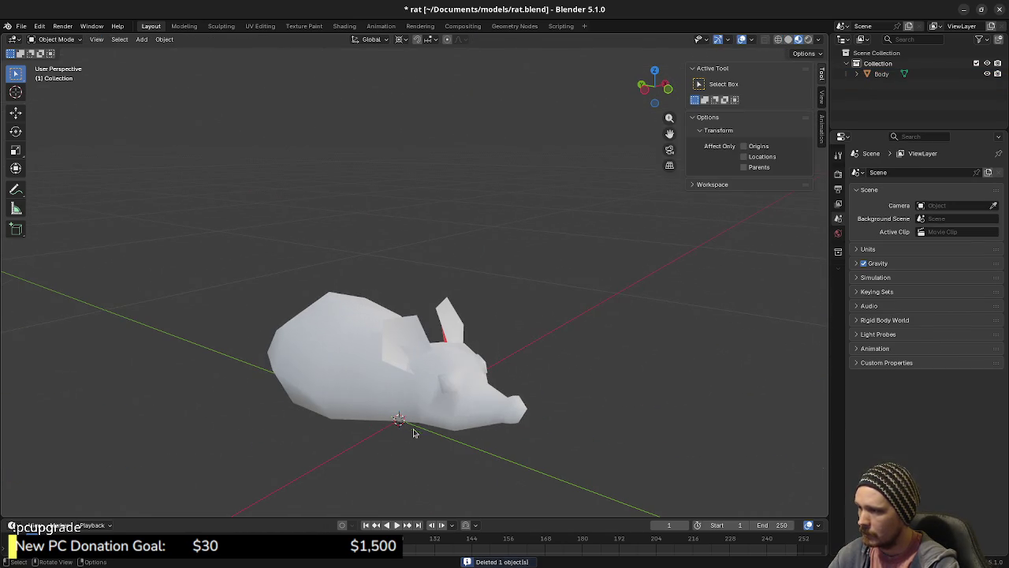
# Select the rat Body, enter Edit Mode, and select the linked ear geometry.
pyautogui.click(421, 360)
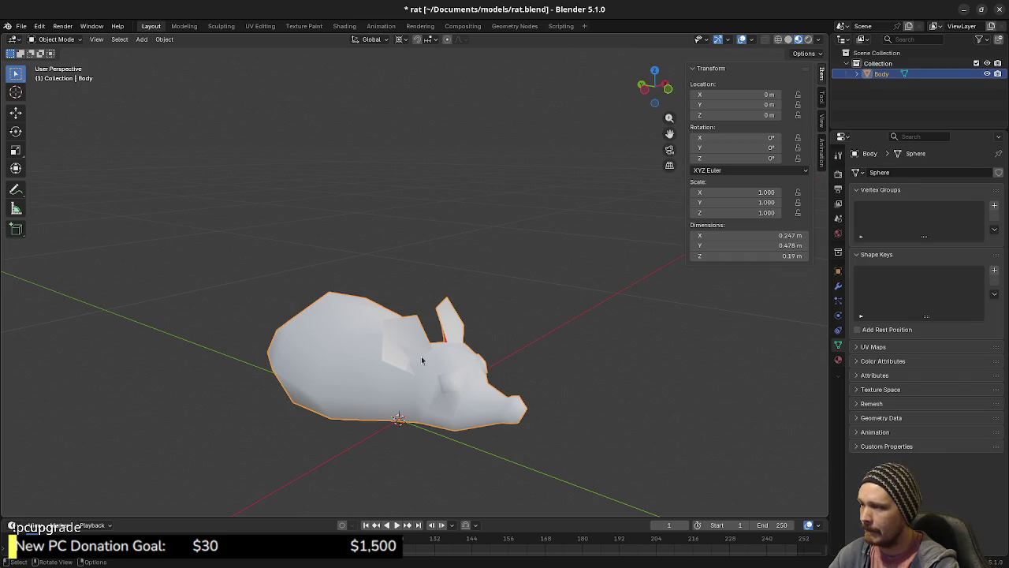
pyautogui.scroll(2, 453, 391)
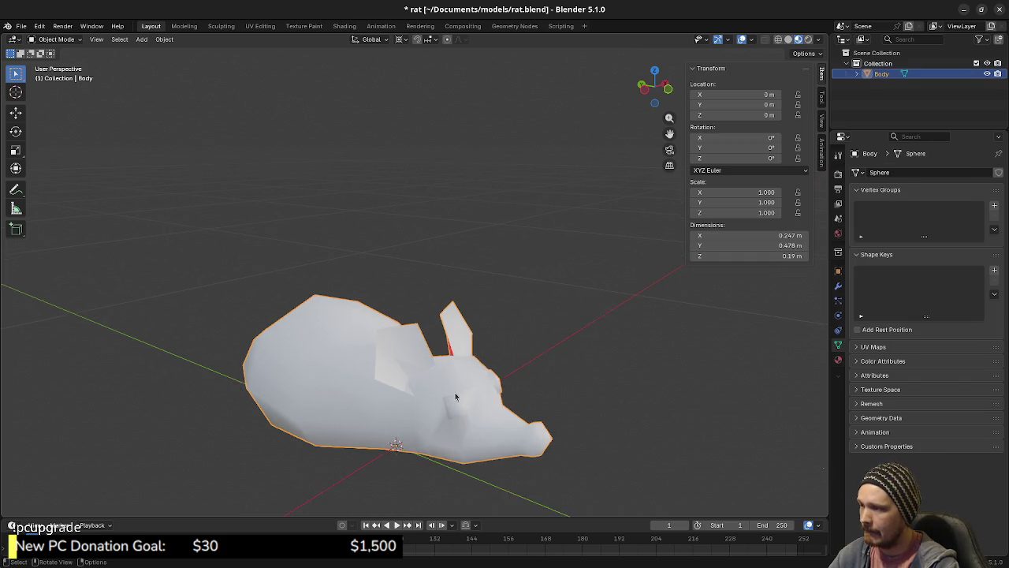
pyautogui.press('Tab')
pyautogui.hotkey('alt', 'a')
pyautogui.moveTo(407, 374); pyautogui.dragTo(468, 313)
pyautogui.hotkey('ctrl', 'l')
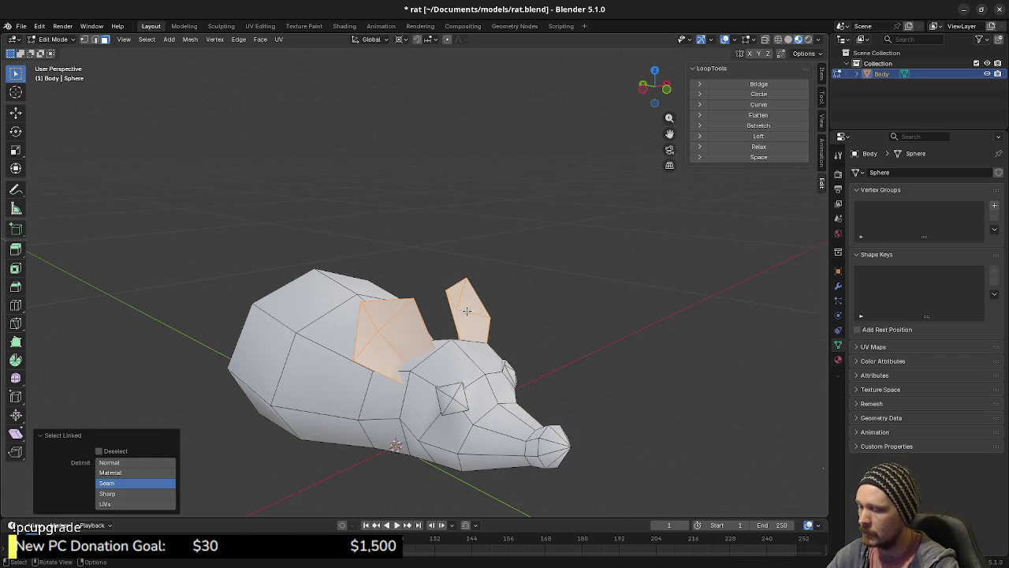
# Separate the selected ears into their own Body.001 object and select it.
pyautogui.press('p')
pyautogui.click(466, 312)
pyautogui.press('Tab')
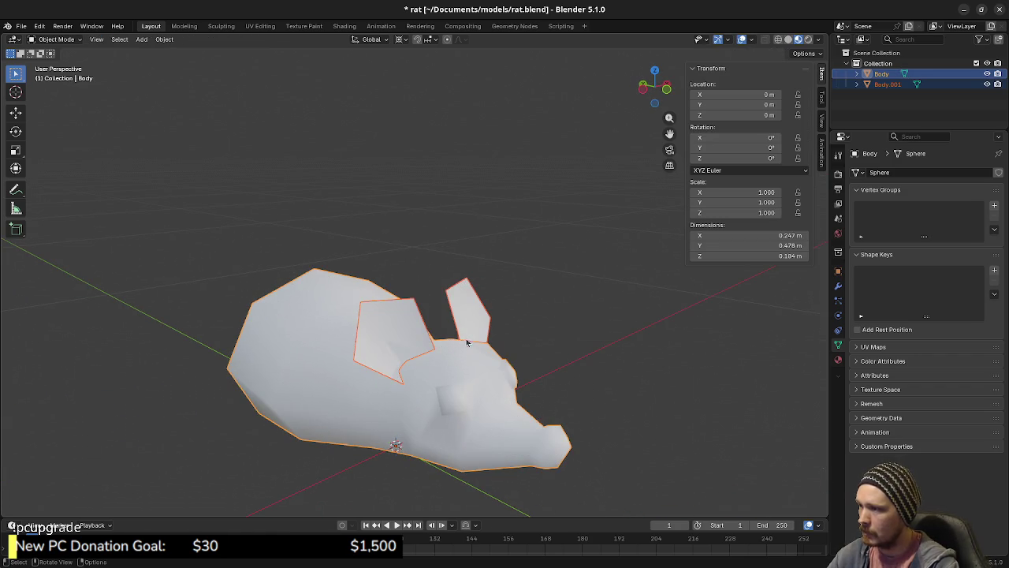
pyautogui.hotkey('alt', 'a')
pyautogui.click(470, 326)
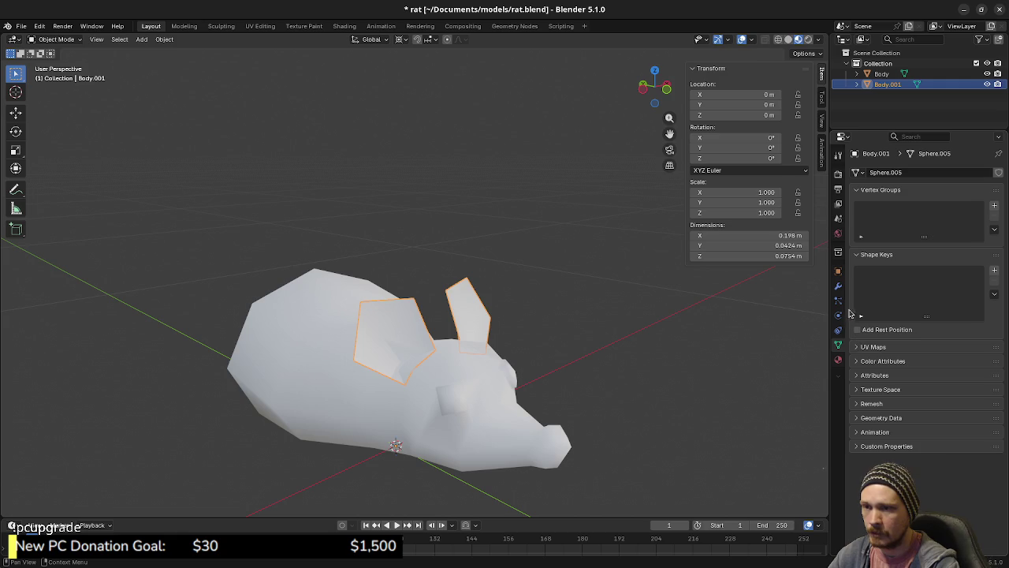
# Add a 0.01 m Solidify modifier to Body.001, apply it, and return to Edit Mode.
pyautogui.click(838, 290)
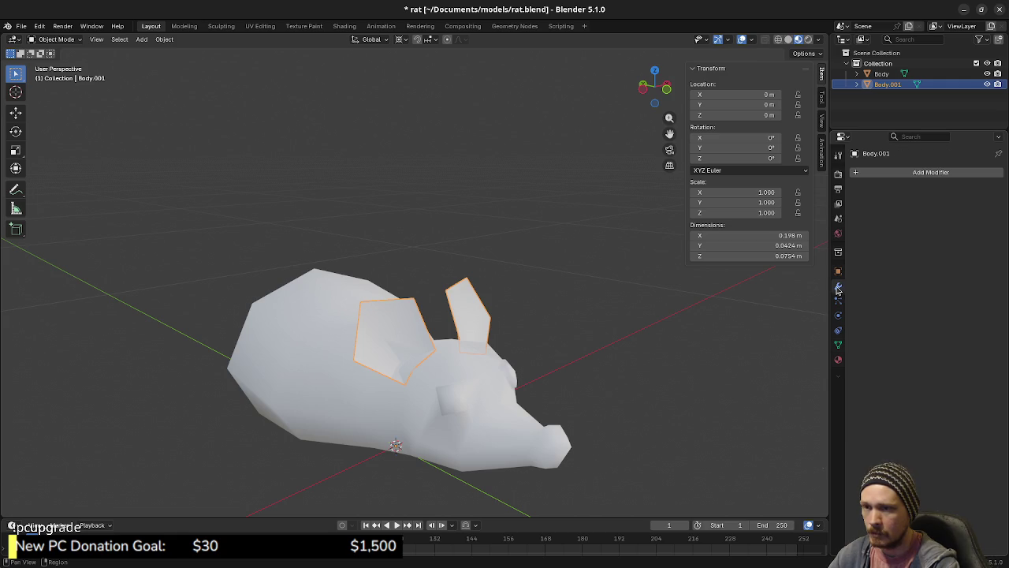
pyautogui.click(880, 179)
pyautogui.moveTo(879, 178)
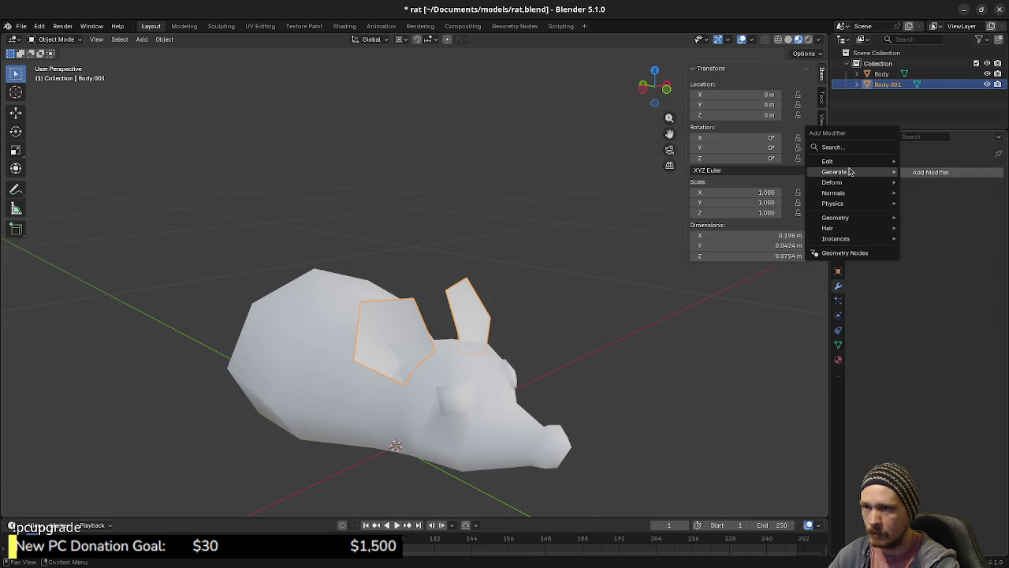
pyautogui.click(927, 329)
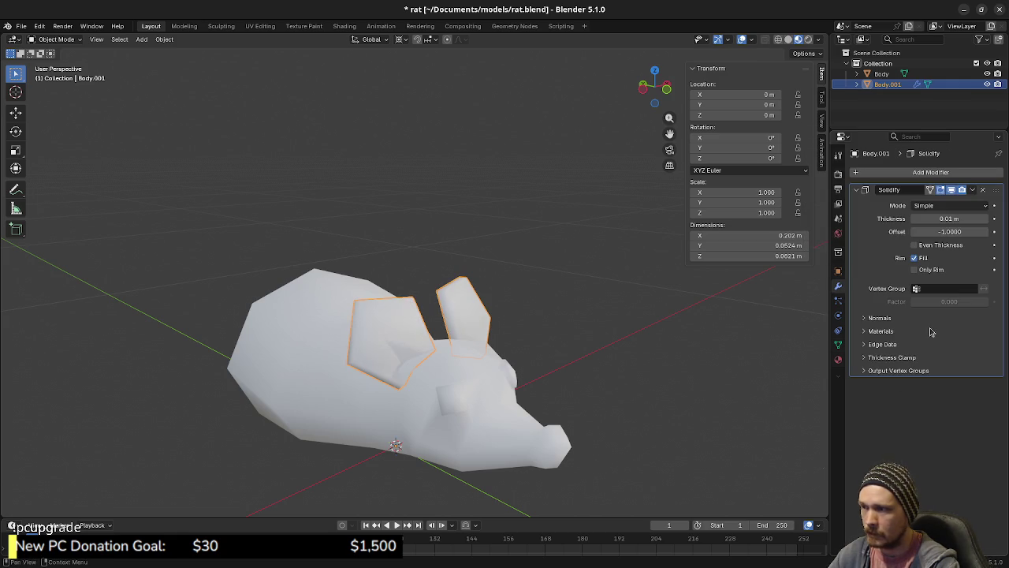
pyautogui.moveTo(398, 404)
pyautogui.mouseDown()
pyautogui.moveTo(459, 370)
pyautogui.moveTo(400, 377)
pyautogui.mouseUp()
pyautogui.press('Tab')
pyautogui.press('Tab')
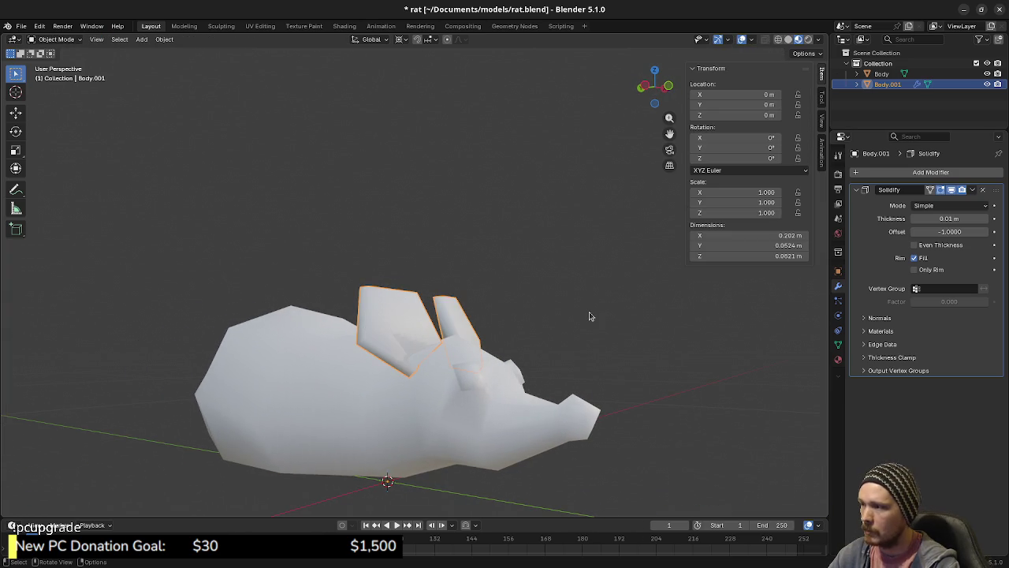
pyautogui.click(973, 189)
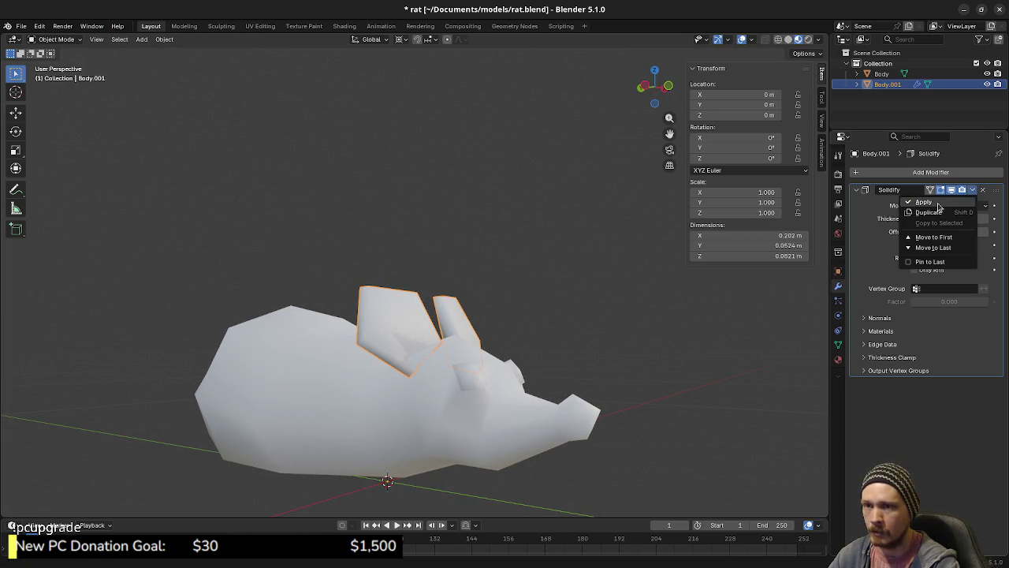
pyautogui.click(930, 198)
pyautogui.press('Tab')
pyautogui.moveTo(400, 350); pyautogui.dragTo(398, 351)
# Slide two edges on the near ear to reshape it.
pyautogui.press('1')
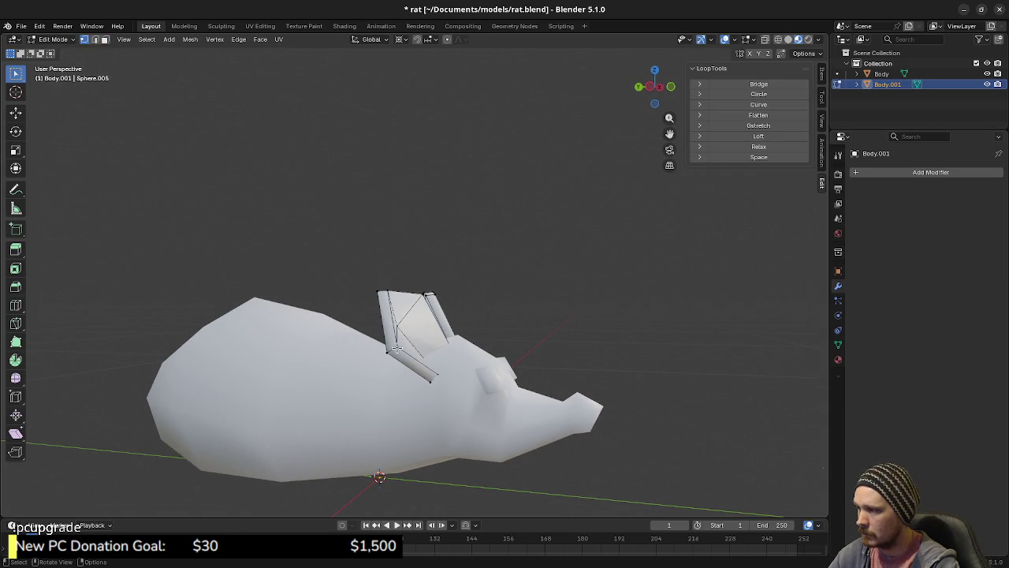
pyautogui.moveTo(379, 307); pyautogui.dragTo(398, 317)
pyautogui.click(404, 324)
pyautogui.press('g')
pyautogui.press('g')
pyautogui.click(505, 336)
pyautogui.moveTo(504, 335)
pyautogui.mouseDown()
pyautogui.moveTo(524, 319)
pyautogui.moveTo(512, 304)
pyautogui.moveTo(453, 360)
pyautogui.moveTo(461, 350)
pyautogui.mouseUp()
pyautogui.click(463, 347)
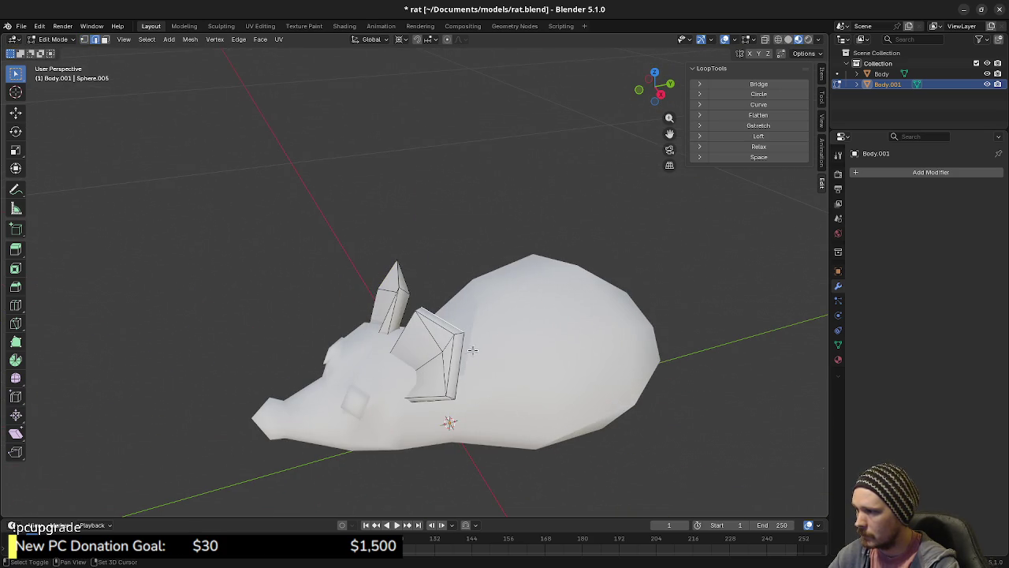
pyautogui.press('g')
pyautogui.press('g')
pyautogui.click(462, 347)
pyautogui.moveTo(463, 347); pyautogui.dragTo(386, 326)
# In wireframe view, slide an ear vertex along its edges three times.
pyautogui.hotkey('shift', 'z')
pyautogui.moveTo(371, 383)
pyautogui.mouseDown()
pyautogui.moveTo(362, 360)
pyautogui.moveTo(381, 385)
pyautogui.moveTo(371, 394)
pyautogui.moveTo(388, 359)
pyautogui.mouseUp()
pyautogui.press('1')
pyautogui.press('g')
pyautogui.press('g')
pyautogui.click(354, 358)
pyautogui.press('g')
pyautogui.press('g')
pyautogui.click(390, 355)
pyautogui.moveTo(397, 361)
pyautogui.mouseDown()
pyautogui.moveTo(399, 376)
pyautogui.moveTo(376, 383)
pyautogui.moveTo(400, 398)
pyautogui.moveTo(417, 370)
pyautogui.moveTo(433, 408)
pyautogui.mouseUp()
pyautogui.press('g')
pyautogui.press('g')
pyautogui.click(359, 379)
pyautogui.click(425, 420)
# Delete the stray small faces near the head, then restore opaque solid shading.
pyautogui.press('3')
pyautogui.click(427, 384)
pyautogui.keyDown('shift'); pyautogui.click(427, 382); pyautogui.keyUp('shift')
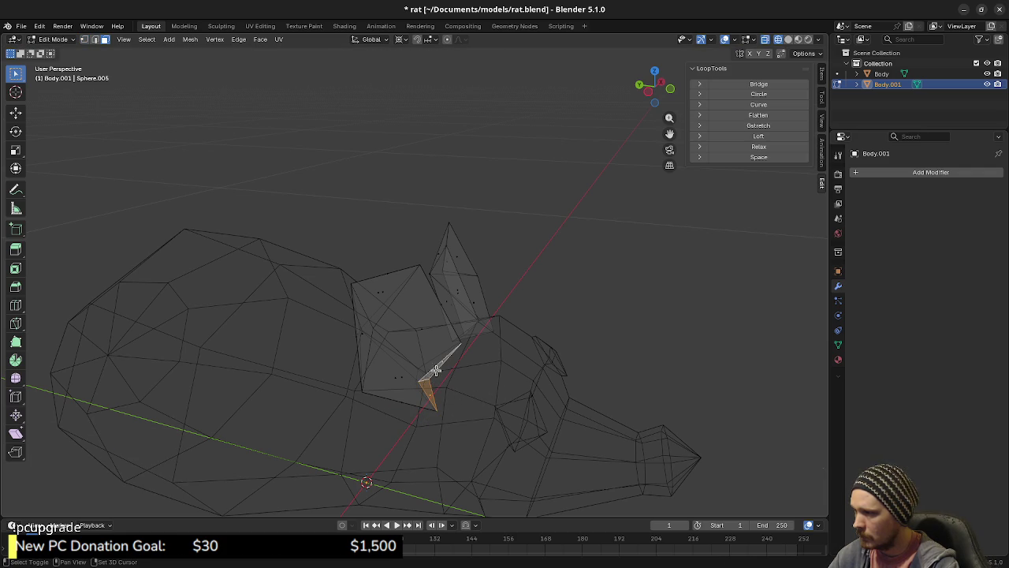
pyautogui.press('x')
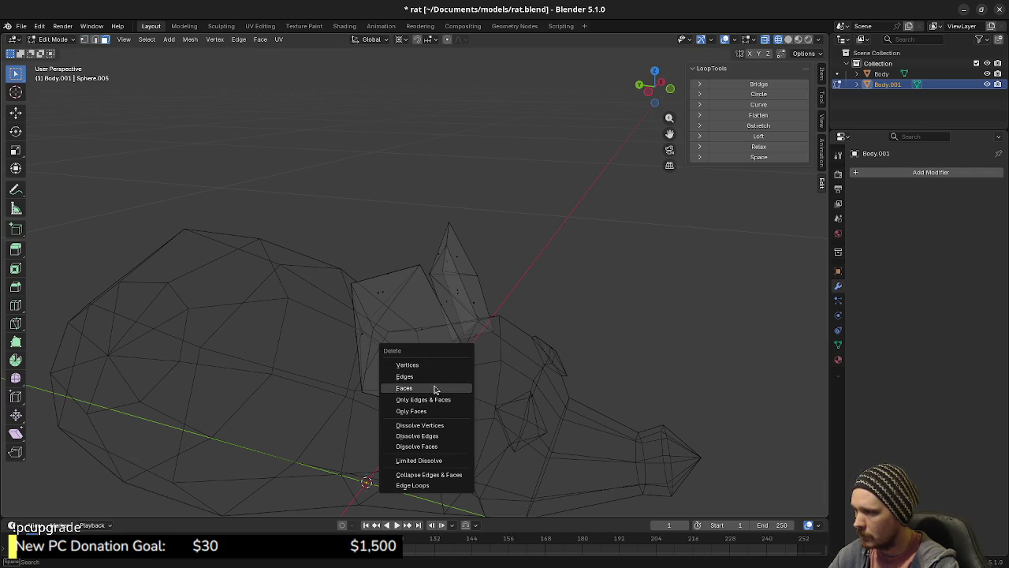
pyautogui.click(438, 387)
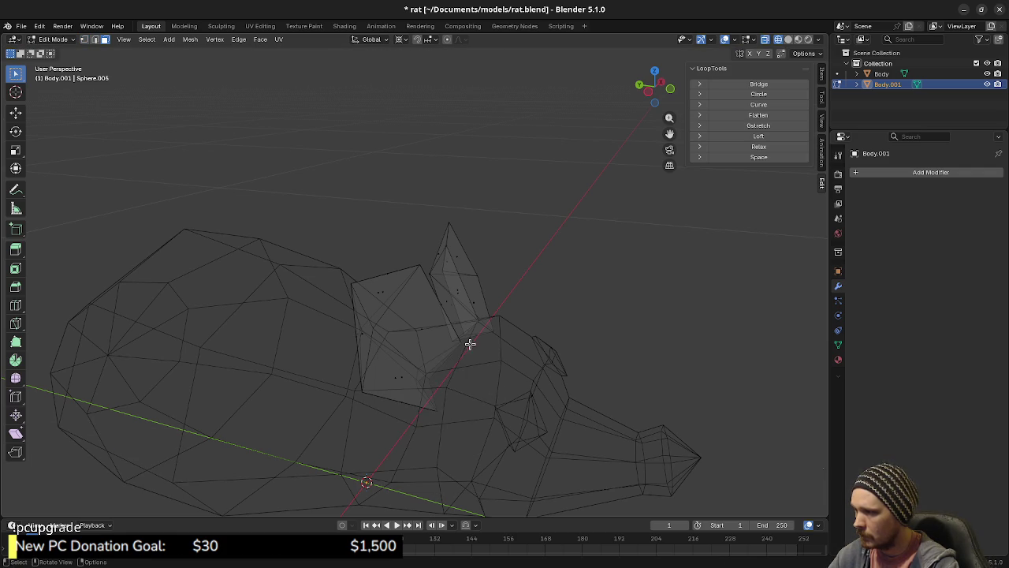
pyautogui.moveTo(502, 350)
pyautogui.mouseDown()
pyautogui.moveTo(487, 370)
pyautogui.moveTo(500, 396)
pyautogui.moveTo(423, 385)
pyautogui.mouseUp()
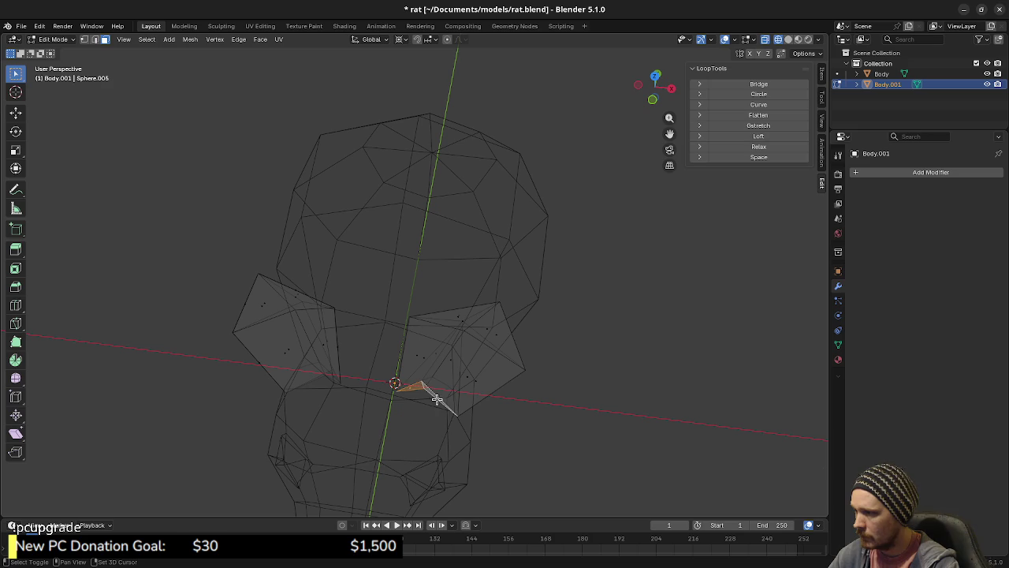
pyautogui.press('x')
pyautogui.click(440, 407)
pyautogui.hotkey('shift', 'z')
pyautogui.moveTo(431, 436)
pyautogui.mouseDown()
pyautogui.moveTo(477, 351)
pyautogui.moveTo(462, 434)
pyautogui.moveTo(425, 441)
pyautogui.moveTo(444, 392)
pyautogui.moveTo(292, 378)
pyautogui.moveTo(309, 386)
pyautogui.mouseUp()
pyautogui.hotkey('alt', 'z')
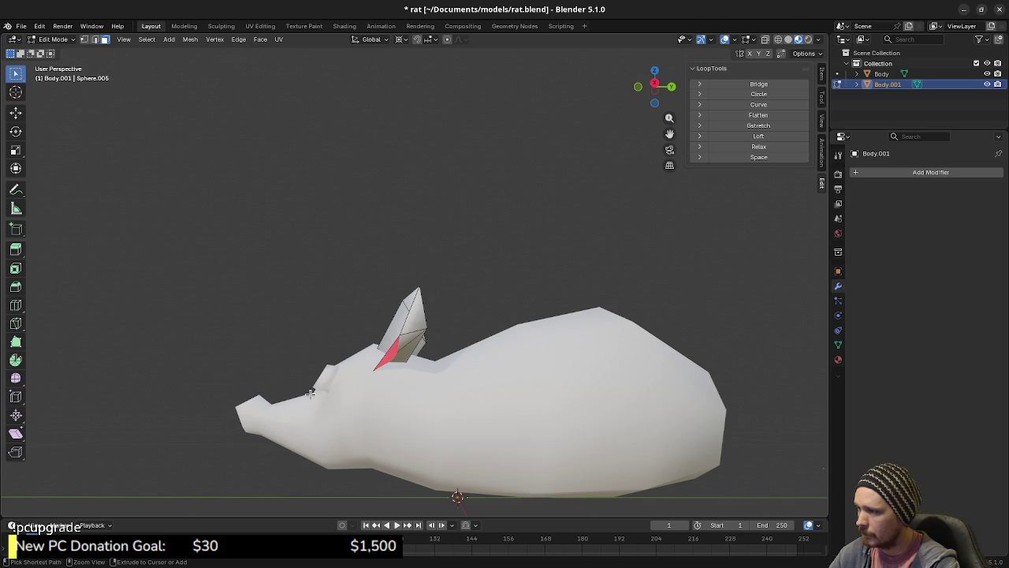
pyautogui.moveTo(310, 393)
pyautogui.mouseDown()
pyautogui.moveTo(336, 405)
pyautogui.moveTo(347, 426)
pyautogui.moveTo(340, 461)
pyautogui.moveTo(354, 444)
pyautogui.moveTo(338, 444)
pyautogui.moveTo(383, 439)
pyautogui.mouseUp()
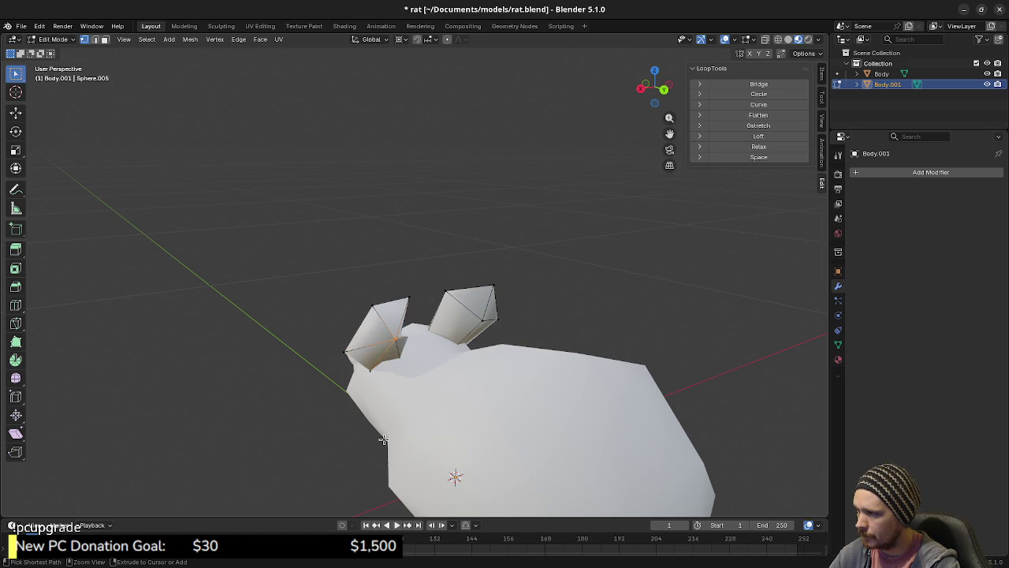
# Undo the last change and edge-slide an edge loop on the left ear at factor 1.000.
pyautogui.hotkey('ctrl', 'z')
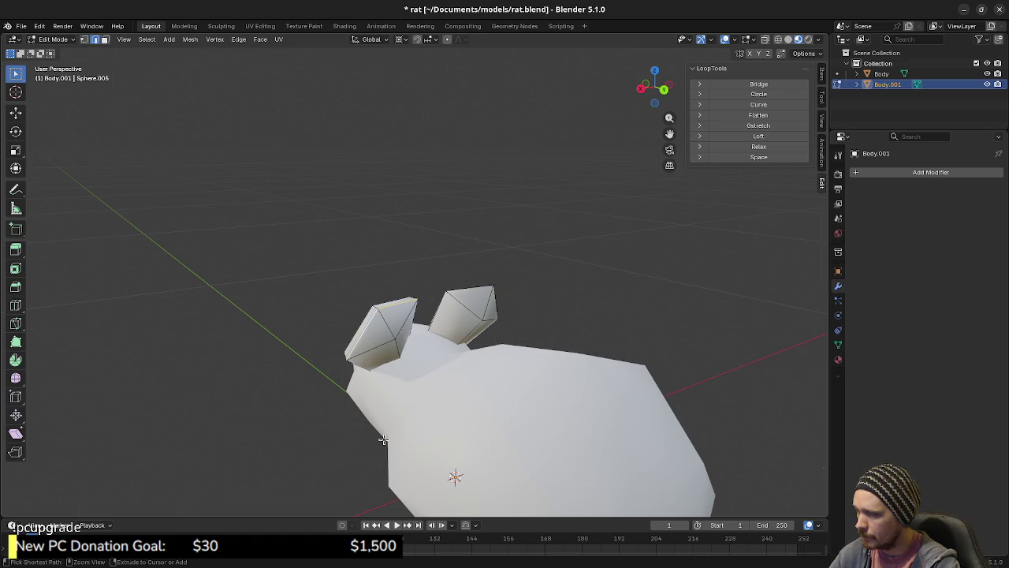
pyautogui.moveTo(359, 359); pyautogui.dragTo(369, 354)
pyautogui.keyDown('alt'); pyautogui.click(372, 354); pyautogui.keyUp('alt')
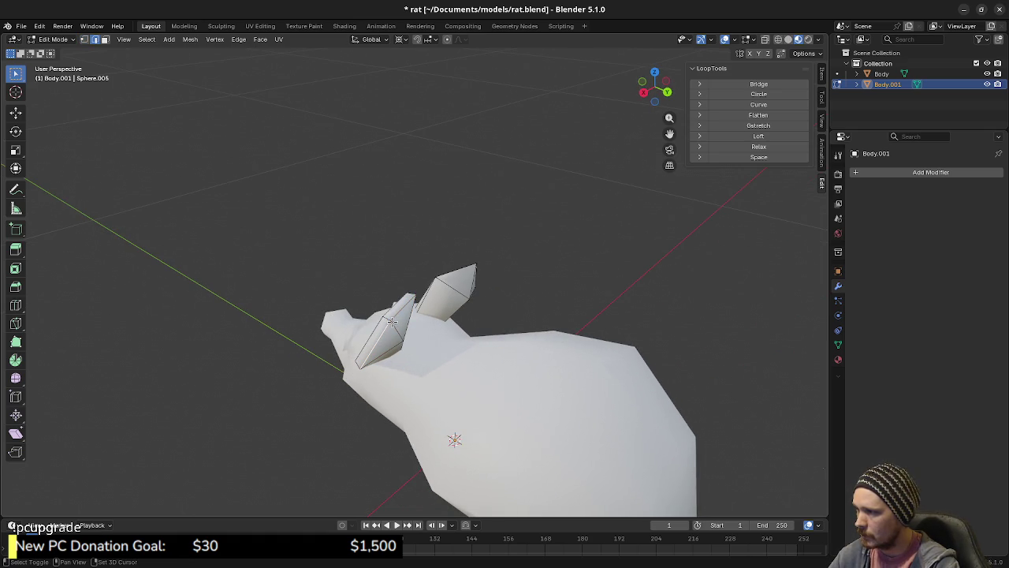
pyautogui.press('g')
pyautogui.press('g')
pyautogui.click(334, 344)
pyautogui.moveTo(333, 344)
pyautogui.mouseDown()
pyautogui.moveTo(315, 352)
pyautogui.moveTo(353, 389)
pyautogui.mouseUp()
pyautogui.hotkey('shift', 'z')
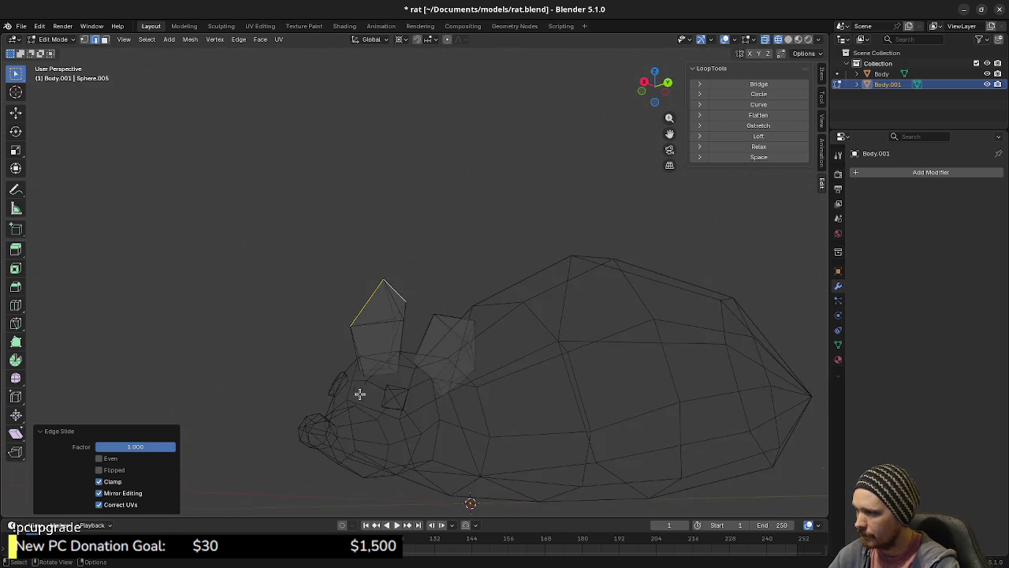
# Vertex-slide ear vertices and move the ear tip along the Y axis.
pyautogui.press('1')
pyautogui.click(371, 379)
pyautogui.hotkey('shift', 'v')
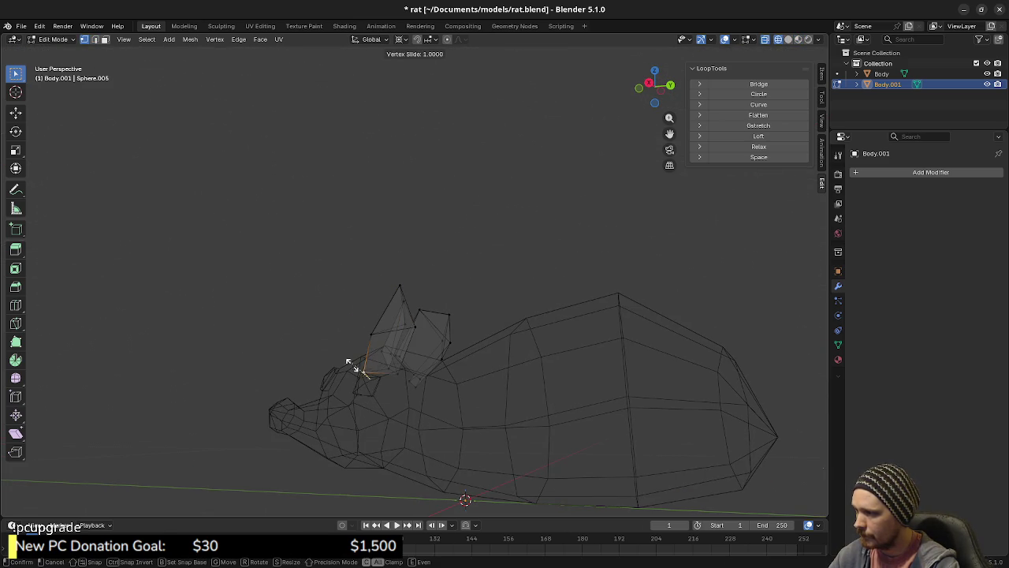
pyautogui.click(354, 365)
pyautogui.hotkey('shift', 'z')
pyautogui.moveTo(400, 468)
pyautogui.mouseDown()
pyautogui.moveTo(392, 427)
pyautogui.moveTo(293, 434)
pyautogui.moveTo(385, 402)
pyautogui.mouseUp()
pyautogui.hotkey('shift', 'z')
pyautogui.press('g')
pyautogui.press('y')
pyautogui.click(436, 344)
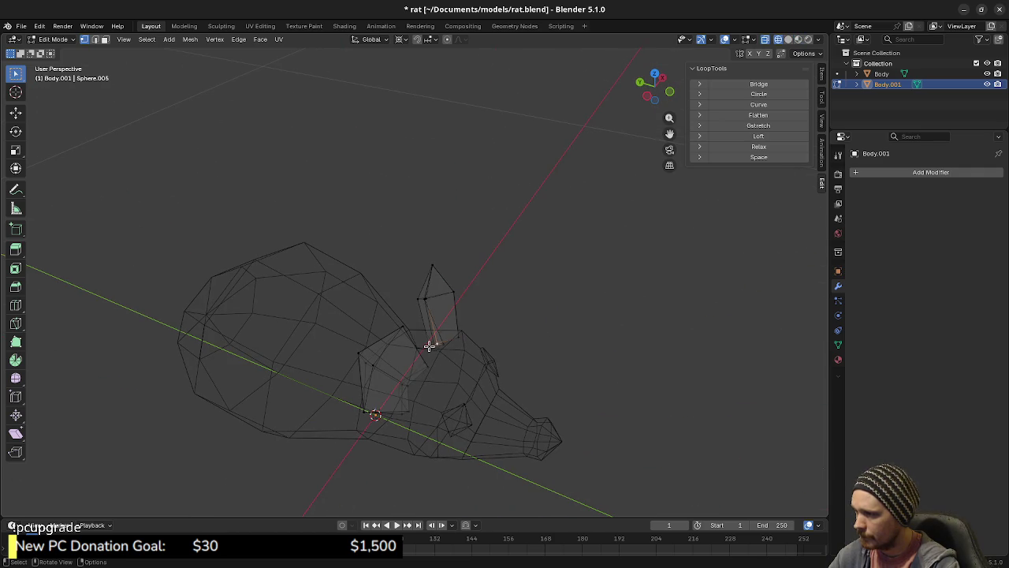
pyautogui.hotkey('shift', 'v')
pyautogui.click(496, 383)
# Slide two more ear vertices, checking the result in solid and wireframe shading.
pyautogui.press('z')
pyautogui.click(464, 468)
pyautogui.moveTo(464, 469)
pyautogui.mouseDown()
pyautogui.moveTo(395, 406)
pyautogui.moveTo(345, 399)
pyautogui.mouseUp()
pyautogui.press('z')
pyautogui.click(377, 355)
pyautogui.moveTo(377, 355)
pyautogui.mouseDown()
pyautogui.moveTo(371, 370)
pyautogui.moveTo(386, 347)
pyautogui.mouseUp()
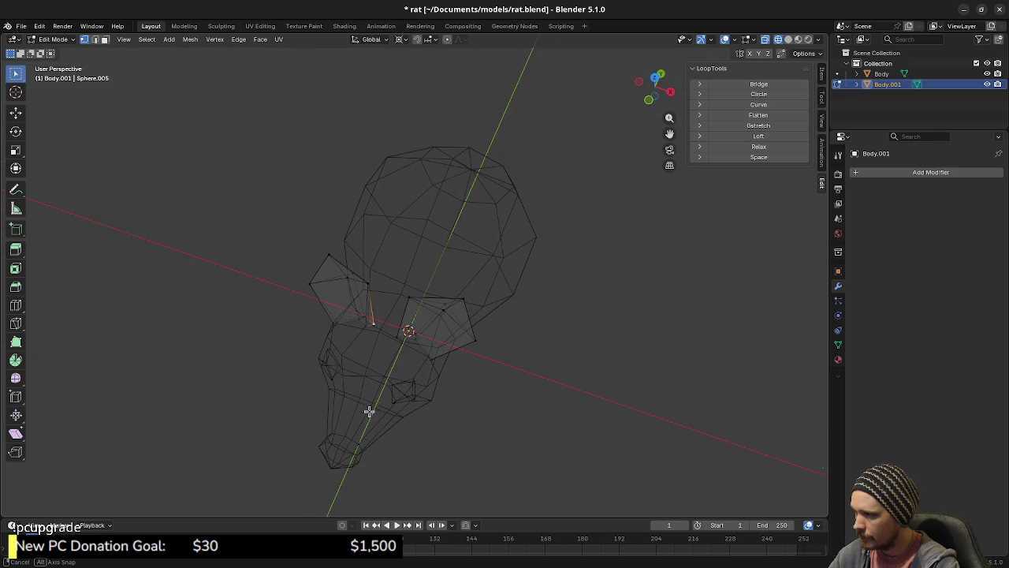
pyautogui.hotkey('shift', 'v')
pyautogui.click(334, 391)
pyautogui.moveTo(321, 383)
pyautogui.mouseDown()
pyautogui.moveTo(433, 360)
pyautogui.moveTo(428, 394)
pyautogui.moveTo(395, 410)
pyautogui.moveTo(252, 400)
pyautogui.moveTo(209, 387)
pyautogui.moveTo(458, 397)
pyautogui.mouseUp()
pyautogui.hotkey('shift', 'v')
pyautogui.click(450, 396)
# In wireframe edge mode, select the two ear-base edges and apply an edge operation.
pyautogui.press('z')
pyautogui.click(444, 462)
pyautogui.press('z')
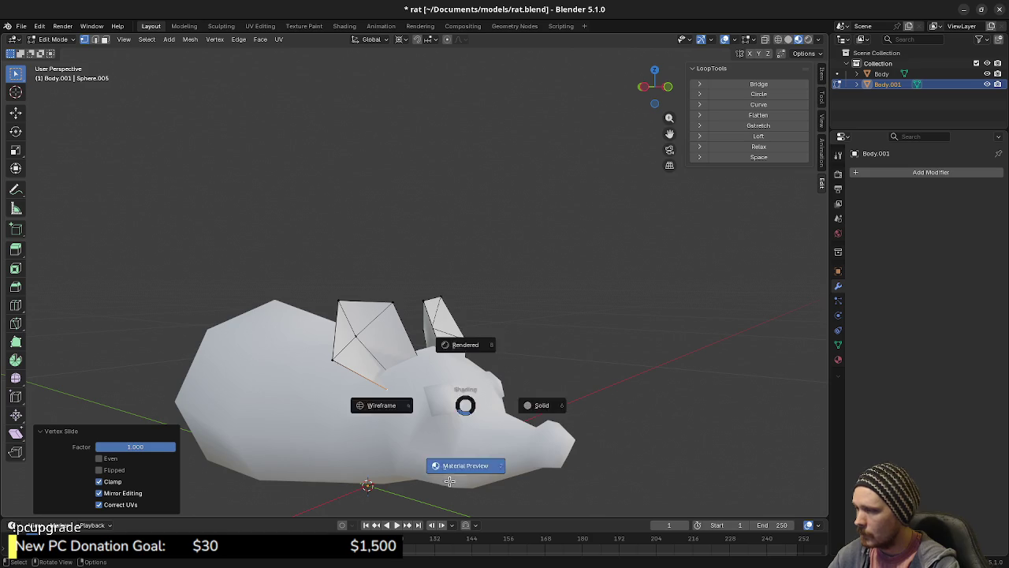
pyautogui.moveTo(435, 444); pyautogui.dragTo(441, 446)
pyautogui.press('z')
pyautogui.click(384, 450)
pyautogui.press('2')
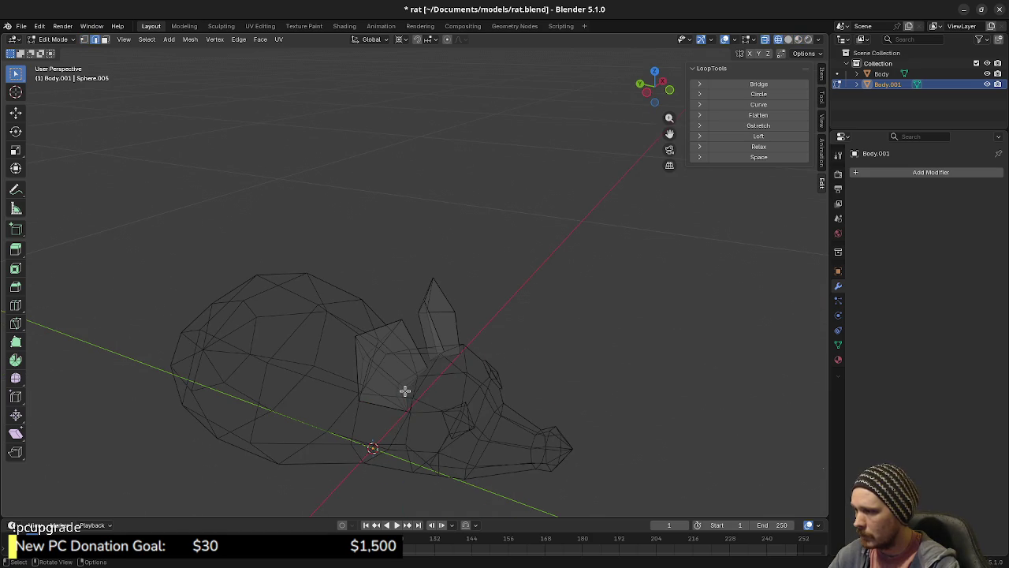
pyautogui.keyDown('shift'); pyautogui.click(410, 380); pyautogui.keyUp('shift')
pyautogui.keyDown('shift'); pyautogui.click(402, 395); pyautogui.keyUp('shift')
pyautogui.moveTo(446, 376)
pyautogui.mouseDown()
pyautogui.moveTo(444, 389)
pyautogui.moveTo(462, 390)
pyautogui.moveTo(439, 397)
pyautogui.moveTo(415, 447)
pyautogui.mouseUp()
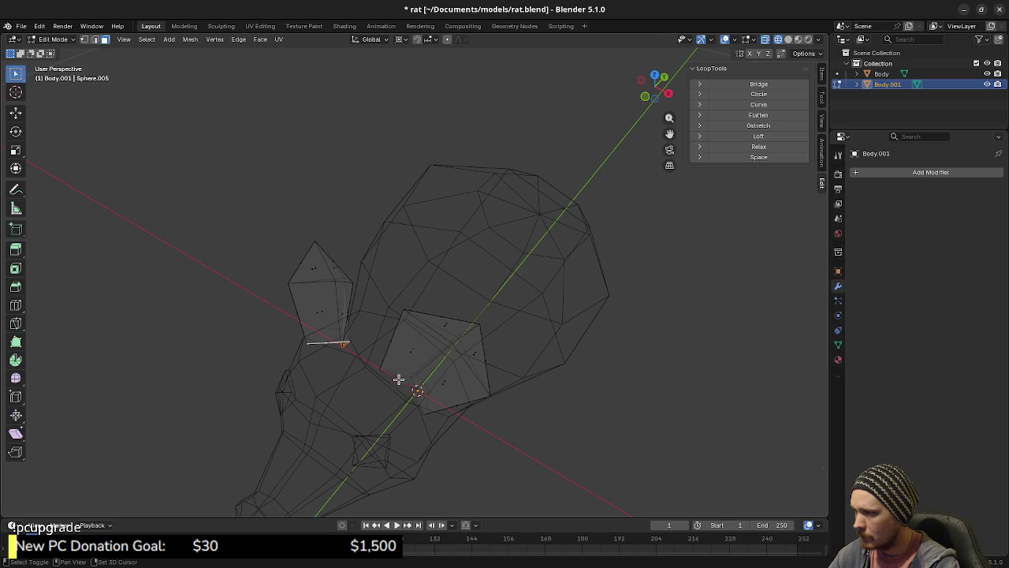
pyautogui.rightClick(421, 405)
pyautogui.click(424, 412)
# Switch back to solid shading and return to Object Mode.
pyautogui.moveTo(424, 438); pyautogui.dragTo(408, 396)
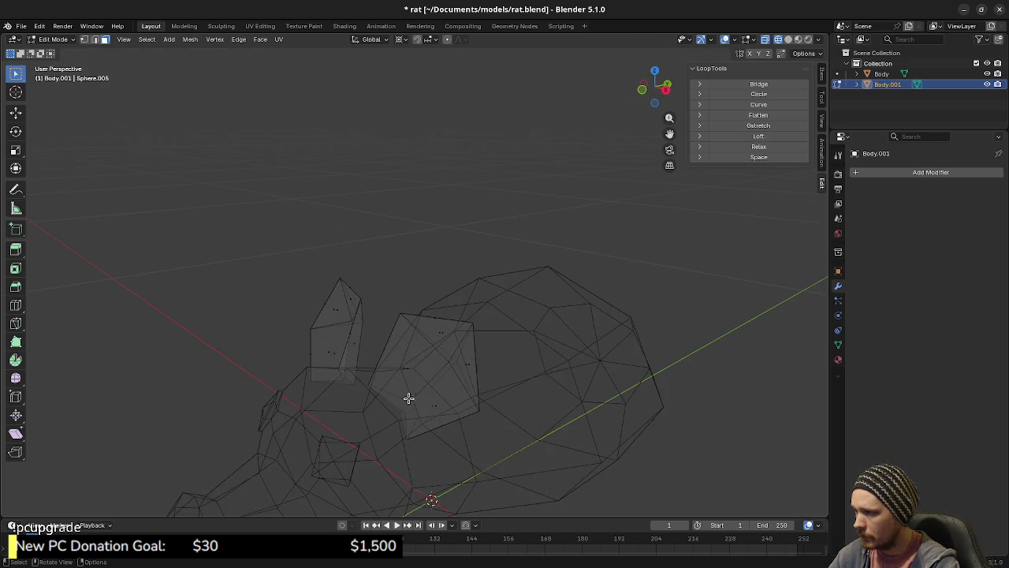
pyautogui.hotkey('shift', 'z')
pyautogui.scroll(-3, 407, 418)
pyautogui.moveTo(418, 466); pyautogui.dragTo(410, 442)
pyautogui.press('Tab')
pyautogui.moveTo(317, 441)
pyautogui.mouseDown()
pyautogui.moveTo(428, 430)
pyautogui.moveTo(471, 405)
pyautogui.moveTo(434, 417)
pyautogui.mouseUp()
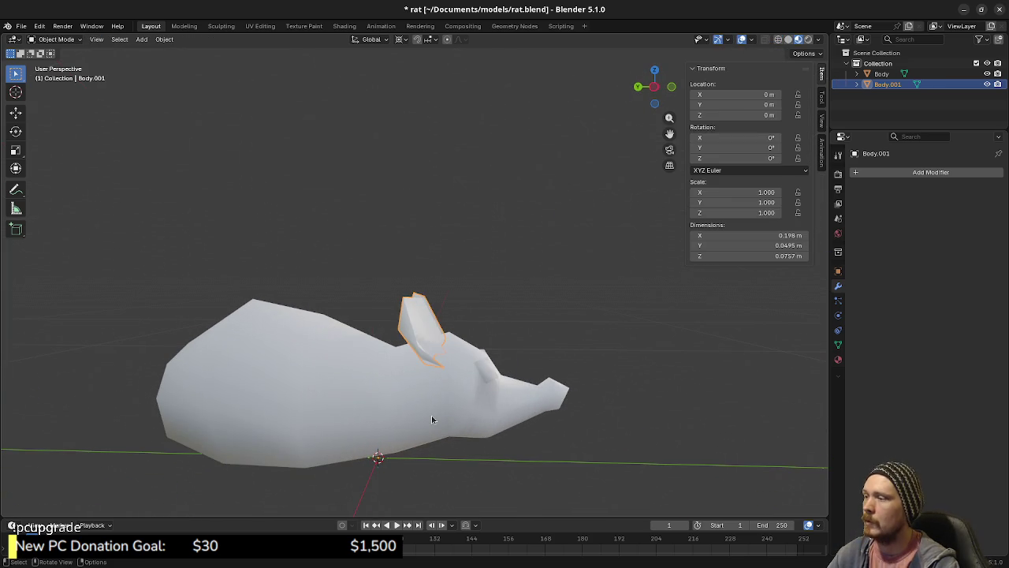
# Enter Edit Mode on the ear mesh and switch the viewport to wireframe.
pyautogui.moveTo(416, 372)
pyautogui.mouseDown()
pyautogui.moveTo(473, 389)
pyautogui.moveTo(489, 404)
pyautogui.moveTo(475, 406)
pyautogui.moveTo(579, 387)
pyautogui.mouseUp()
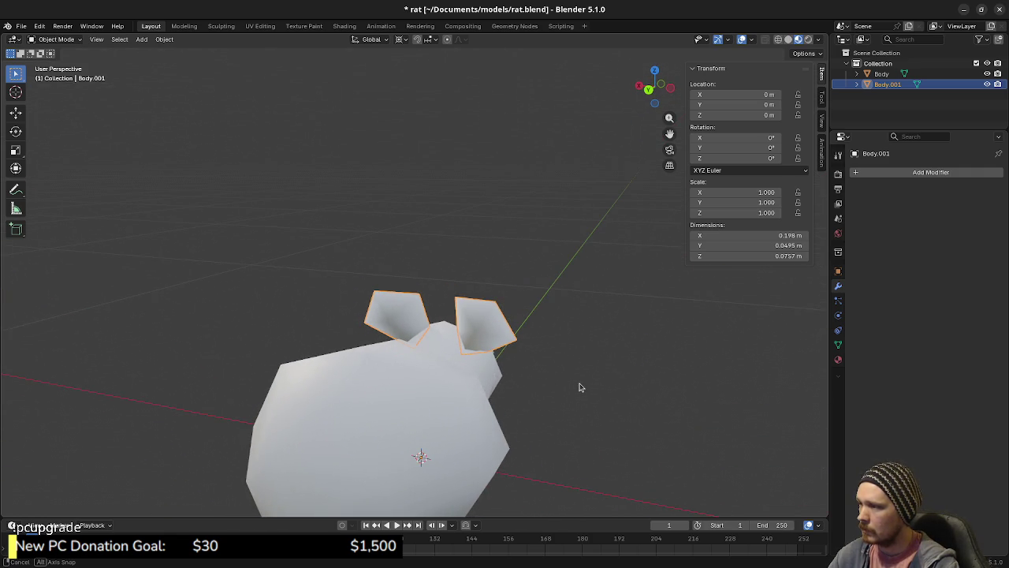
pyautogui.press('Tab')
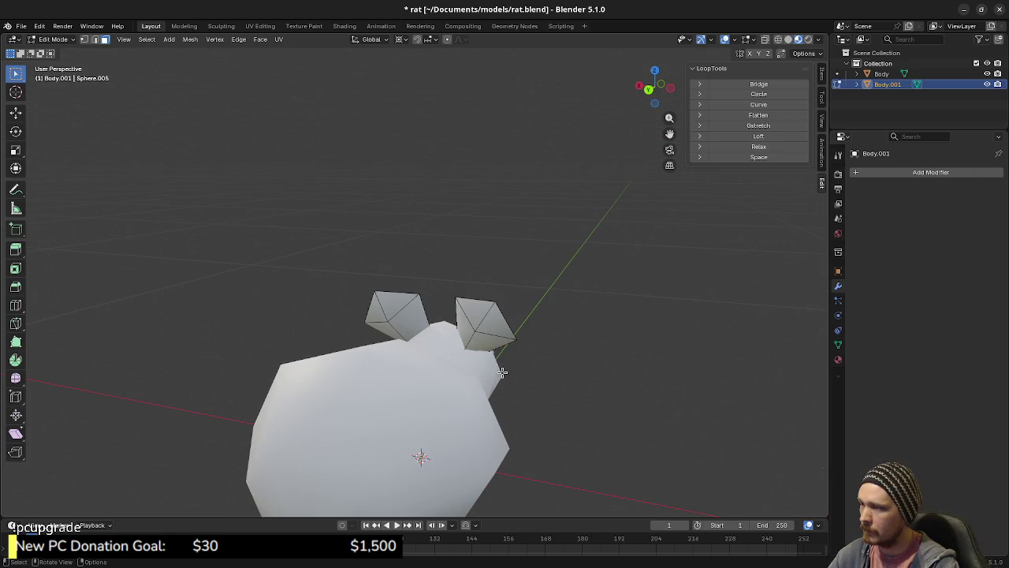
pyautogui.moveTo(493, 367)
pyautogui.mouseDown()
pyautogui.moveTo(512, 384)
pyautogui.moveTo(495, 412)
pyautogui.moveTo(468, 396)
pyautogui.moveTo(467, 383)
pyautogui.mouseUp()
pyautogui.press('z')
pyautogui.click(464, 398)
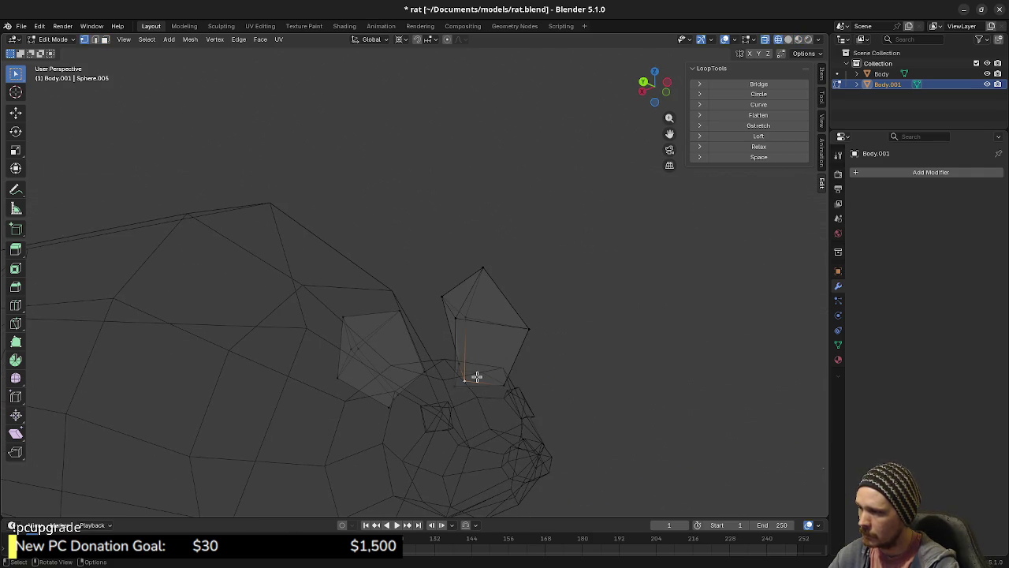
# Select both ear meshes and merge by distance, removing 10 duplicate vertices.
pyautogui.keyDown('alt'); pyautogui.click(535, 343); pyautogui.keyUp('alt')
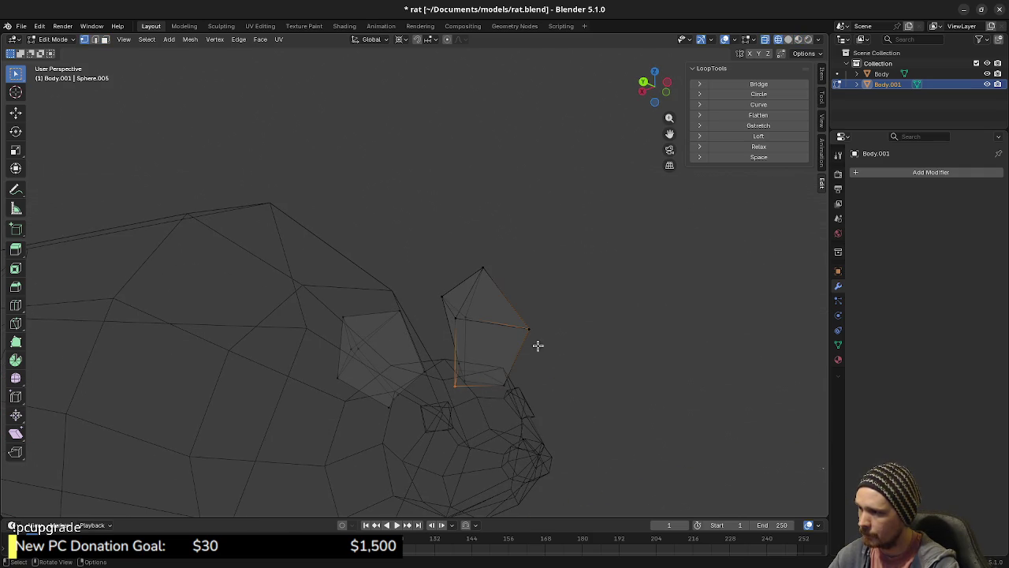
pyautogui.moveTo(462, 348)
pyautogui.mouseDown()
pyautogui.moveTo(556, 403)
pyautogui.moveTo(468, 377)
pyautogui.mouseUp()
pyautogui.keyDown('alt'); pyautogui.keyDown('shift'); pyautogui.click(435, 298); pyautogui.keyUp('shift'); pyautogui.keyUp('alt')
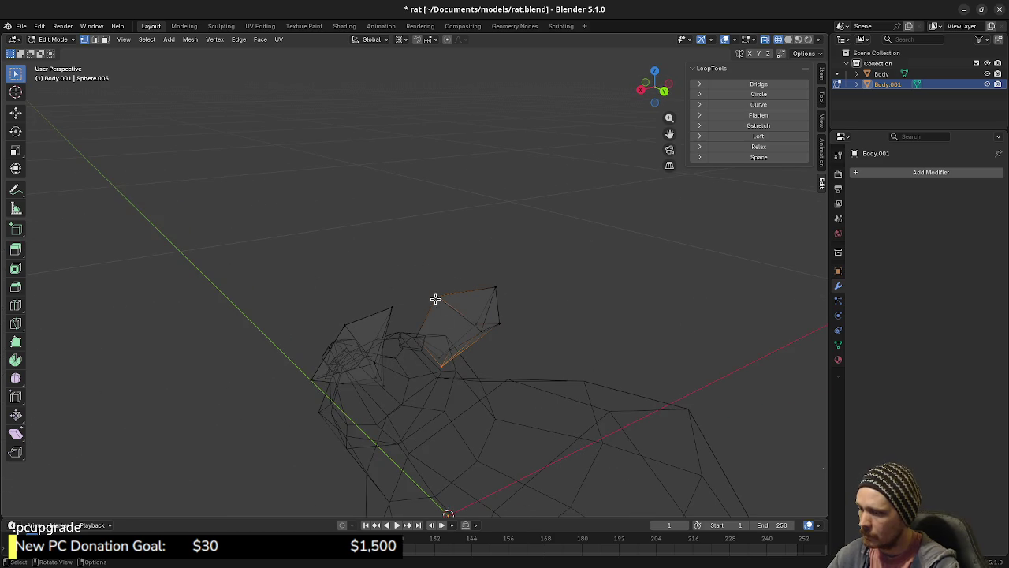
pyautogui.moveTo(452, 368)
pyautogui.mouseDown()
pyautogui.moveTo(427, 360)
pyautogui.moveTo(438, 363)
pyautogui.mouseUp()
pyautogui.hotkey('ctrl', 'l')
pyautogui.press('m')
pyautogui.click(438, 363)
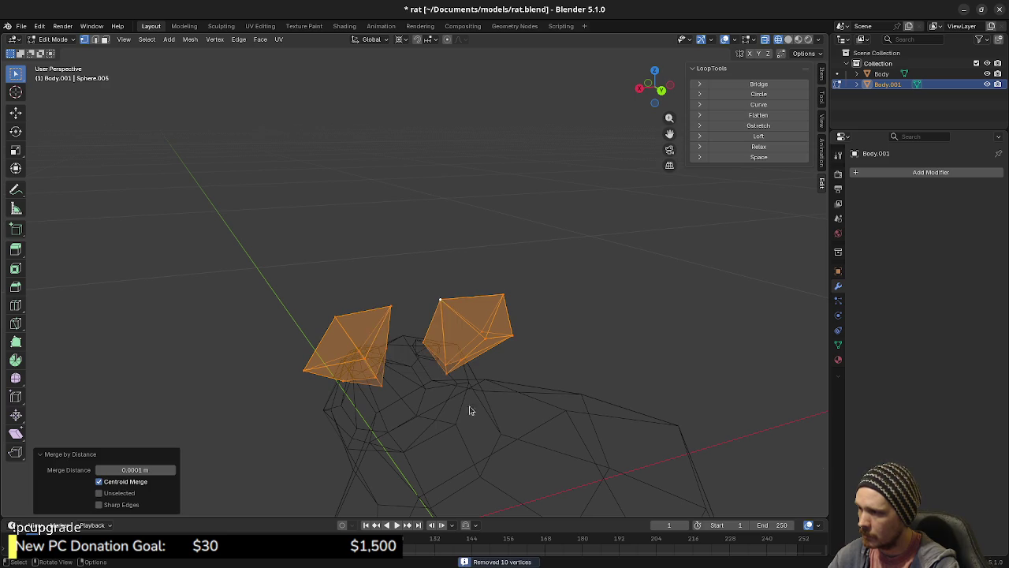
# Clear the selection and pick the ear's top and bottom vertices in wireframe.
pyautogui.hotkey('shift', 'z')
pyautogui.moveTo(488, 393); pyautogui.dragTo(387, 383)
pyautogui.hotkey('shift', 'z')
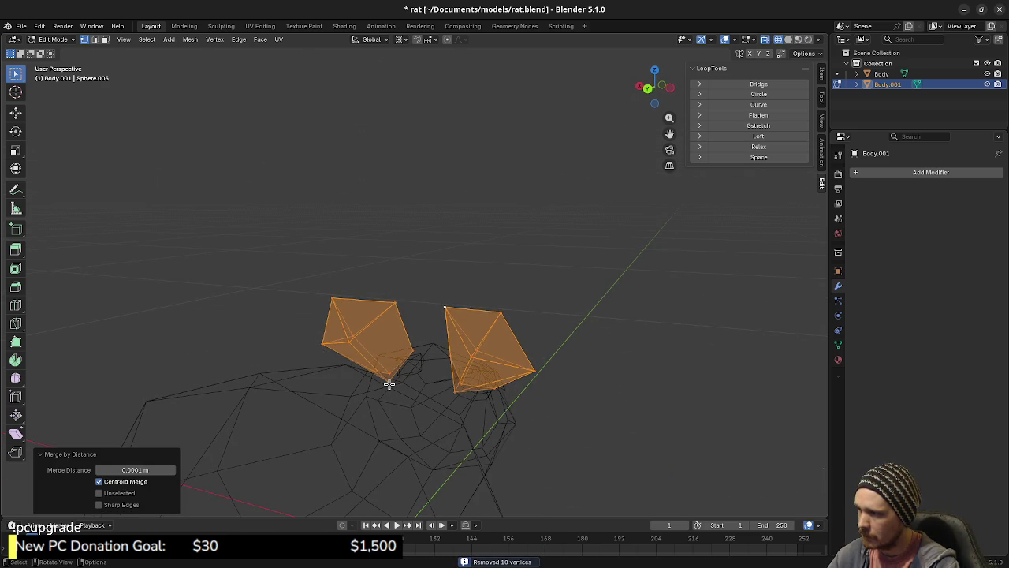
pyautogui.hotkey('alt', 'a')
pyautogui.click(395, 303)
pyautogui.moveTo(408, 335)
pyautogui.mouseDown()
pyautogui.moveTo(421, 355)
pyautogui.moveTo(407, 390)
pyautogui.moveTo(383, 398)
pyautogui.mouseUp()
pyautogui.click(381, 394)
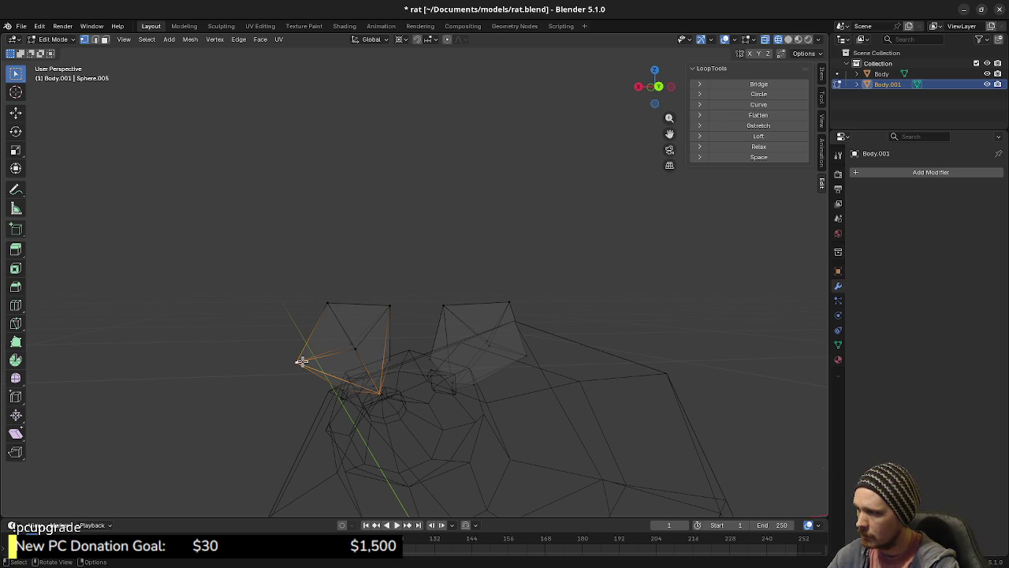
pyautogui.moveTo(303, 362)
pyautogui.mouseDown()
pyautogui.moveTo(510, 383)
pyautogui.moveTo(459, 385)
pyautogui.moveTo(443, 424)
pyautogui.mouseUp()
# Frame an edge at the ear base and select the top and lower ear vertices.
pyautogui.hotkey('shift', 'z')
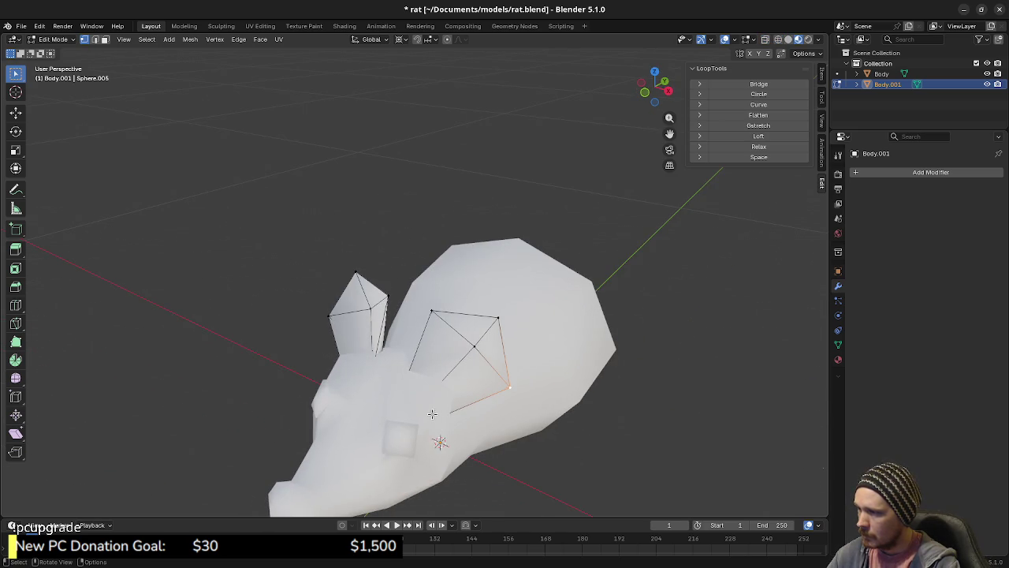
pyautogui.hotkey('shift', 'z')
pyautogui.moveTo(436, 390)
pyautogui.mouseDown()
pyautogui.moveTo(445, 400)
pyautogui.moveTo(434, 460)
pyautogui.moveTo(426, 434)
pyautogui.mouseUp()
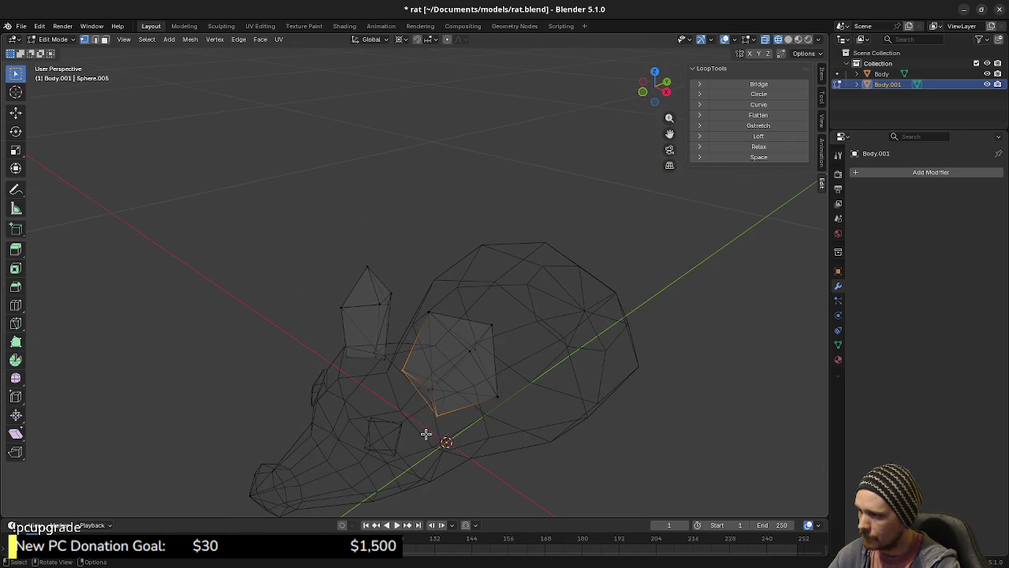
pyautogui.click(430, 420)
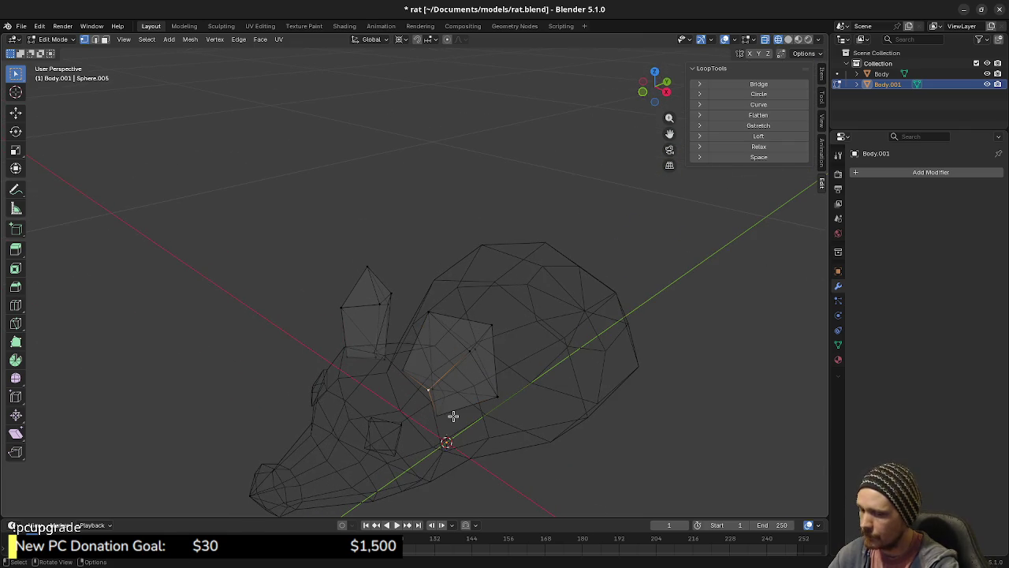
pyautogui.press('KP_Decimal')
pyautogui.scroll(-5, 477, 342)
pyautogui.moveTo(477, 342)
pyautogui.mouseDown()
pyautogui.moveTo(423, 284)
pyautogui.moveTo(458, 300)
pyautogui.mouseUp()
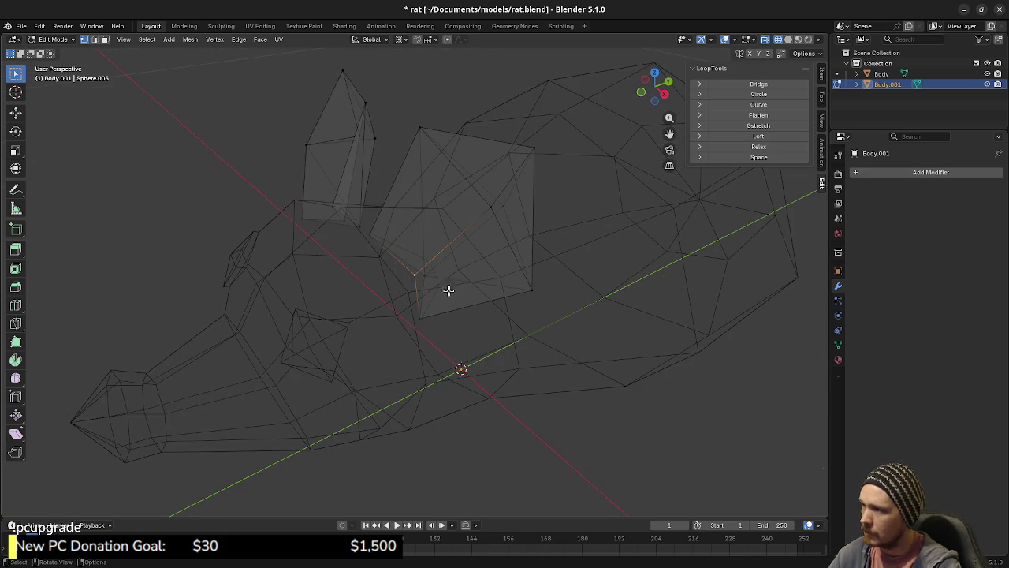
pyautogui.keyDown('shift'); pyautogui.click(420, 129); pyautogui.keyUp('shift')
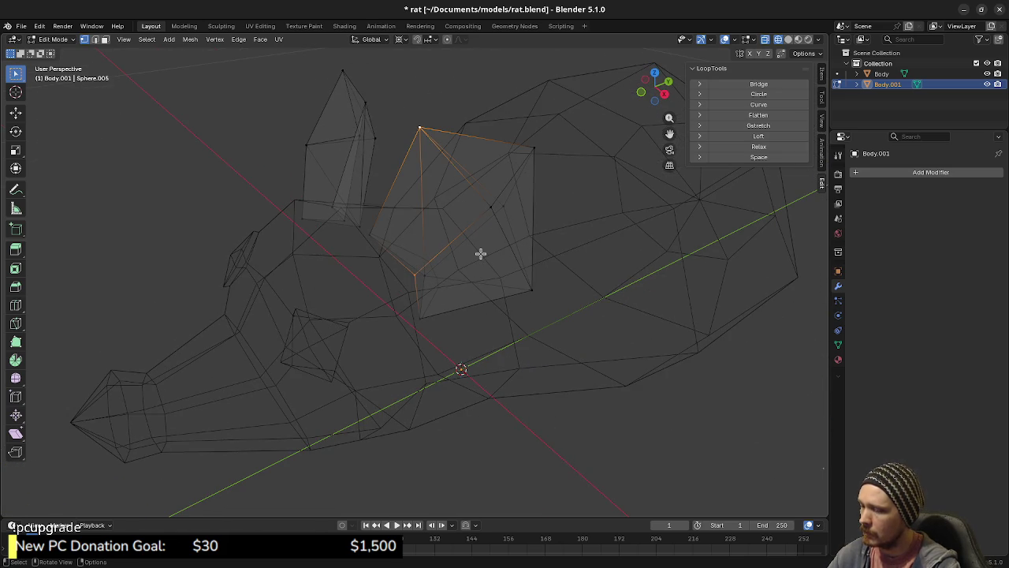
pyautogui.click(410, 273)
pyautogui.keyDown('shift'); pyautogui.click(532, 290); pyautogui.keyUp('shift')
# Reselect the ear's top, lower and lower-left vertices, then return to solid shading.
pyautogui.hotkey('shift', 'z')
pyautogui.moveTo(446, 299)
pyautogui.mouseDown()
pyautogui.moveTo(413, 349)
pyautogui.moveTo(364, 293)
pyautogui.moveTo(462, 308)
pyautogui.moveTo(470, 336)
pyautogui.moveTo(441, 315)
pyautogui.mouseUp()
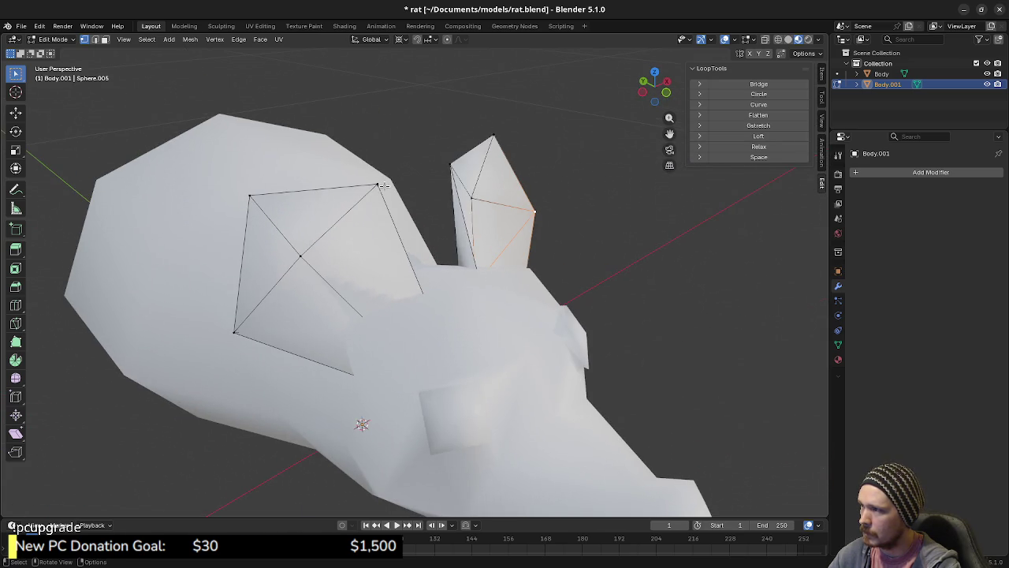
pyautogui.hotkey('shift', 'z')
pyautogui.click(385, 333)
pyautogui.click(379, 195)
pyautogui.keyDown('shift'); pyautogui.click(384, 335); pyautogui.keyUp('shift')
pyautogui.click(252, 365)
pyautogui.keyDown('shift'); pyautogui.click(382, 334); pyautogui.keyUp('shift')
pyautogui.hotkey('shift', 'z')
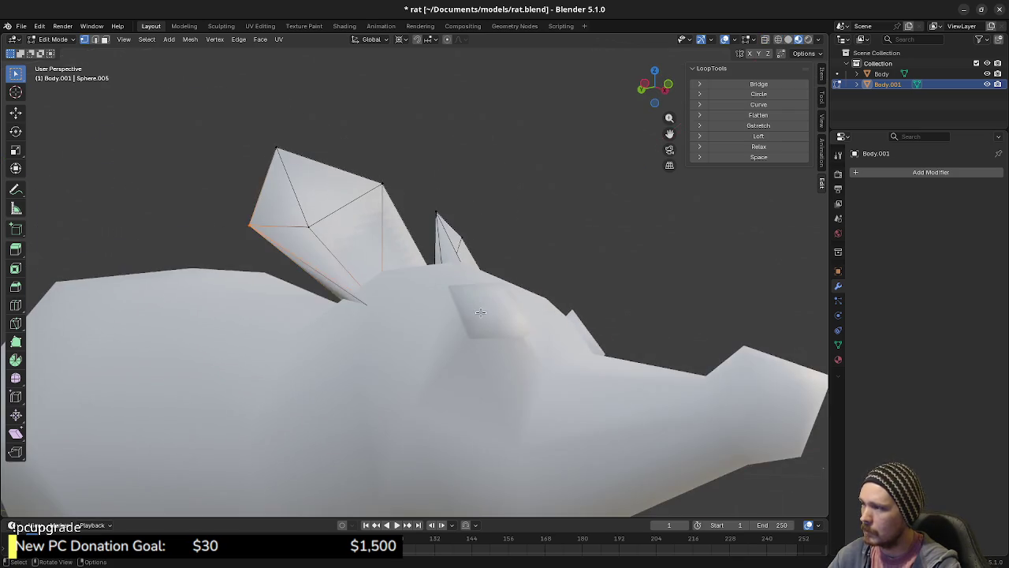
# Return to Object Mode and add the Body mesh to the selection.
pyautogui.press('Tab')
pyautogui.moveTo(464, 358)
pyautogui.mouseDown()
pyautogui.moveTo(498, 338)
pyautogui.moveTo(356, 361)
pyautogui.moveTo(477, 354)
pyautogui.moveTo(438, 352)
pyautogui.mouseUp()
pyautogui.press('Tab')
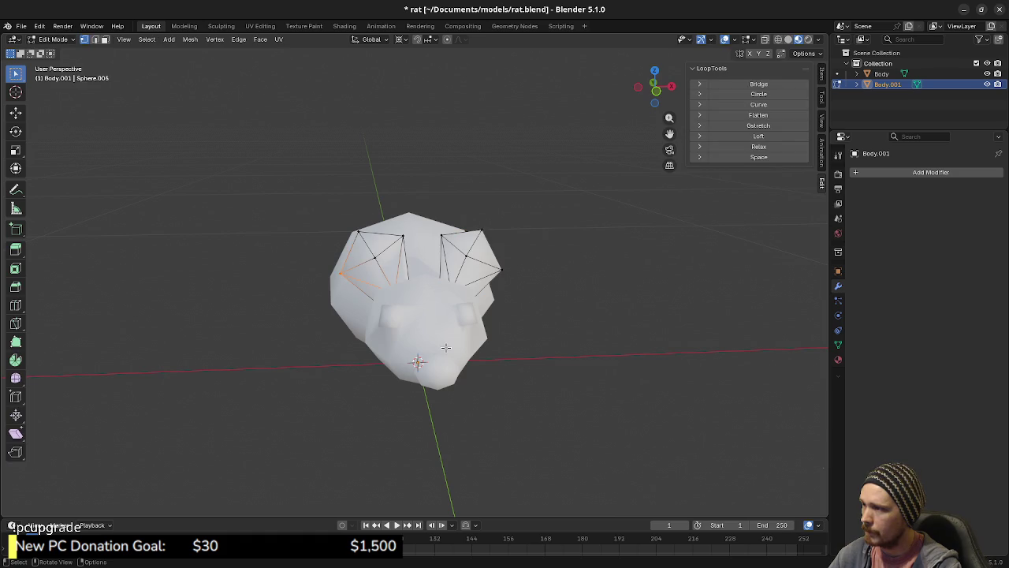
pyautogui.press('Tab')
pyautogui.keyDown('shift'); pyautogui.click(443, 327); pyautogui.keyUp('shift')
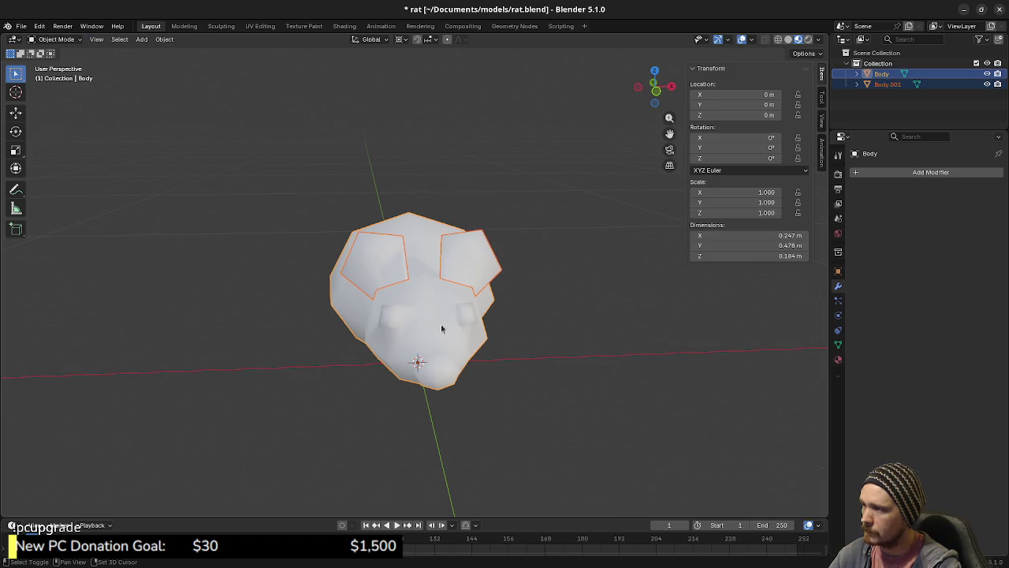
# Join the ears into the Body mesh and save rat.blend.
pyautogui.press('F3')
pyautogui.write('join')
pyautogui.press('Return')
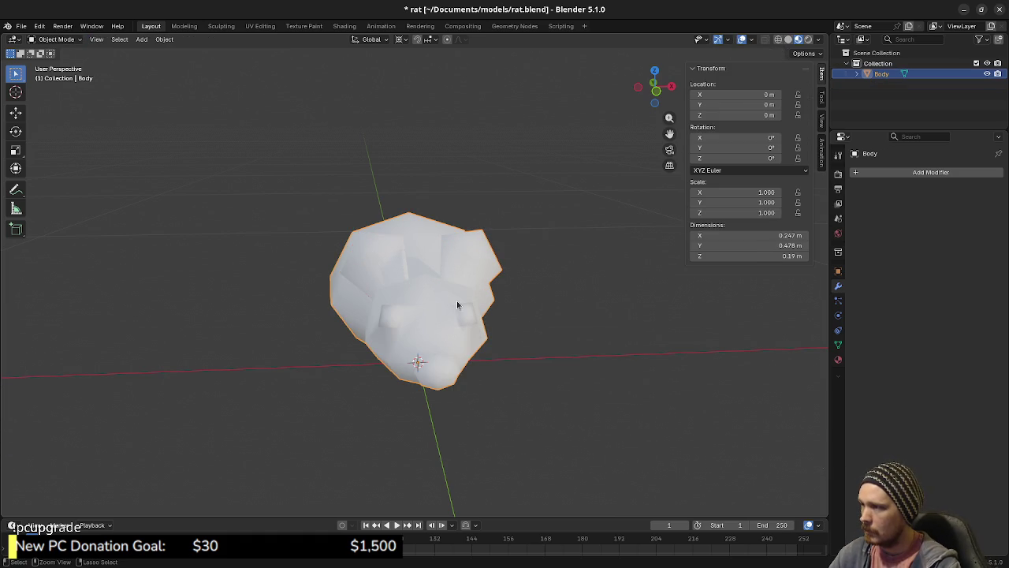
pyautogui.hotkey('ctrl', 's')
# Apply Smooth Faces shading to the joined mesh and save rat.blend again.
pyautogui.press('Tab')
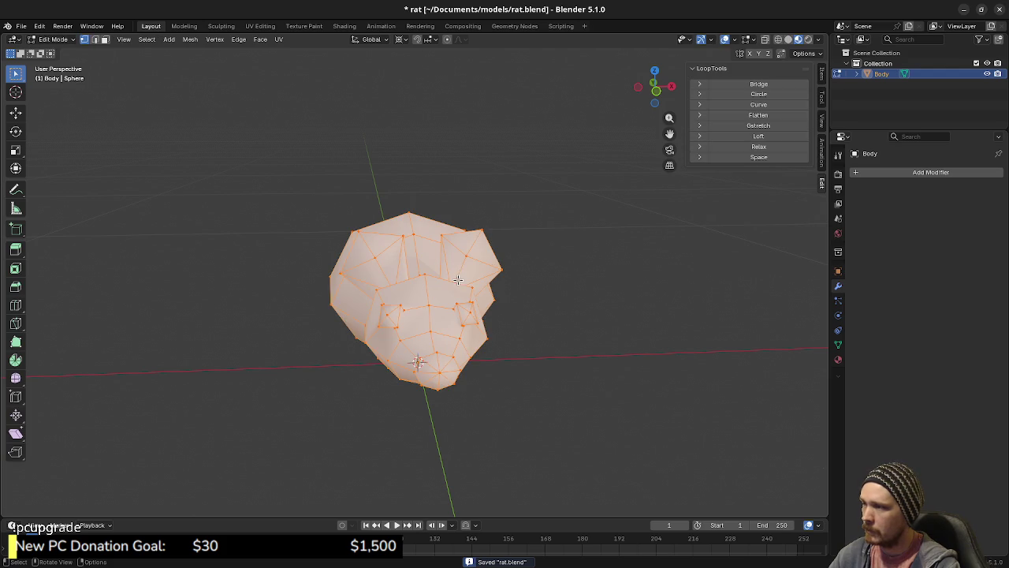
pyautogui.click(196, 39)
pyautogui.moveTo(221, 238)
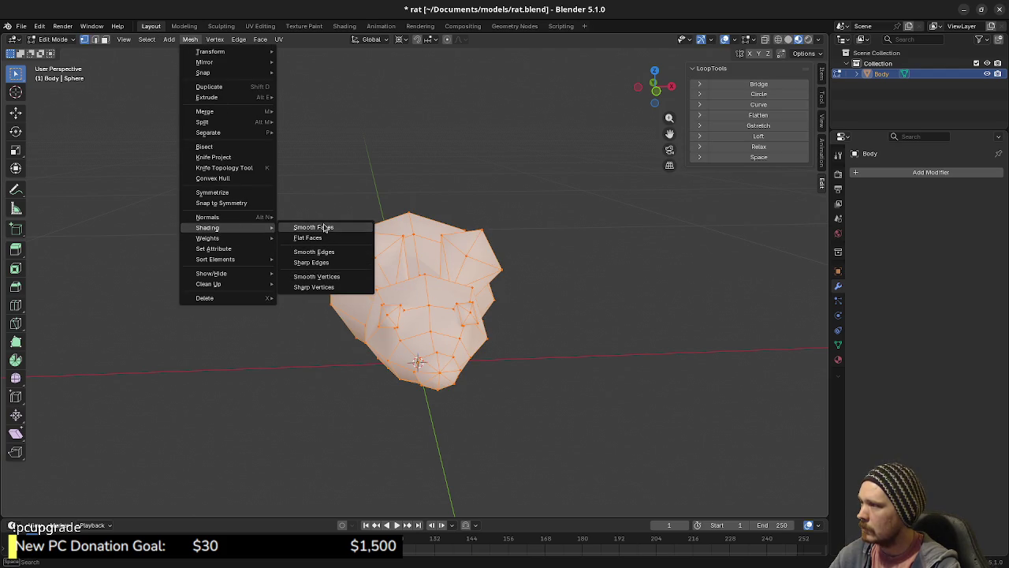
pyautogui.click(324, 228)
pyautogui.press('Tab')
pyautogui.moveTo(457, 299)
pyautogui.mouseDown()
pyautogui.moveTo(505, 299)
pyautogui.moveTo(463, 301)
pyautogui.mouseUp()
pyautogui.hotkey('ctrl', 's')
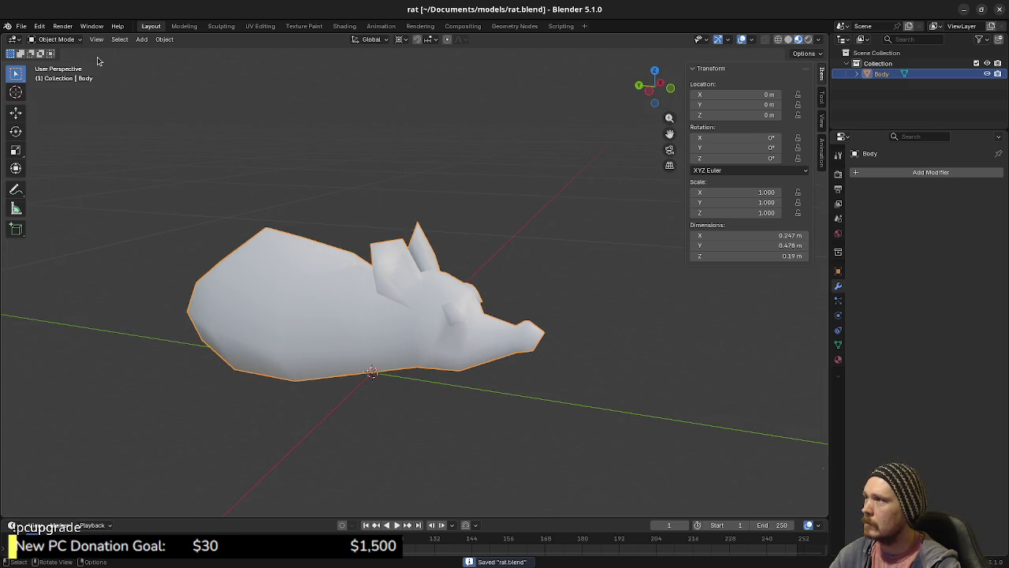
# Export the rat as glTF 2.0 and minimize Blender.
pyautogui.click(21, 26)
pyautogui.moveTo(41, 186)
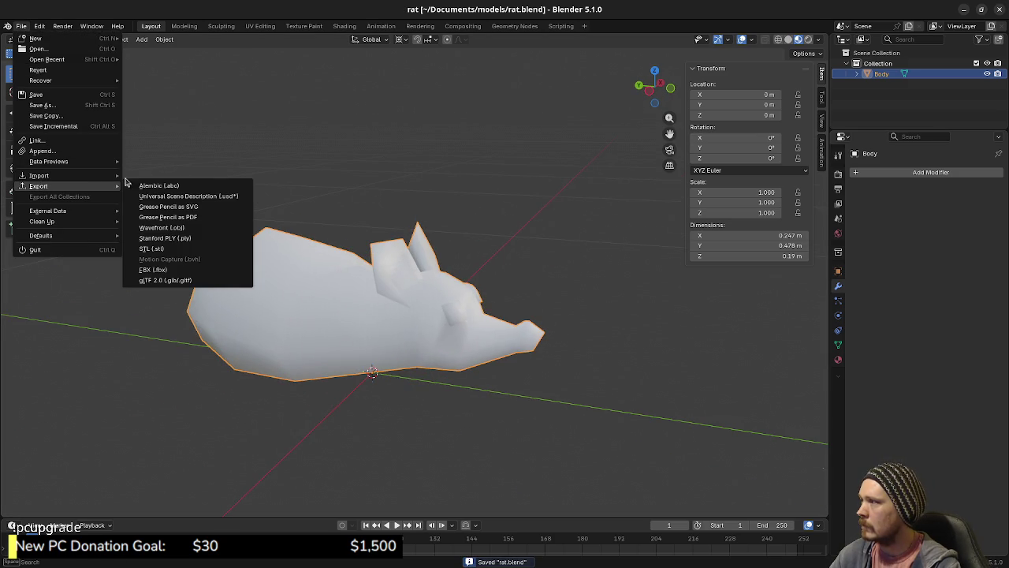
pyautogui.click(171, 281)
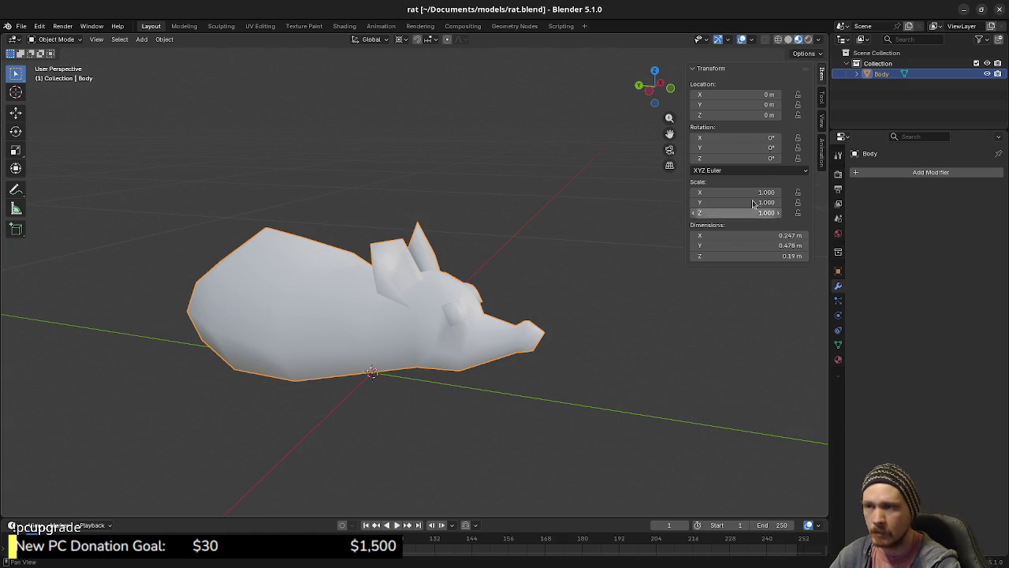
pyautogui.click(963, 10)
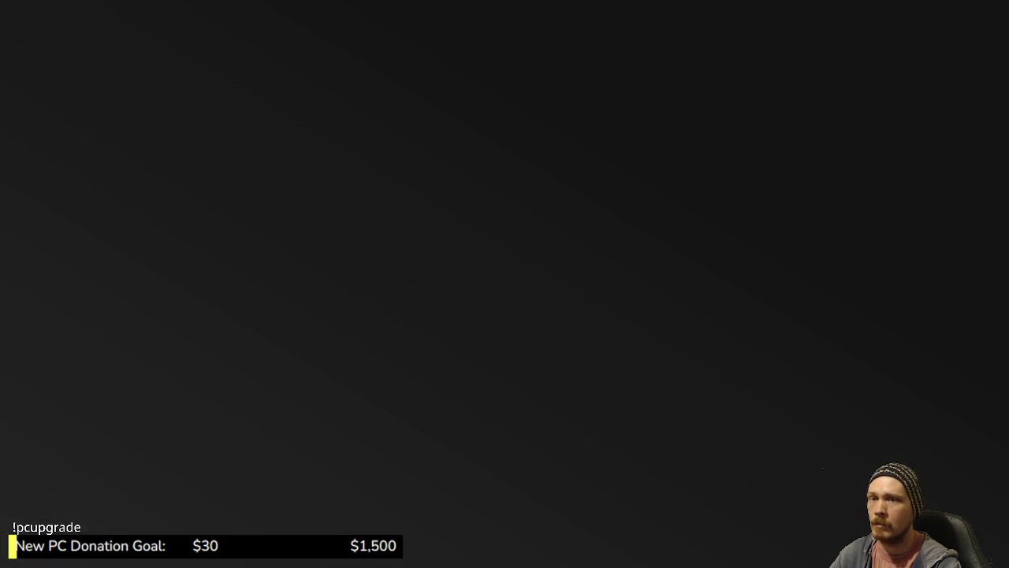
# Add rat.gltf from the meshes folder to the critter_rat scene.
pyautogui.hotkey('alt', 'Tab')
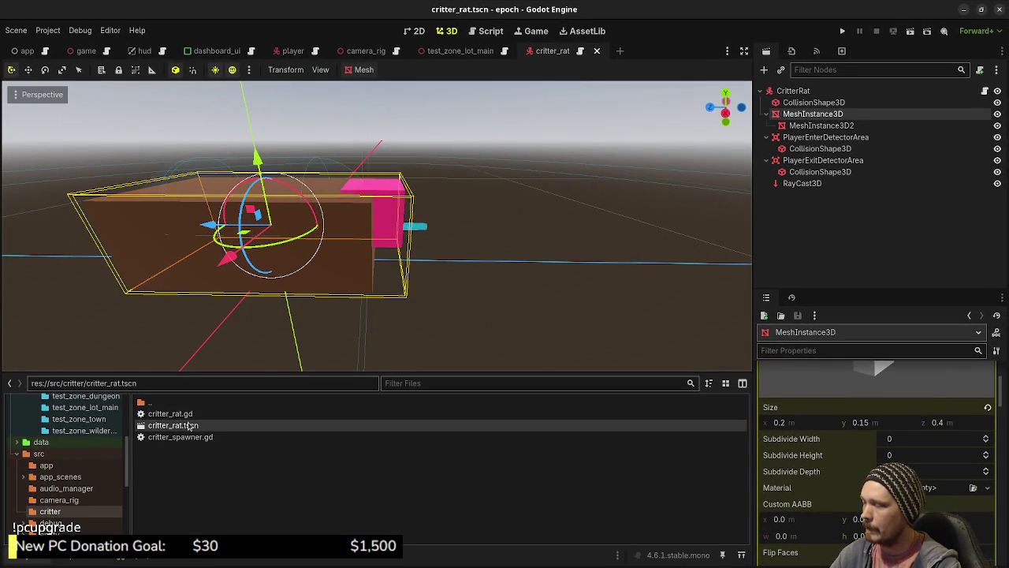
pyautogui.scroll(5, 51, 463)
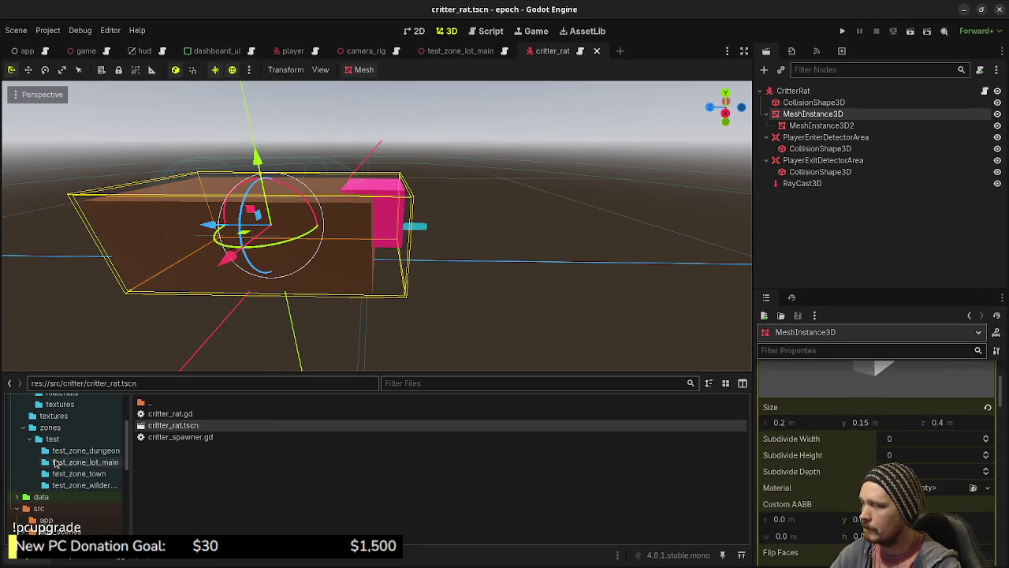
pyautogui.click(51, 461)
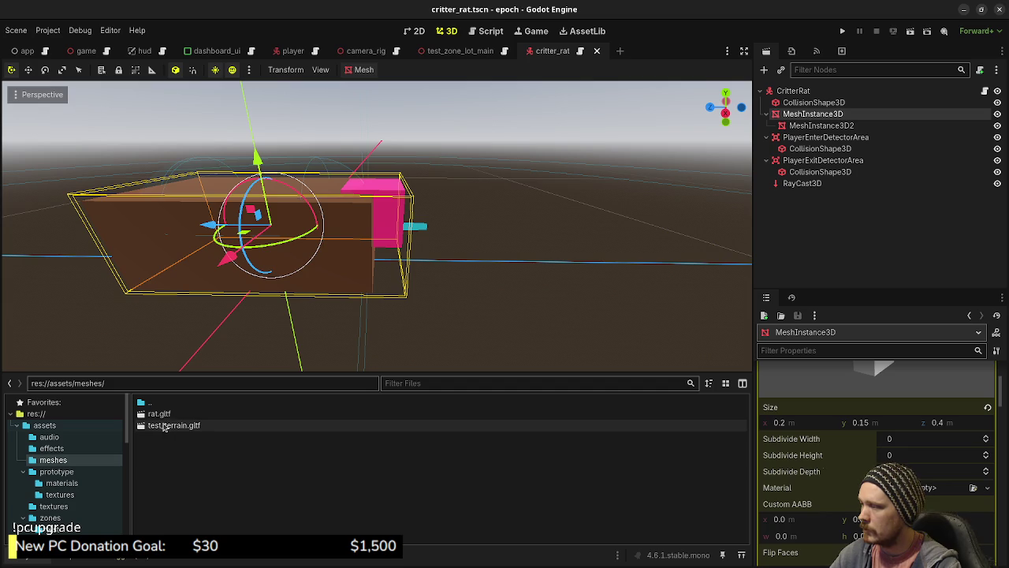
pyautogui.moveTo(199, 410); pyautogui.dragTo(513, 272)
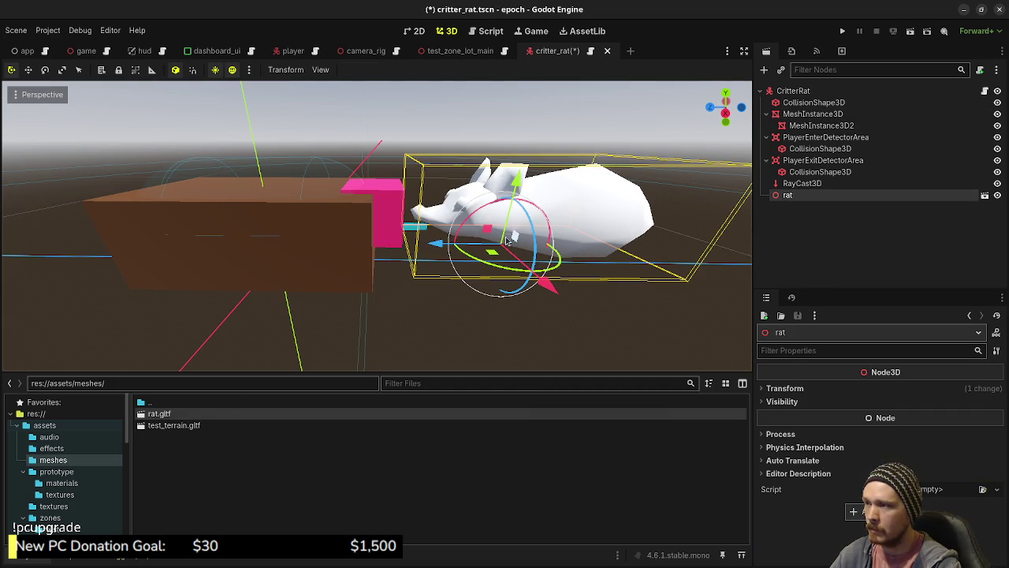
# Reset the rat's position to the origin and set its Y rotation to 180°.
pyautogui.click(798, 387)
pyautogui.click(989, 403)
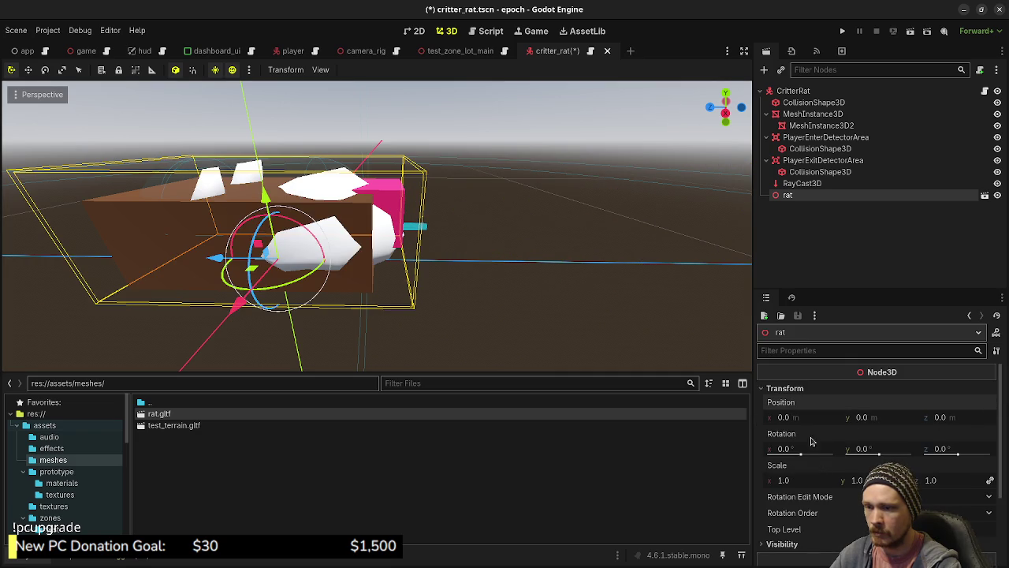
pyautogui.click(871, 449)
pyautogui.write('0')
pyautogui.press('Return')
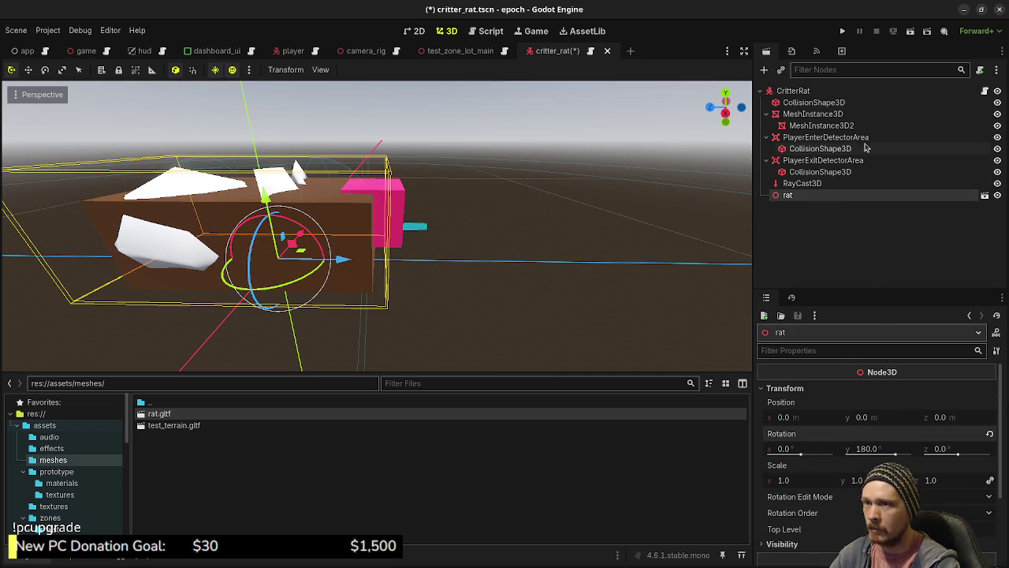
# Hide the placeholder box MeshInstance3D and save the critter_rat scene.
pyautogui.click(998, 114)
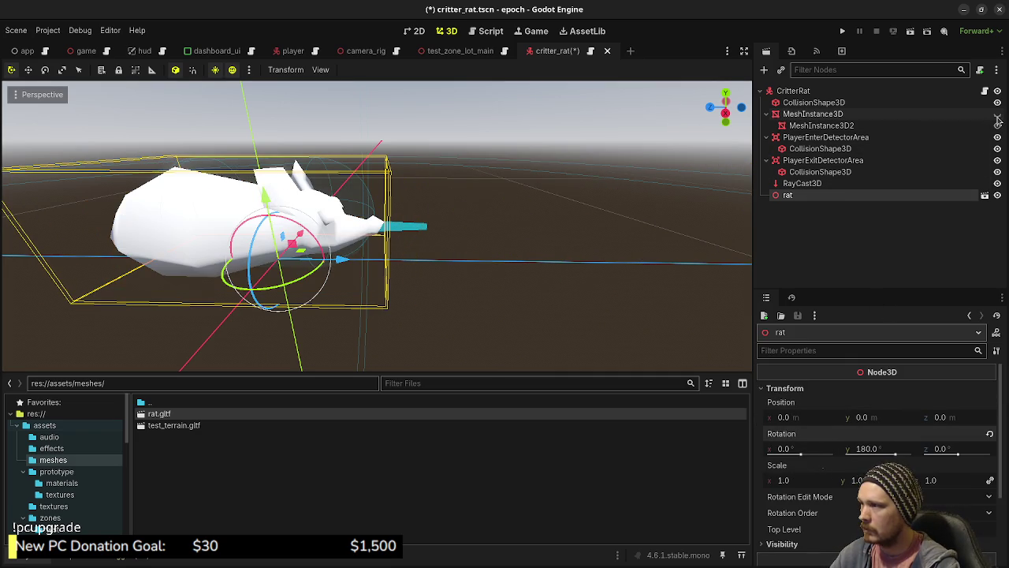
pyautogui.click(997, 116)
pyautogui.click(997, 115)
pyautogui.moveTo(534, 252)
pyautogui.mouseDown()
pyautogui.moveTo(384, 297)
pyautogui.moveTo(339, 271)
pyautogui.moveTo(363, 254)
pyautogui.moveTo(443, 314)
pyautogui.moveTo(515, 295)
pyautogui.mouseUp()
pyautogui.scroll(2, 384, 297)
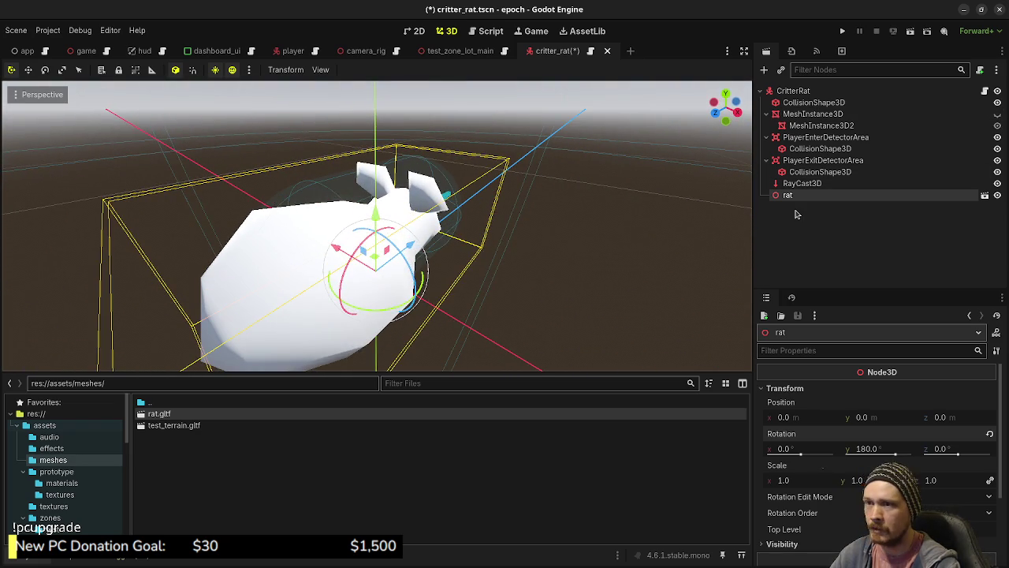
pyautogui.hotkey('ctrl', 's')
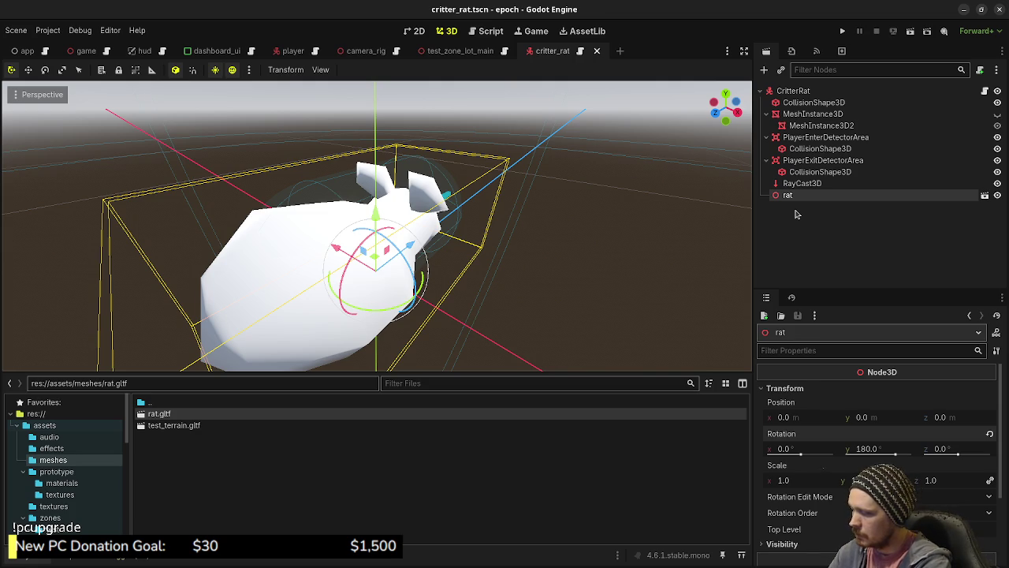
pyautogui.hotkey('alt', 'Tab')
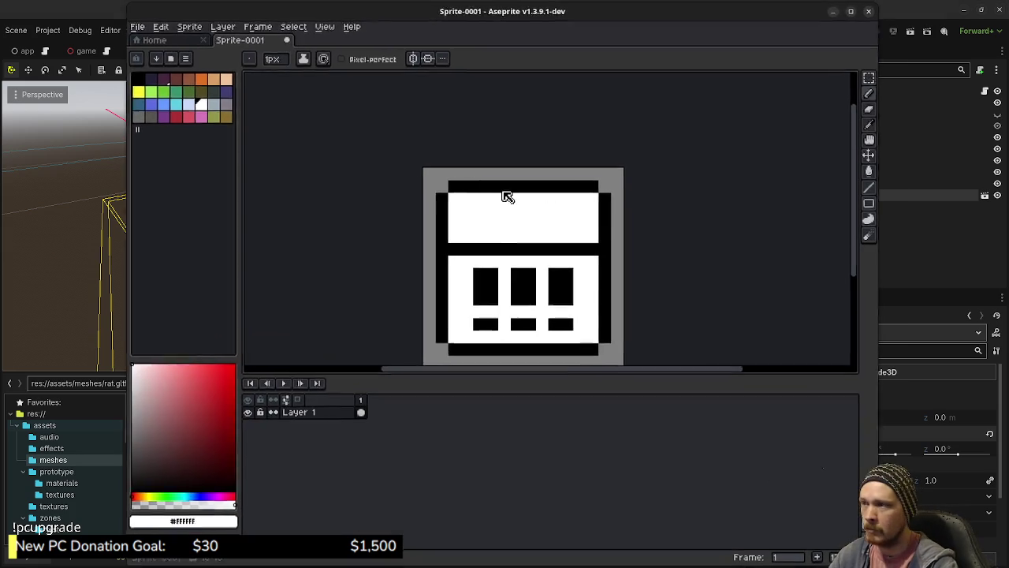
# Create a new 16×16 sprite.
pyautogui.click(131, 25)
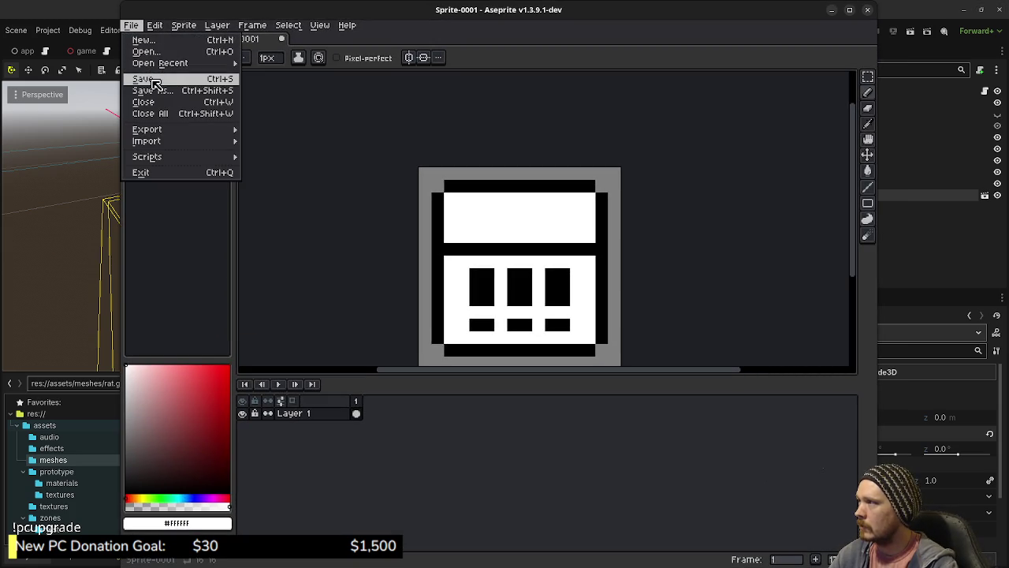
pyautogui.click(176, 39)
pyautogui.click(469, 389)
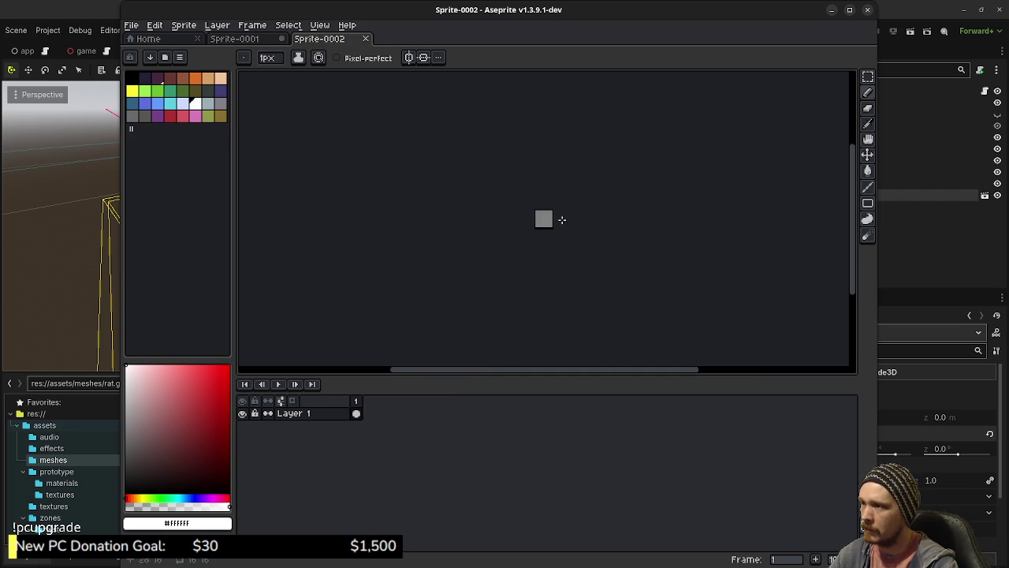
pyautogui.scroll(8, 484, 198)
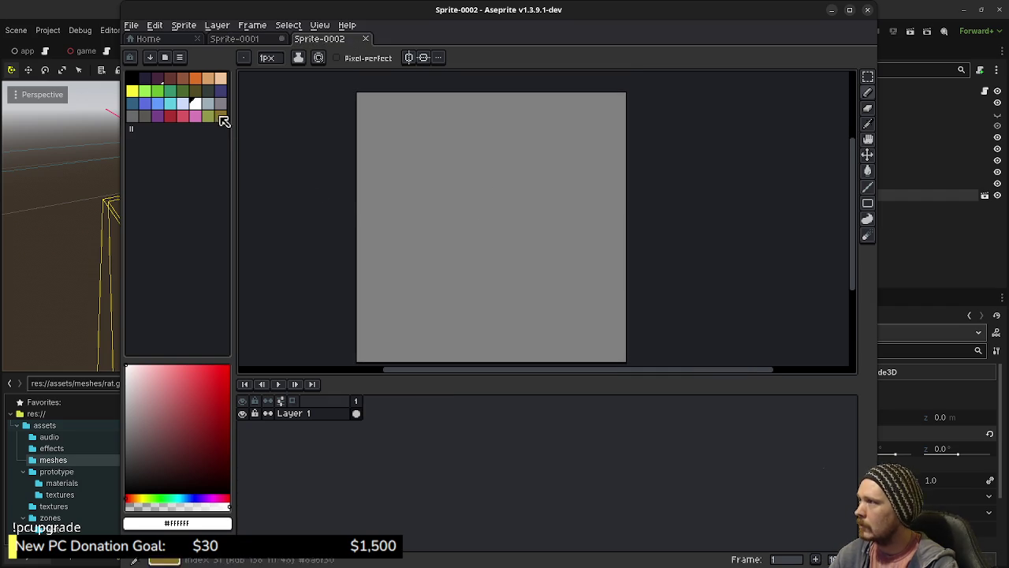
# Fill the canvas dark red and the top-right quadrant light brown.
pyautogui.click(170, 78)
pyautogui.press('g')
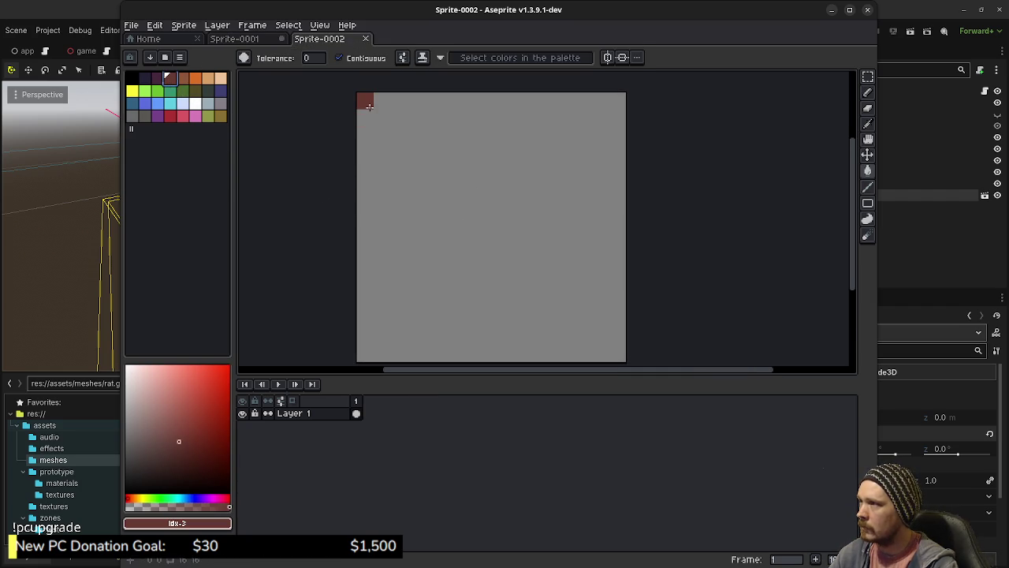
pyautogui.click(369, 127)
pyautogui.click(183, 79)
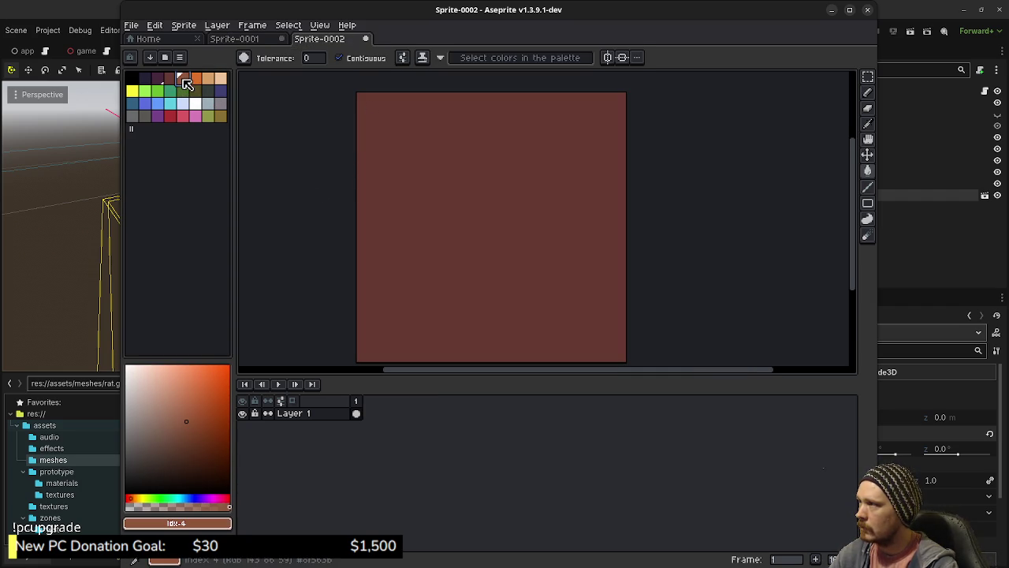
pyautogui.press('b')
pyautogui.moveTo(613, 100)
pyautogui.mouseDown()
pyautogui.moveTo(510, 99)
pyautogui.moveTo(501, 195)
pyautogui.moveTo(502, 216)
pyautogui.moveTo(617, 216)
pyautogui.mouseUp()
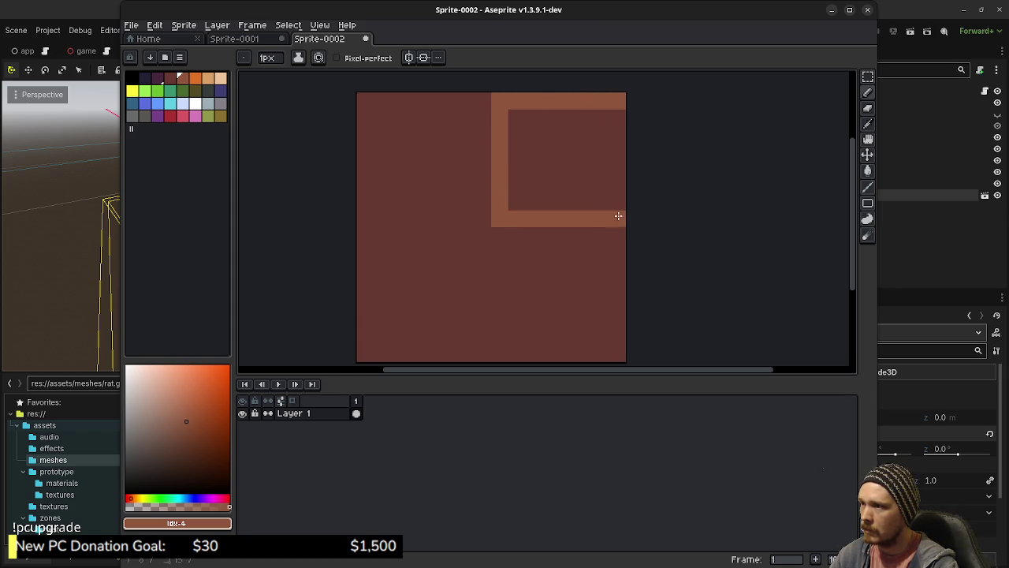
pyautogui.press('g')
pyautogui.click(603, 186)
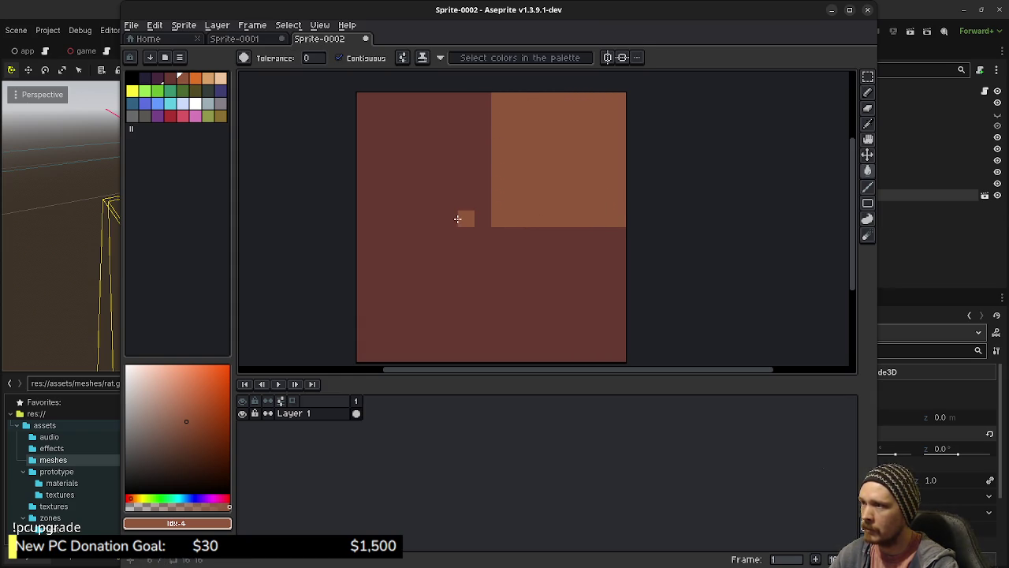
# Make the bottom-left quadrant black and the bottom-right quadrant pink.
pyautogui.click(132, 79)
pyautogui.click(483, 233)
pyautogui.hotkey('ctrl', 'z')
pyautogui.press('b')
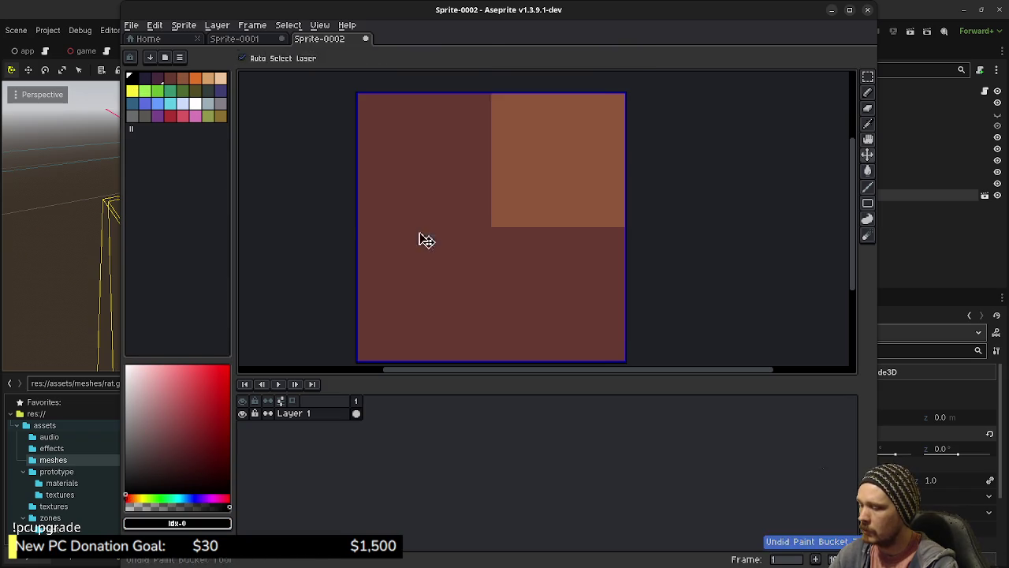
pyautogui.click(482, 235)
pyautogui.keyDown('shift'); pyautogui.click(365, 231); pyautogui.keyUp('shift')
pyautogui.moveTo(483, 249); pyautogui.dragTo(482, 361)
pyautogui.press('g')
pyautogui.click(454, 300)
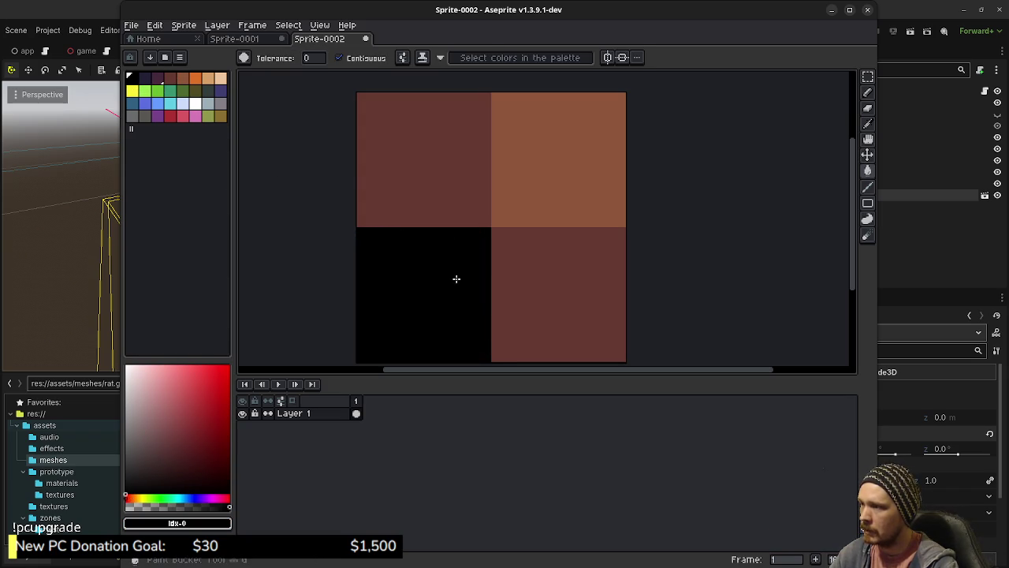
pyautogui.click(182, 116)
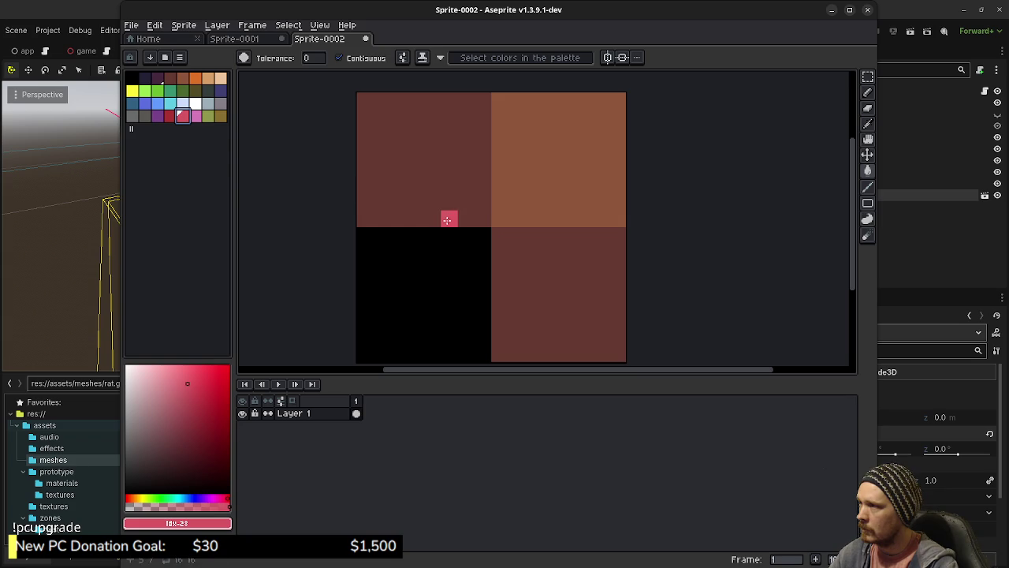
pyautogui.click(523, 325)
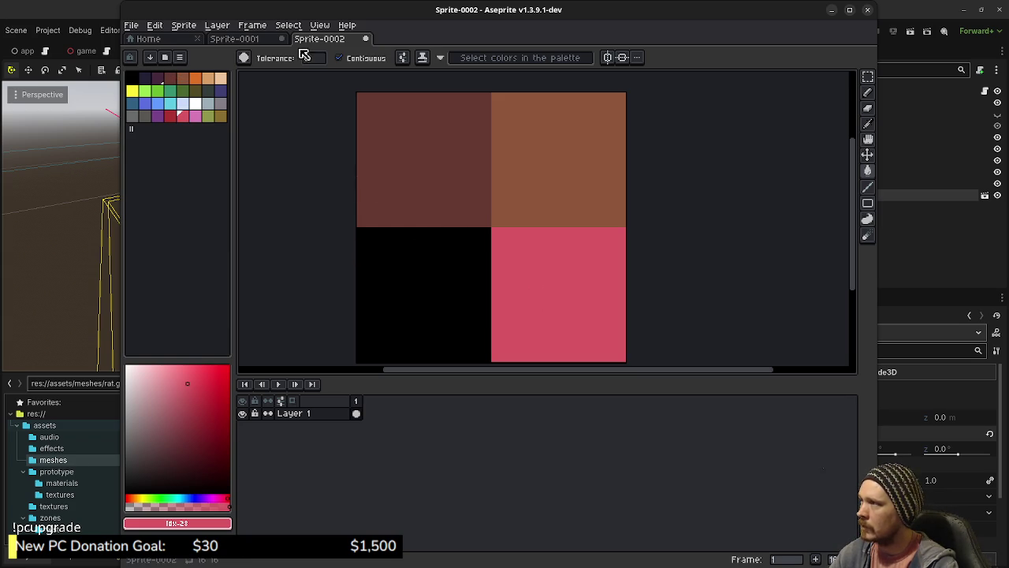
pyautogui.click(131, 25)
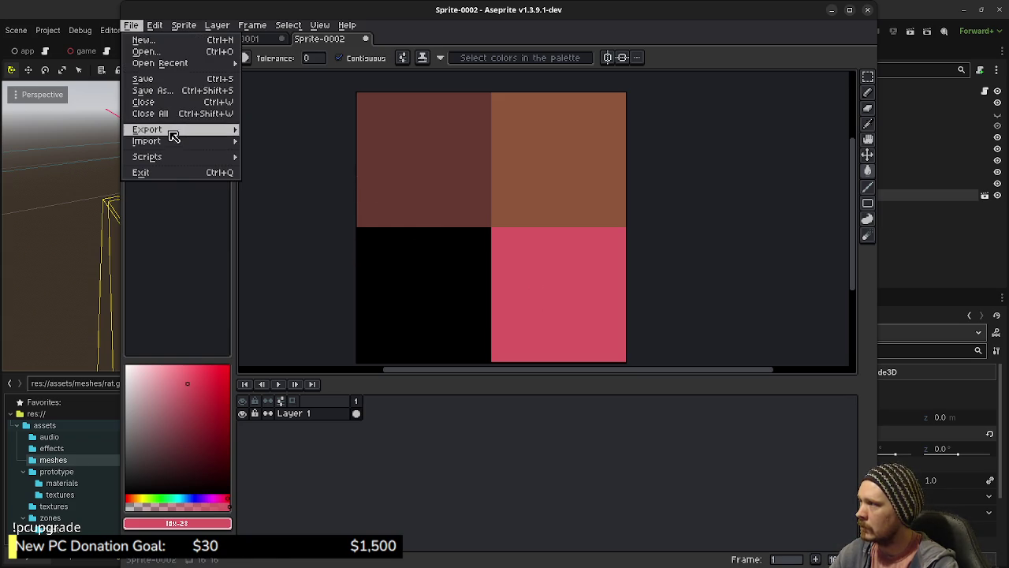
# Open the Export As settings and begin entering a new output file name.
pyautogui.moveTo(173, 136)
pyautogui.click(300, 131)
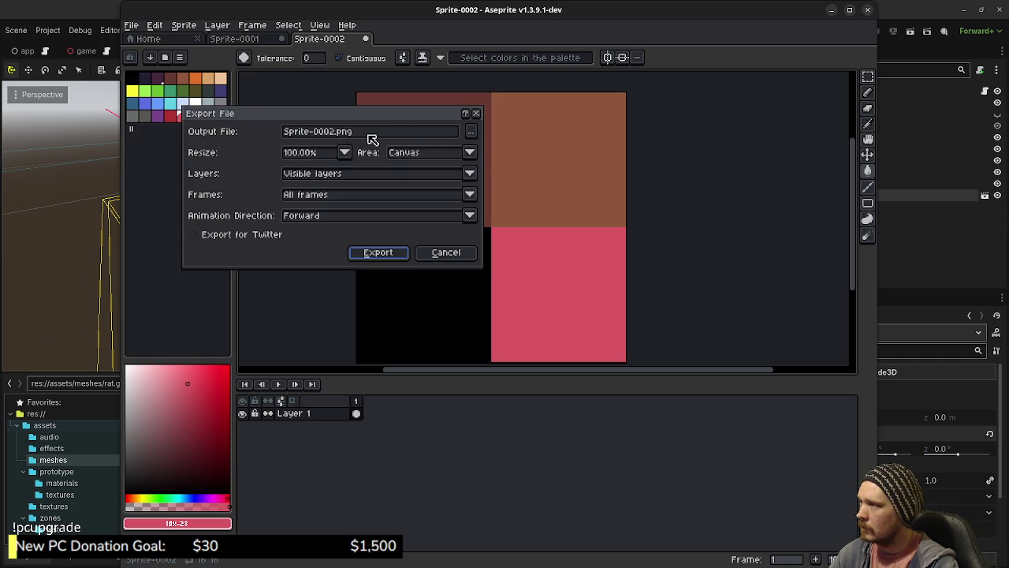
pyautogui.click(474, 133)
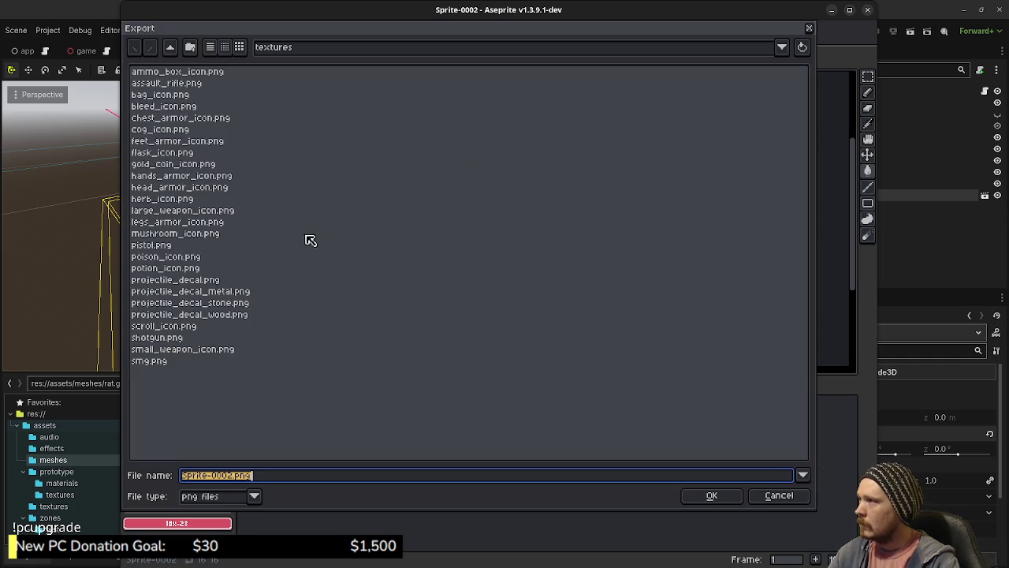
pyautogui.click(223, 477)
pyautogui.moveTo(228, 479); pyautogui.dragTo(168, 475)
pyautogui.write('rat_t')
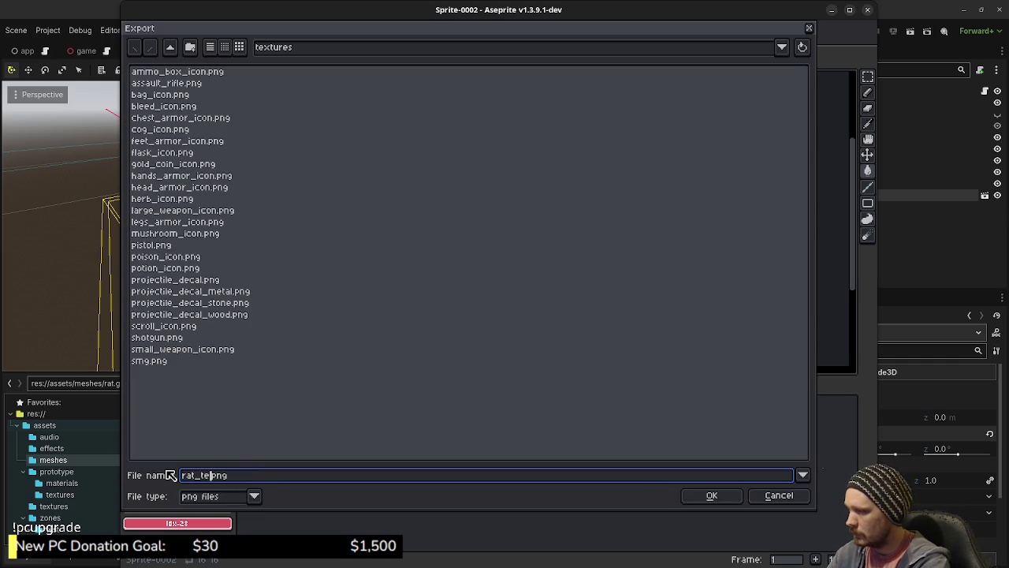
pyautogui.write('e')
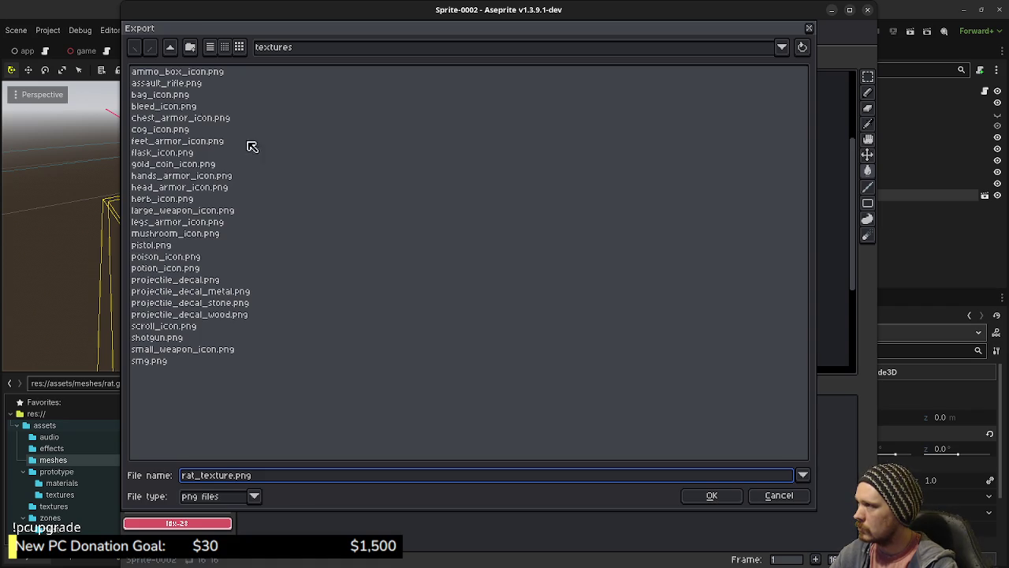
# Browse to the project's assets/textures folder as the export location.
pyautogui.click(172, 48)
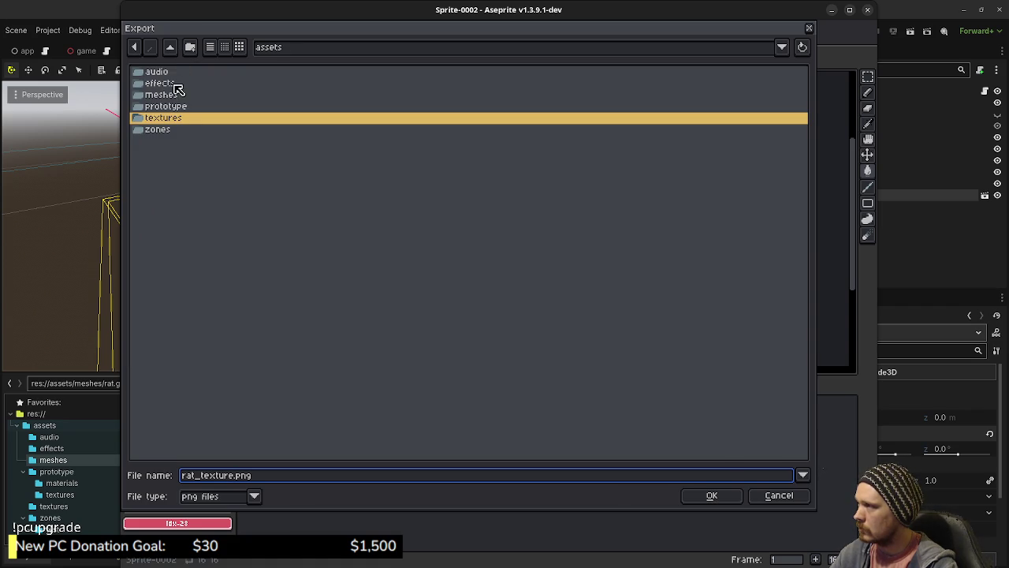
pyautogui.click(170, 49)
pyautogui.doubleClick(158, 96)
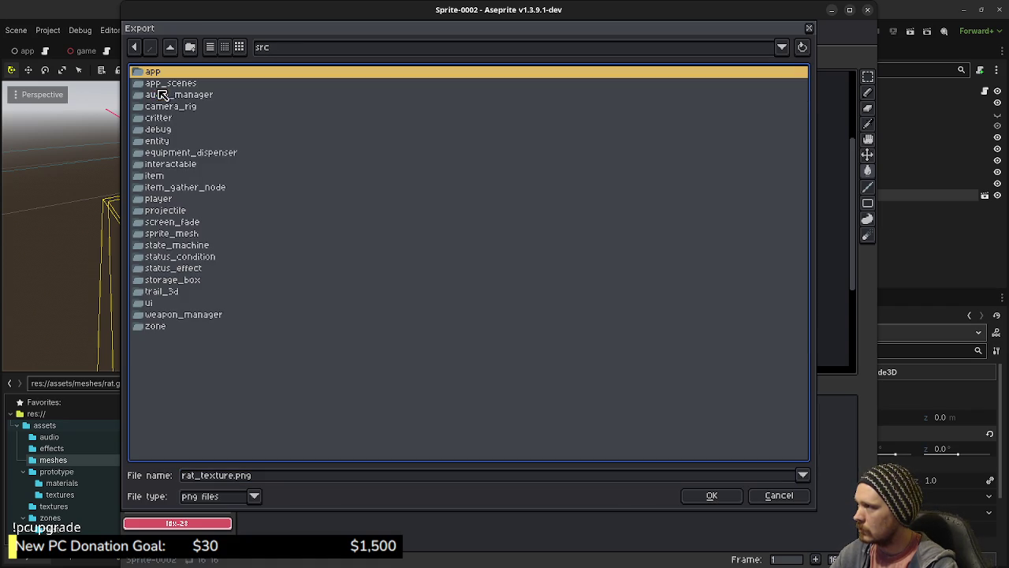
pyautogui.click(165, 119)
pyautogui.doubleClick(164, 121)
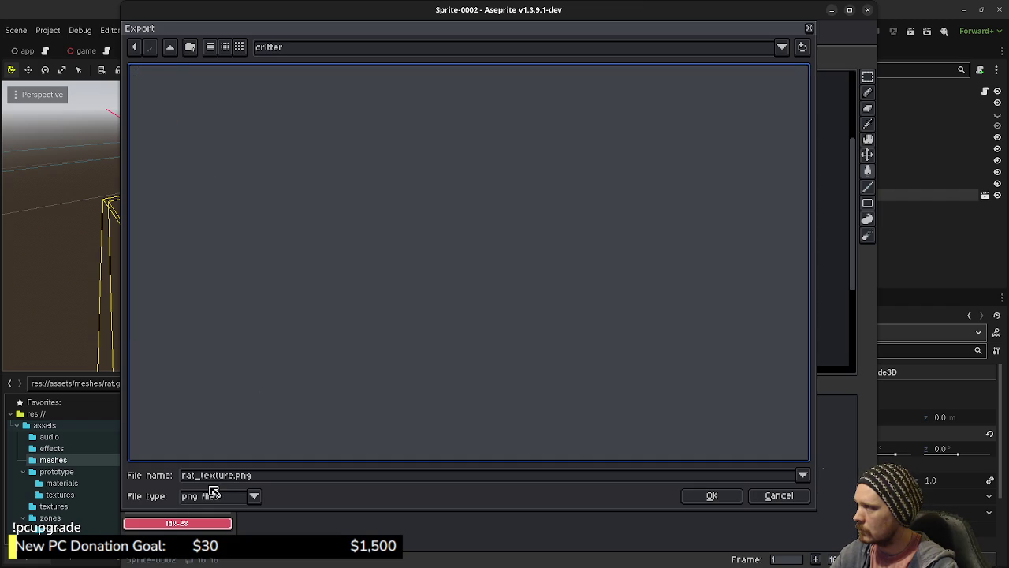
pyautogui.click(169, 48)
pyautogui.click(170, 49)
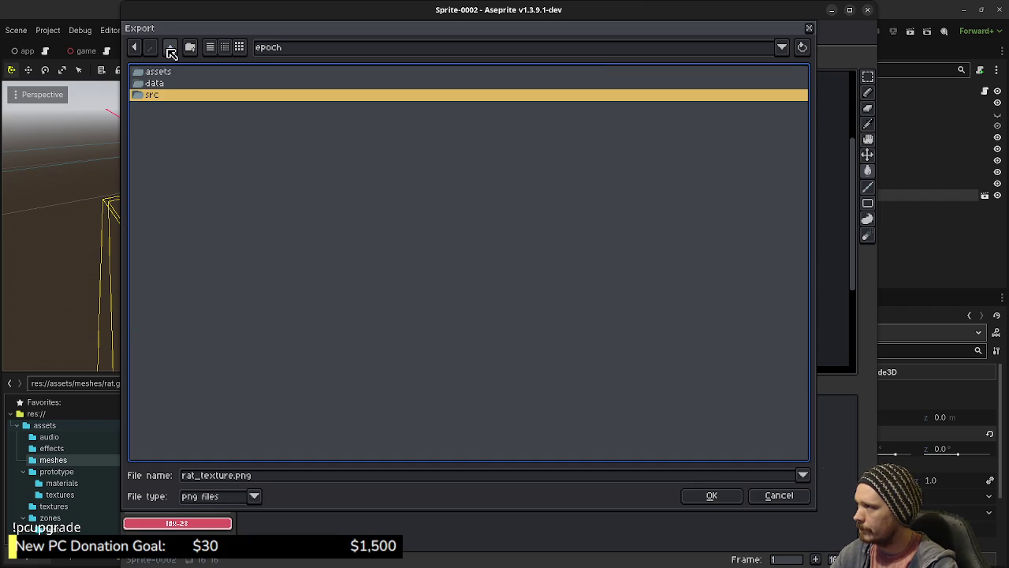
pyautogui.doubleClick(170, 72)
pyautogui.click(167, 120)
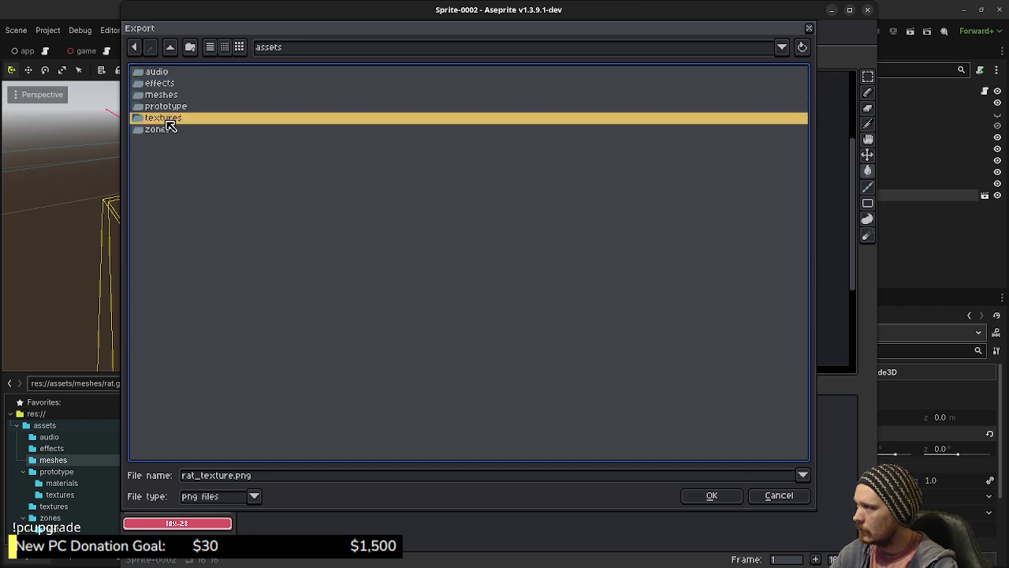
pyautogui.doubleClick(167, 122)
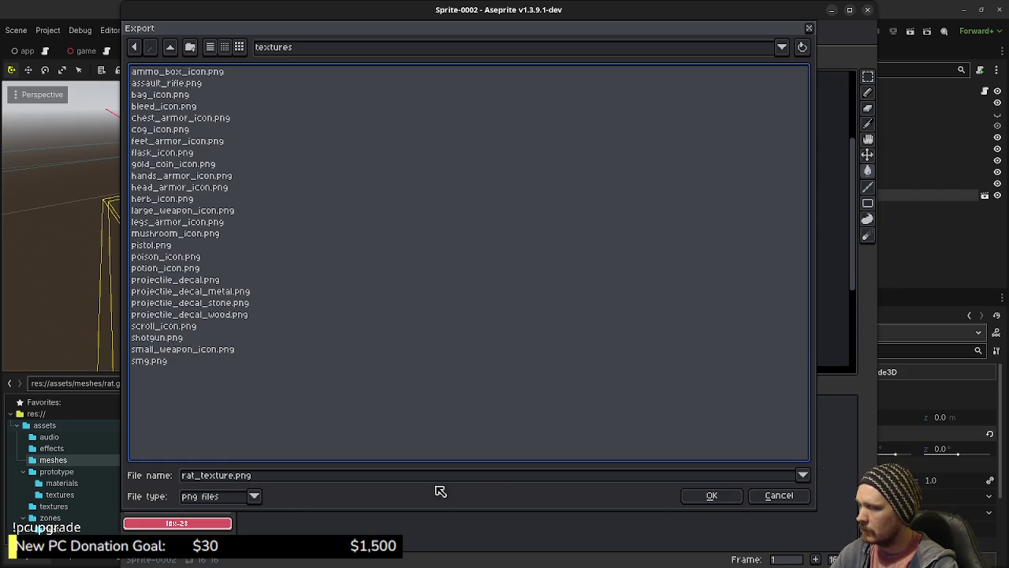
# Name the file rat_albedo.png, export the sprite, and return to Godot.
pyautogui.click(211, 476)
pyautogui.moveTo(203, 478); pyautogui.dragTo(233, 480)
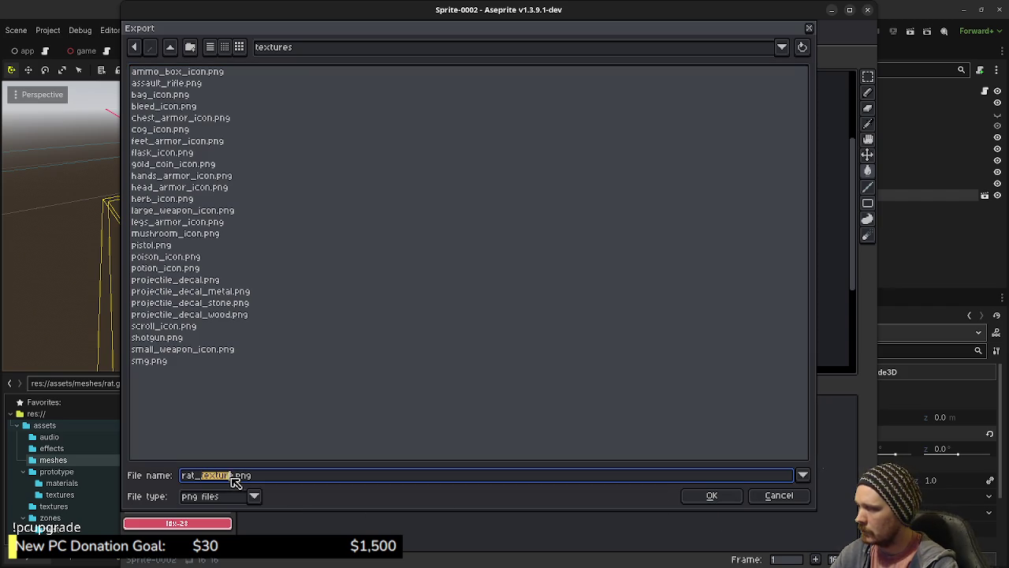
pyautogui.write('albedo')
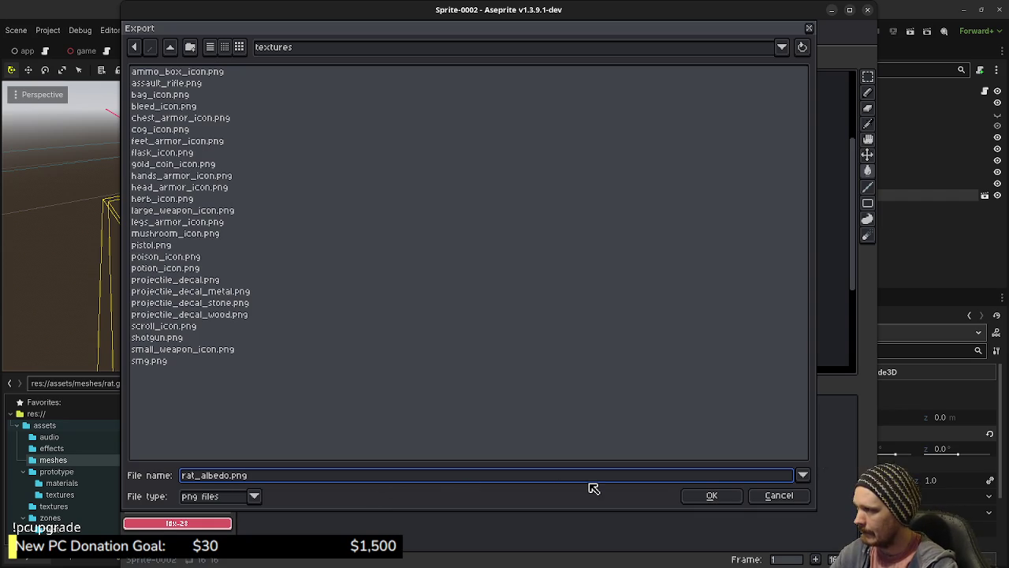
pyautogui.click(707, 496)
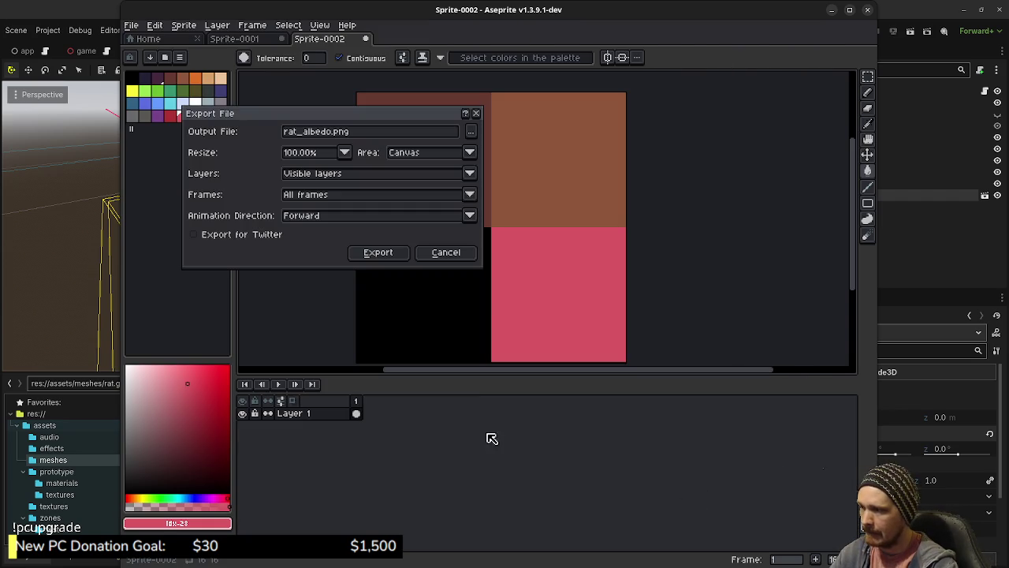
pyautogui.click(390, 259)
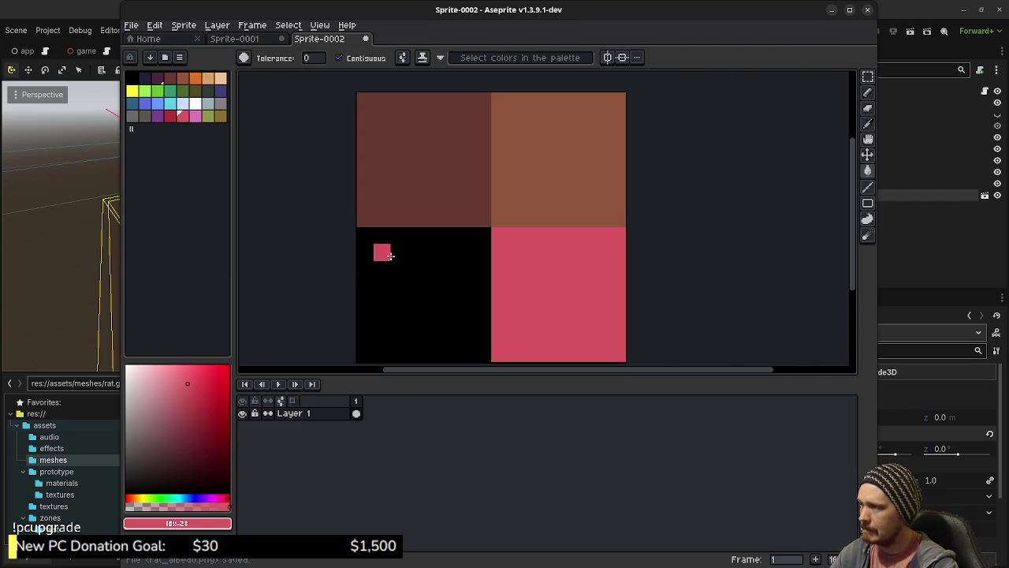
pyautogui.click(831, 11)
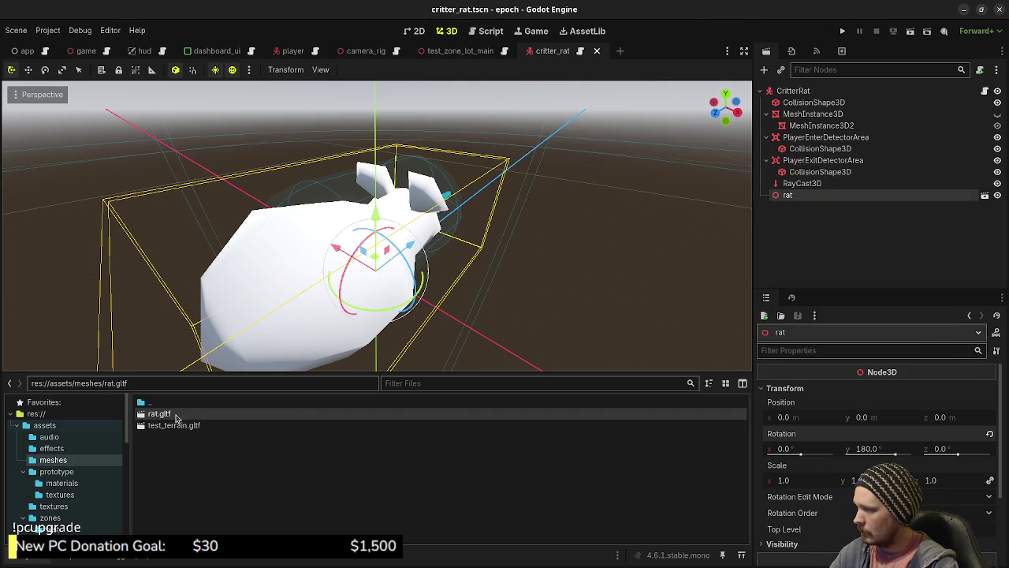
# Enable Editable Children on the rat and give its Body mesh a new StandardMaterial3D override.
pyautogui.rightClick(794, 195)
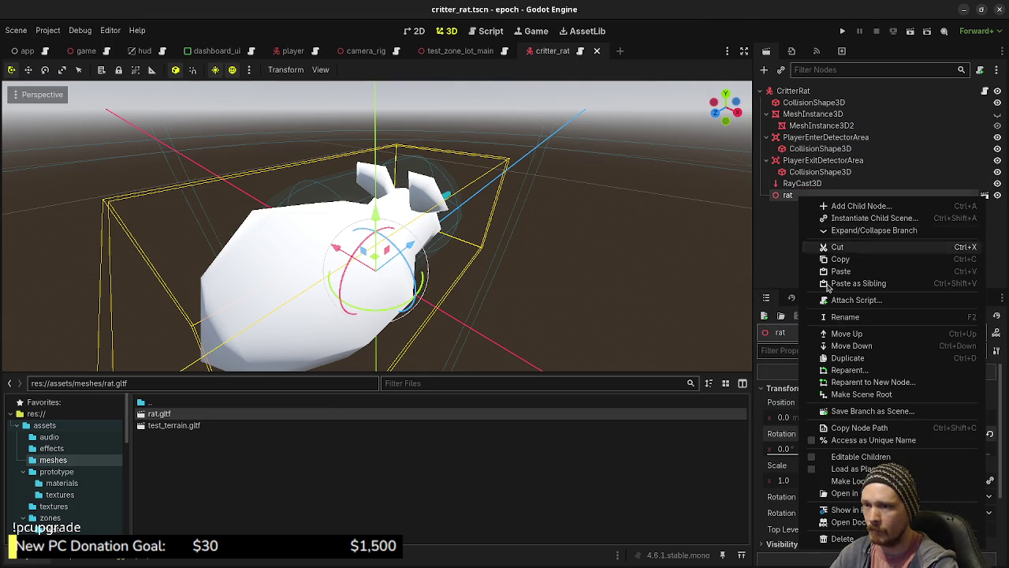
pyautogui.click(855, 457)
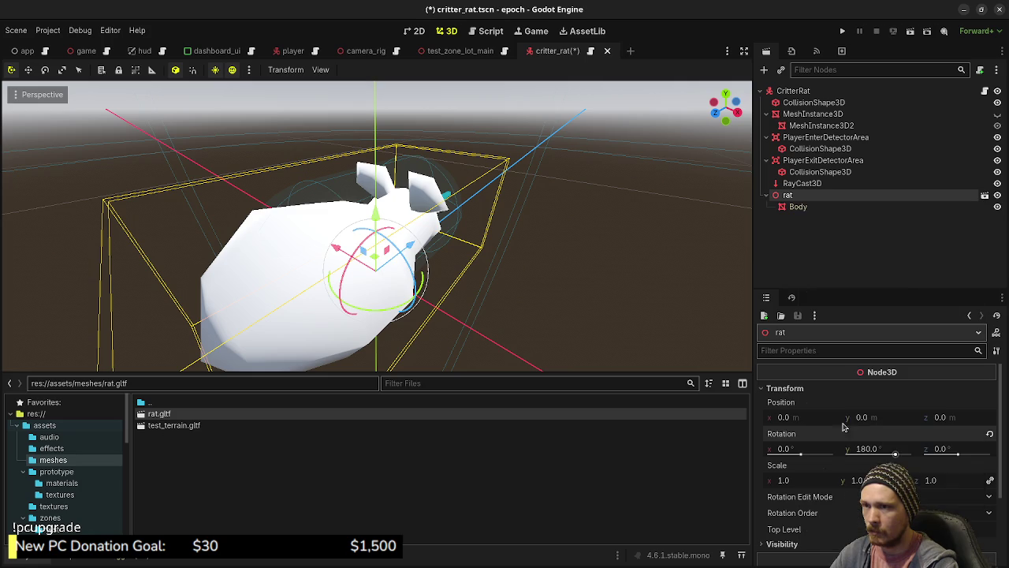
pyautogui.click(798, 206)
pyautogui.click(784, 468)
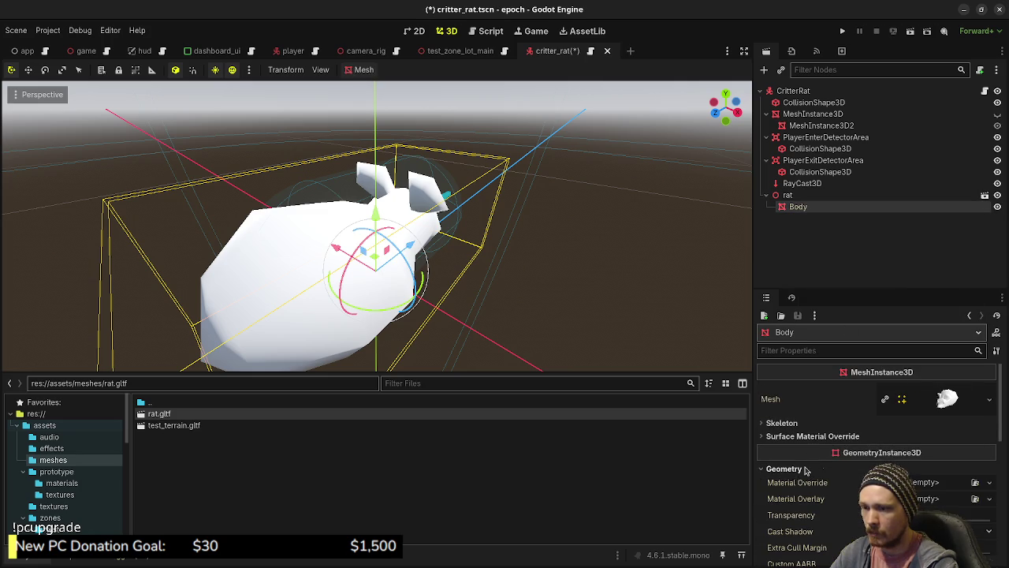
pyautogui.click(918, 503)
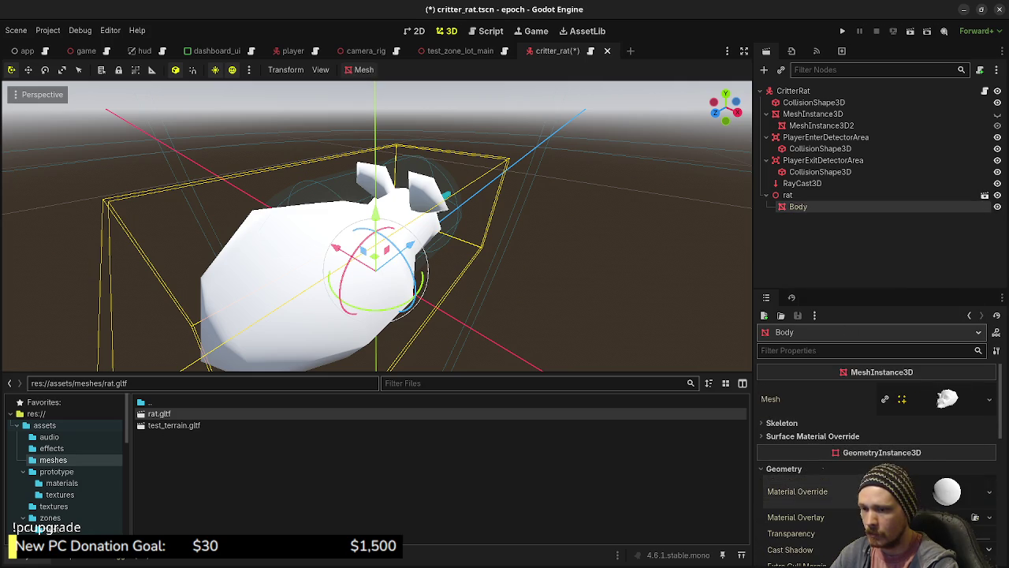
pyautogui.click(946, 491)
pyautogui.scroll(-3, 788, 465)
pyautogui.click(780, 439)
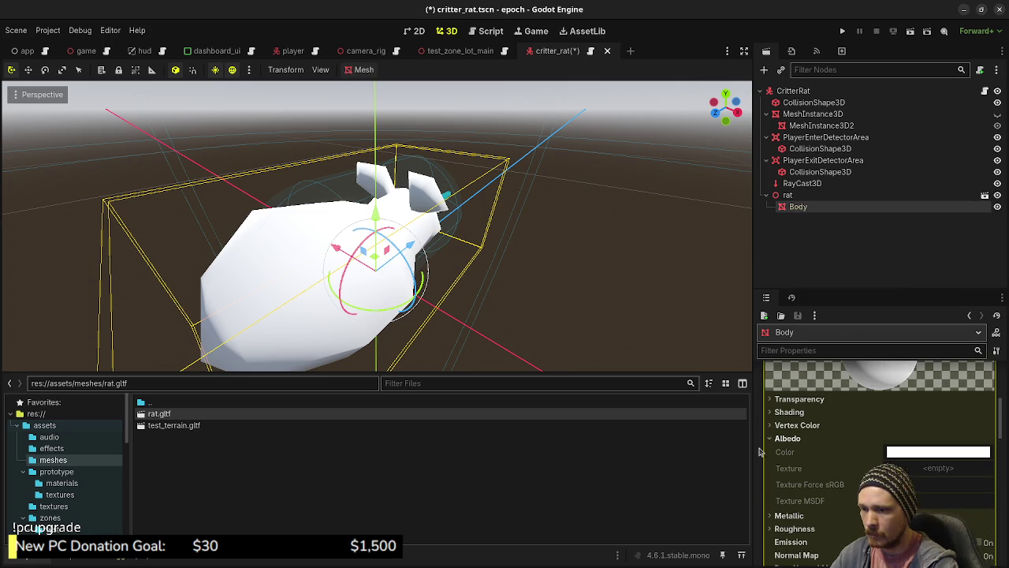
pyautogui.scroll(-2, 64, 472)
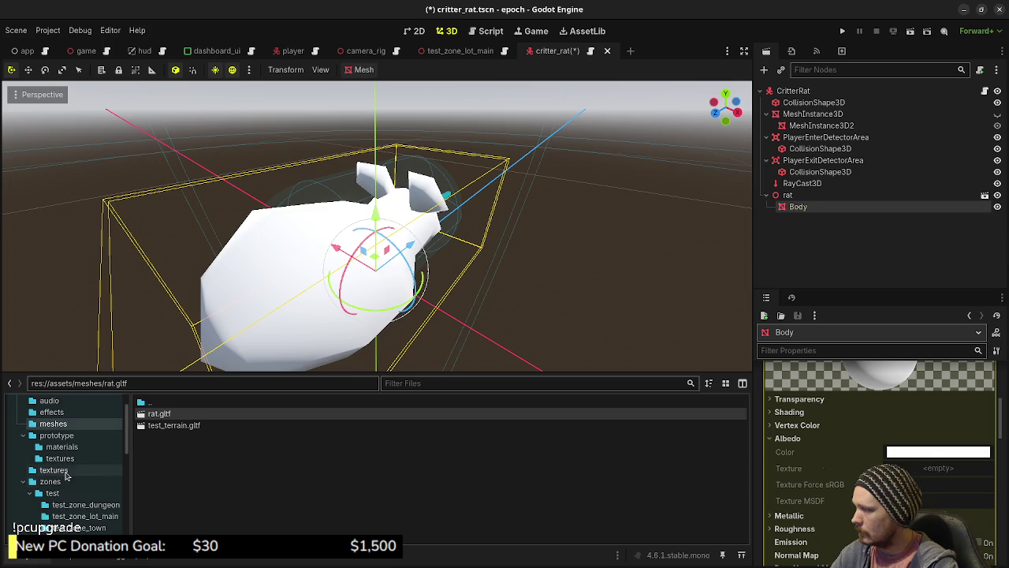
# Try dragging a texture from the project's textures folder onto the Body material's albedo slot.
pyautogui.click(64, 473)
pyautogui.scroll(-5, 205, 485)
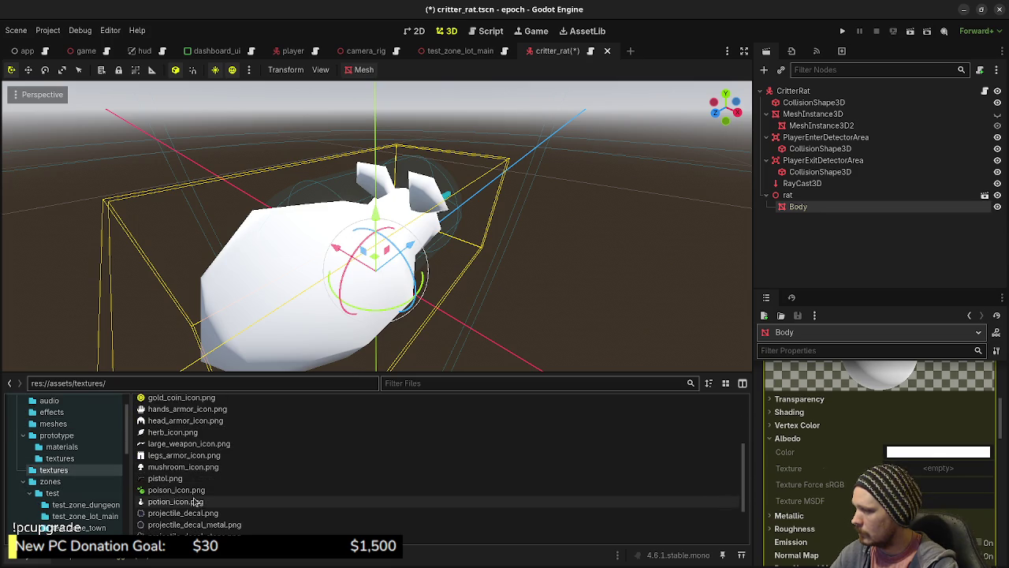
pyautogui.scroll(-3, 195, 503)
pyautogui.moveTo(175, 505)
pyautogui.mouseDown()
pyautogui.moveTo(597, 499)
pyautogui.moveTo(938, 473)
pyautogui.mouseUp()
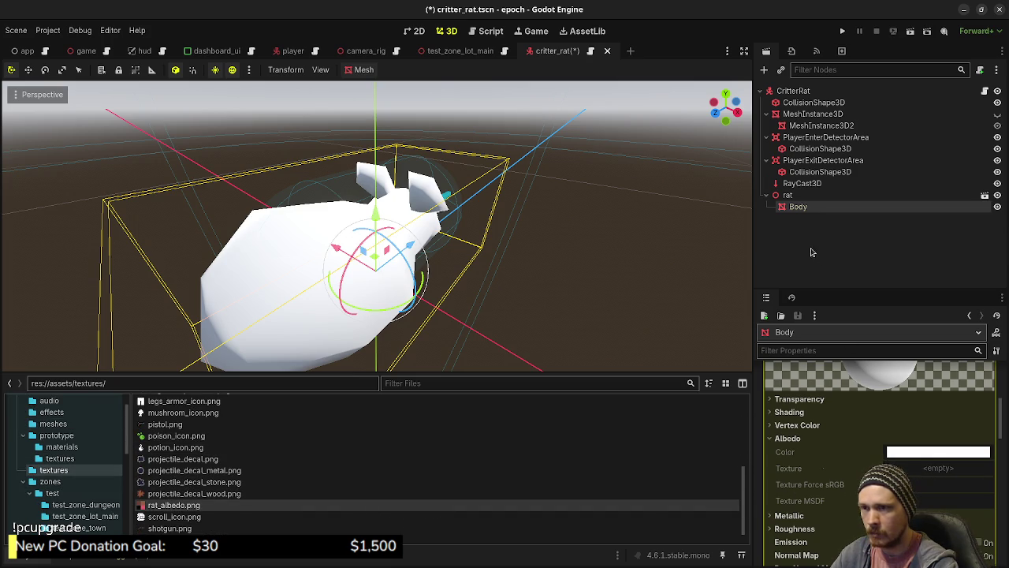
pyautogui.scroll(3, 858, 373)
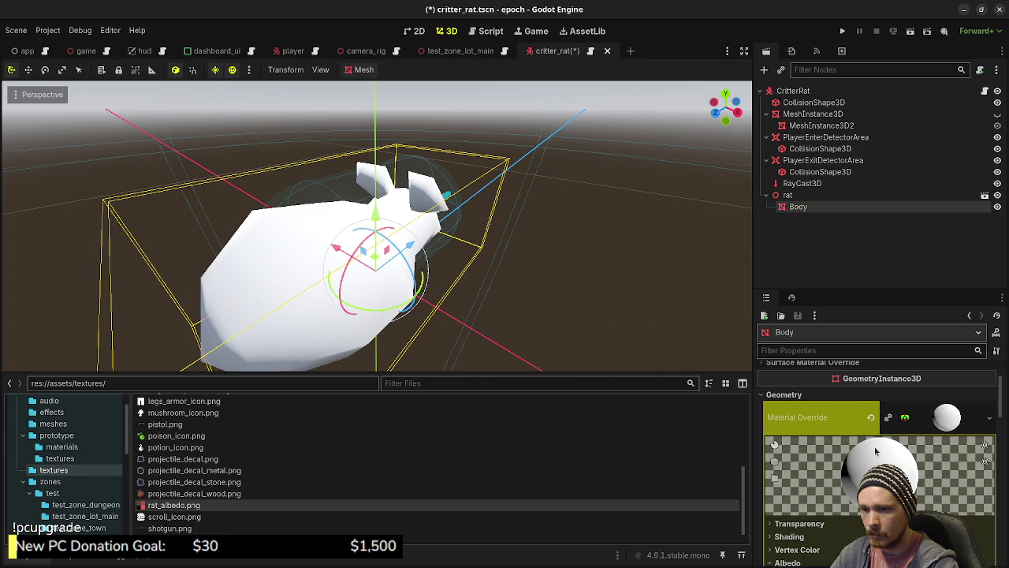
pyautogui.scroll(1, 875, 451)
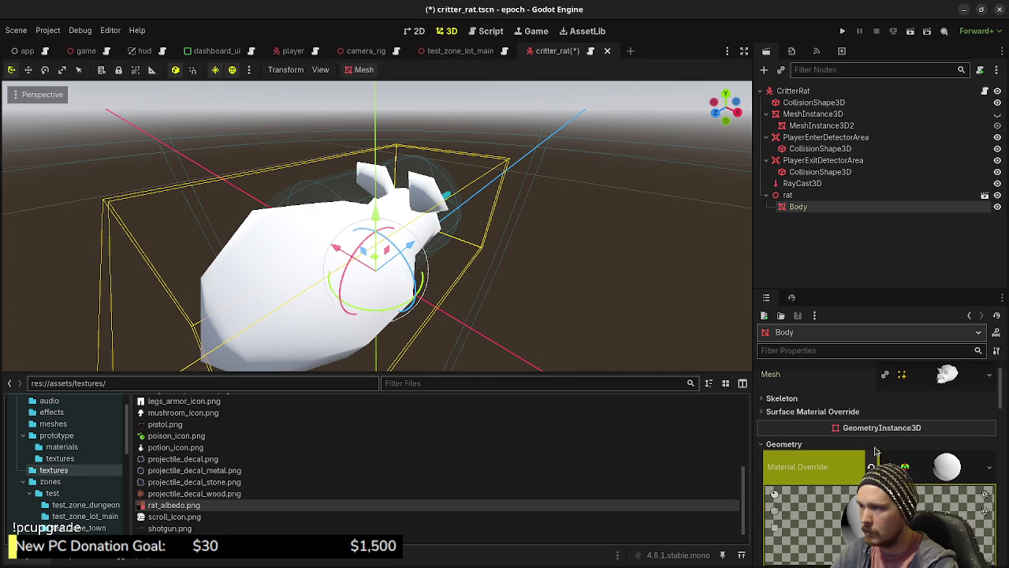
# Inspect Body's surface material override slots and the rat node's transform.
pyautogui.click(834, 412)
pyautogui.scroll(-5, 930, 471)
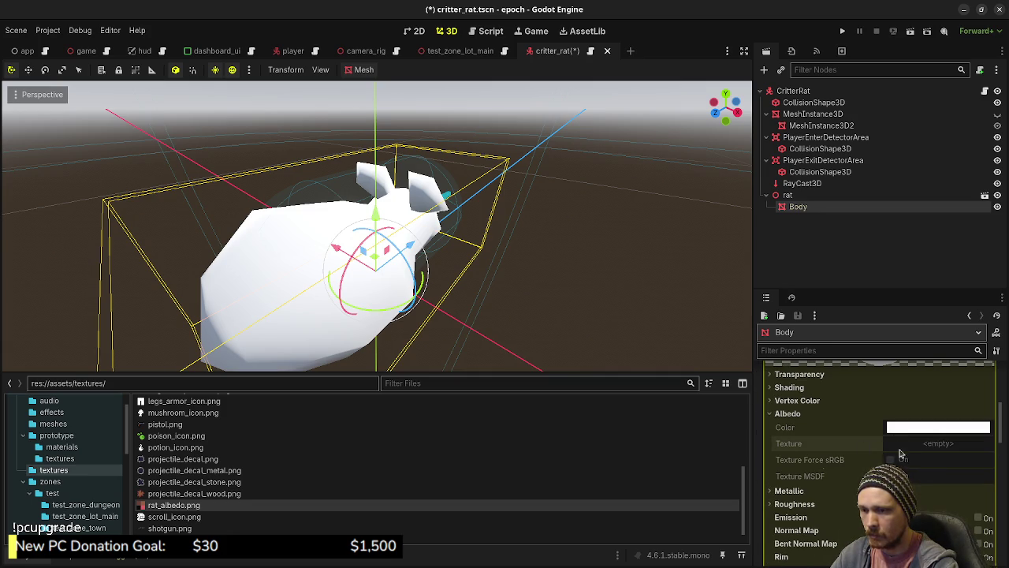
pyautogui.click(793, 195)
pyautogui.click(800, 206)
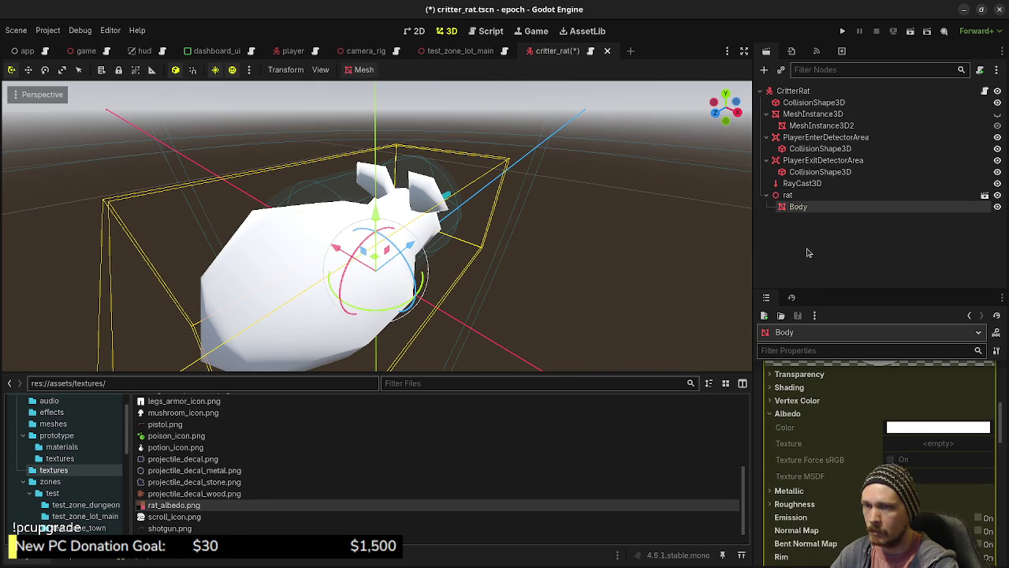
pyautogui.click(792, 196)
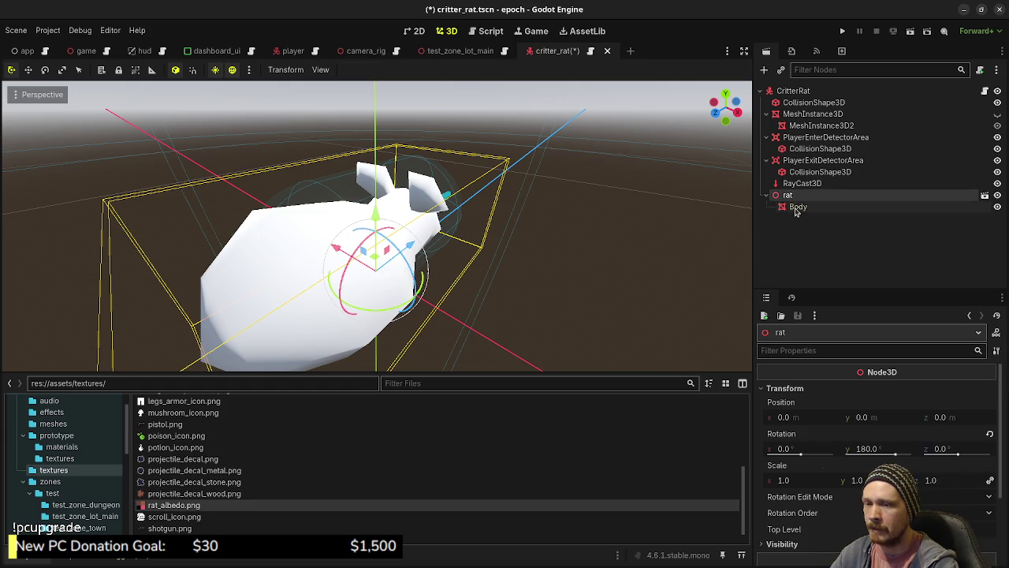
pyautogui.click(796, 206)
pyautogui.click(795, 198)
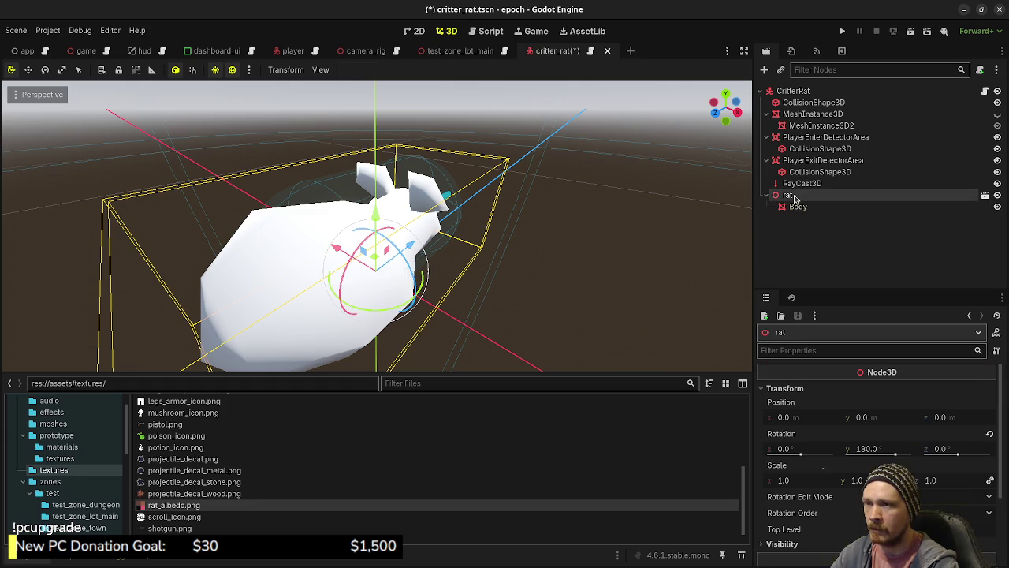
pyautogui.rightClick(795, 197)
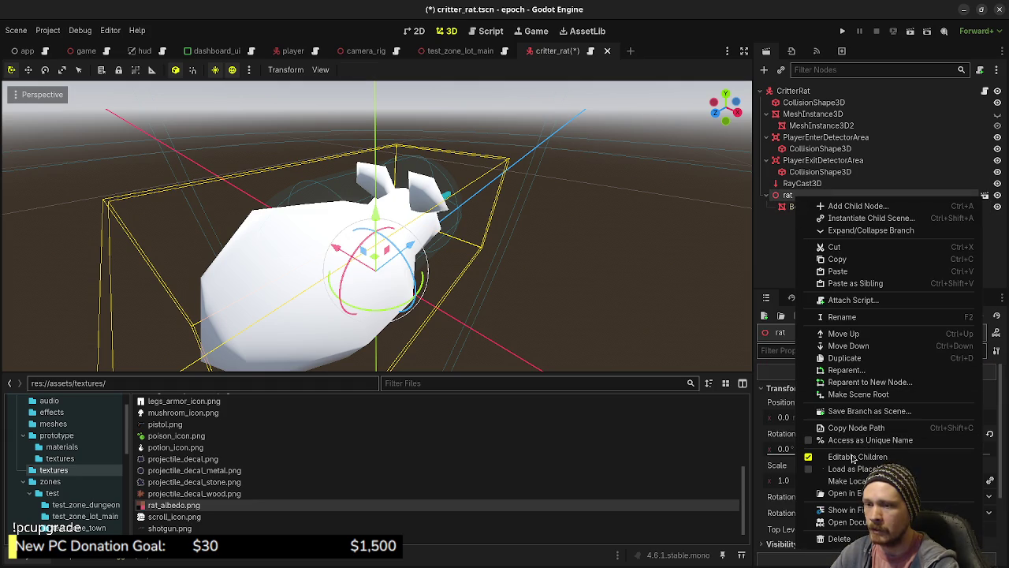
pyautogui.press('Escape')
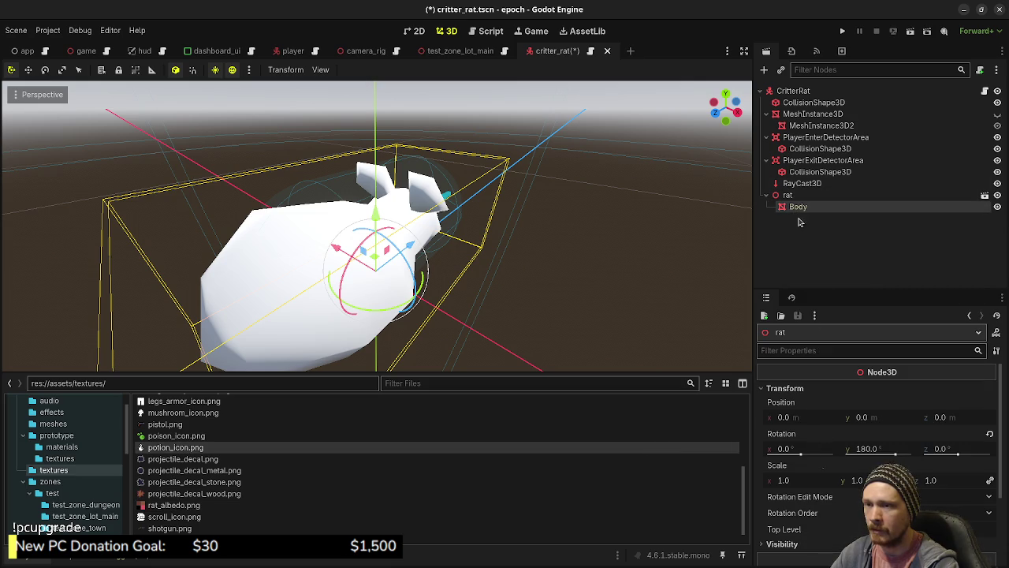
pyautogui.click(796, 208)
# Review the Body mesh's material settings, then bring up the rat node's options.
pyautogui.scroll(3, 838, 430)
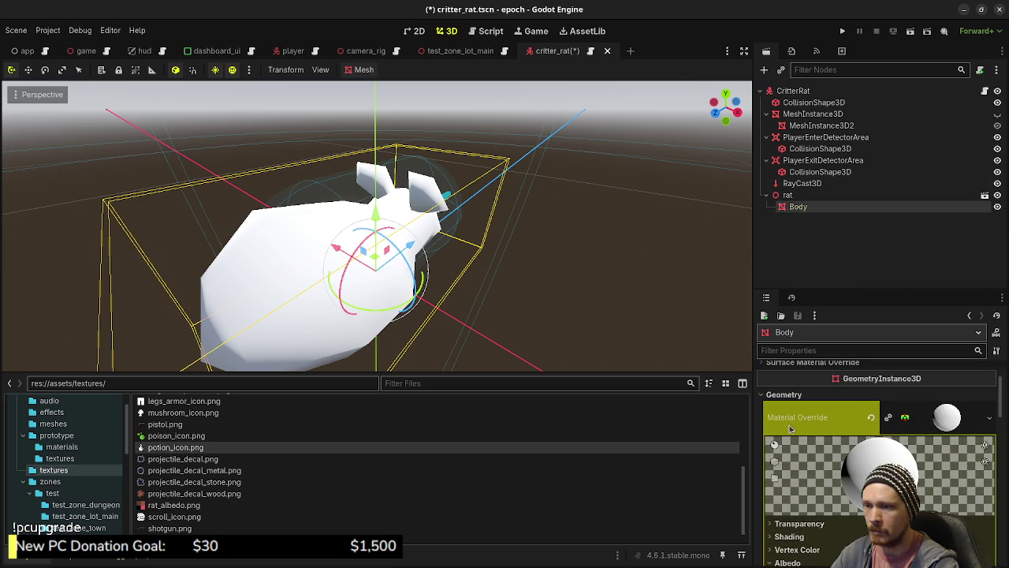
pyautogui.scroll(-4, 836, 437)
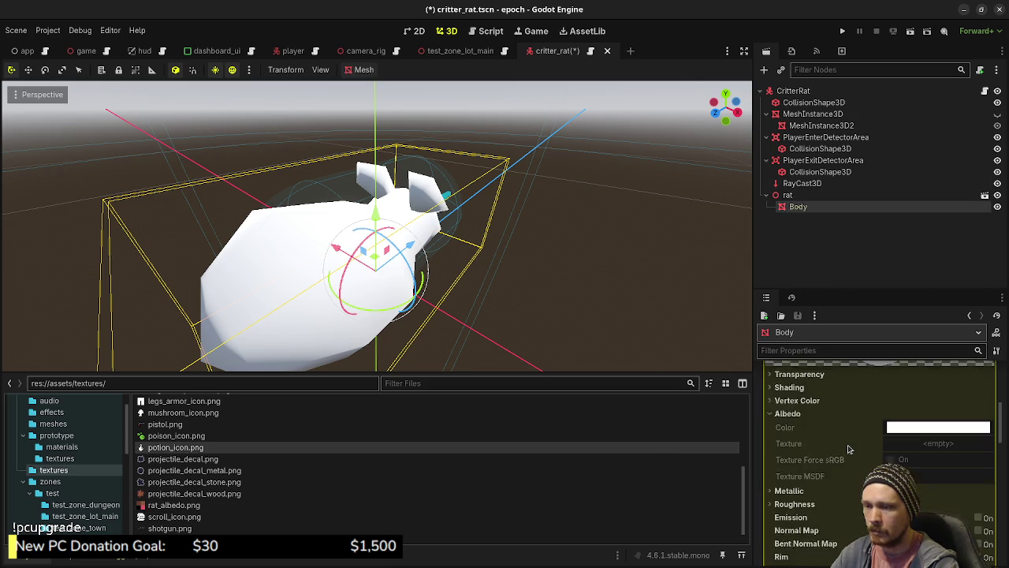
pyautogui.scroll(-10, 843, 448)
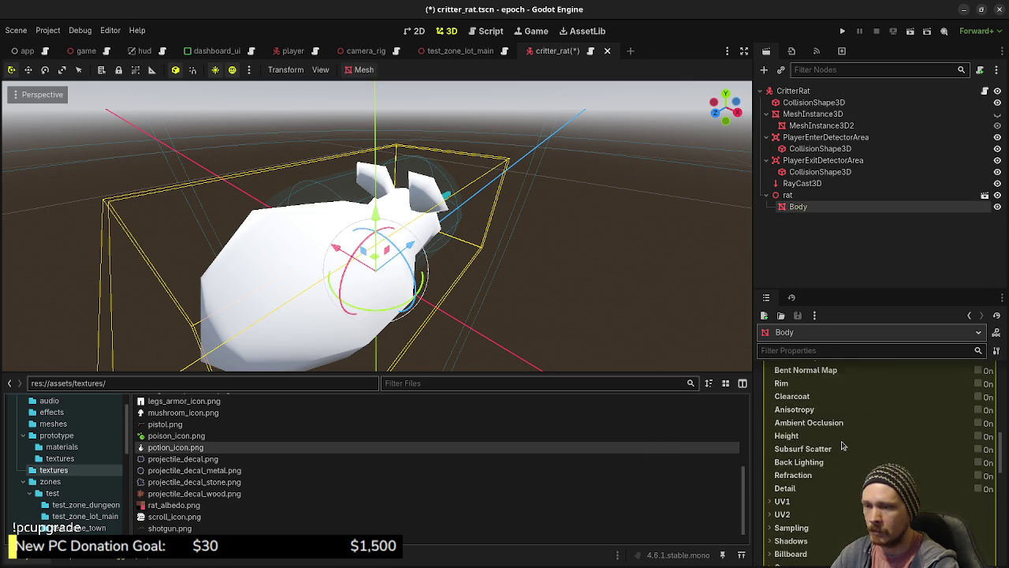
pyautogui.scroll(-2, 837, 446)
pyautogui.scroll(5, 836, 443)
pyautogui.scroll(10, 836, 444)
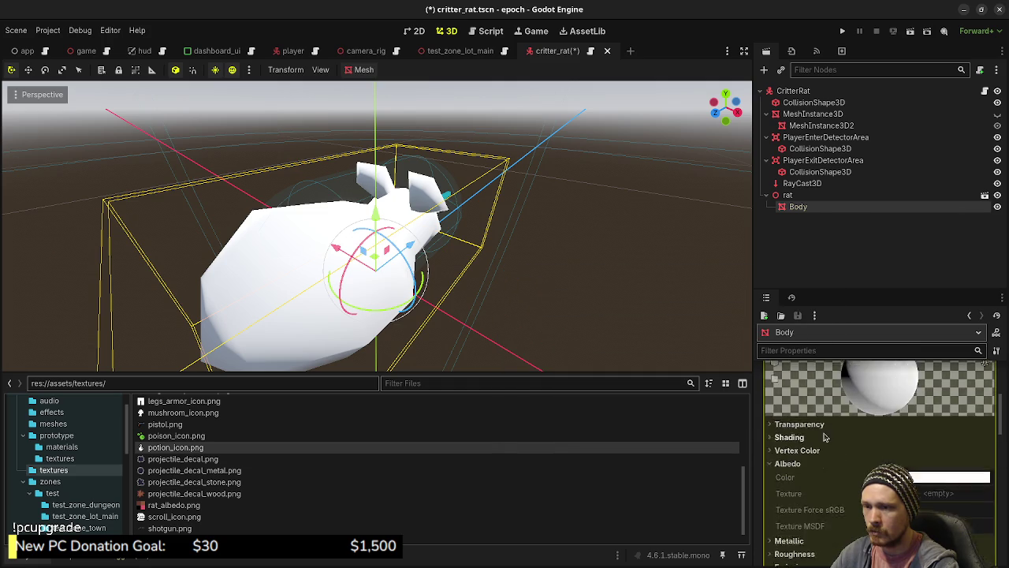
pyautogui.click(797, 197)
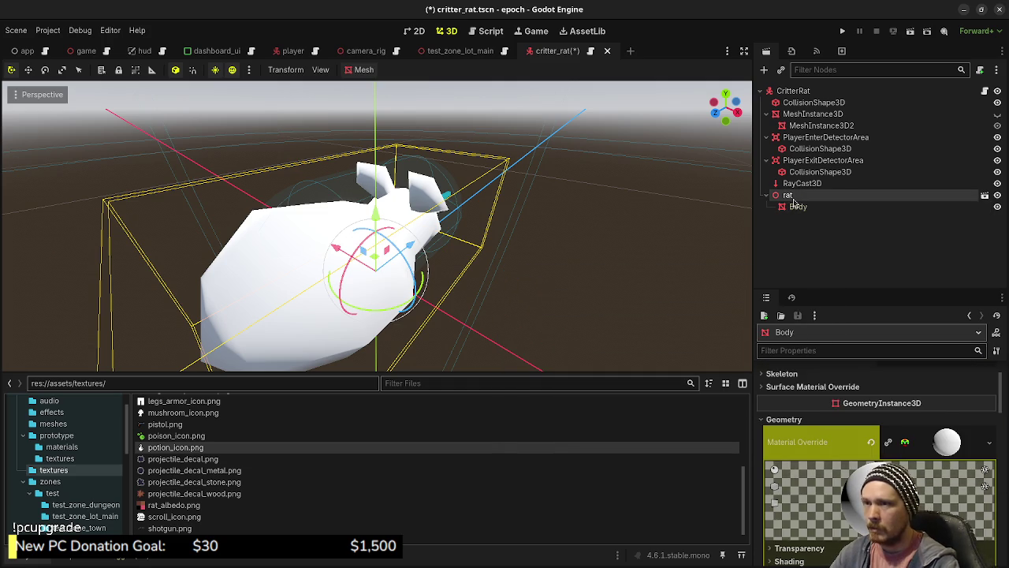
pyautogui.rightClick(793, 197)
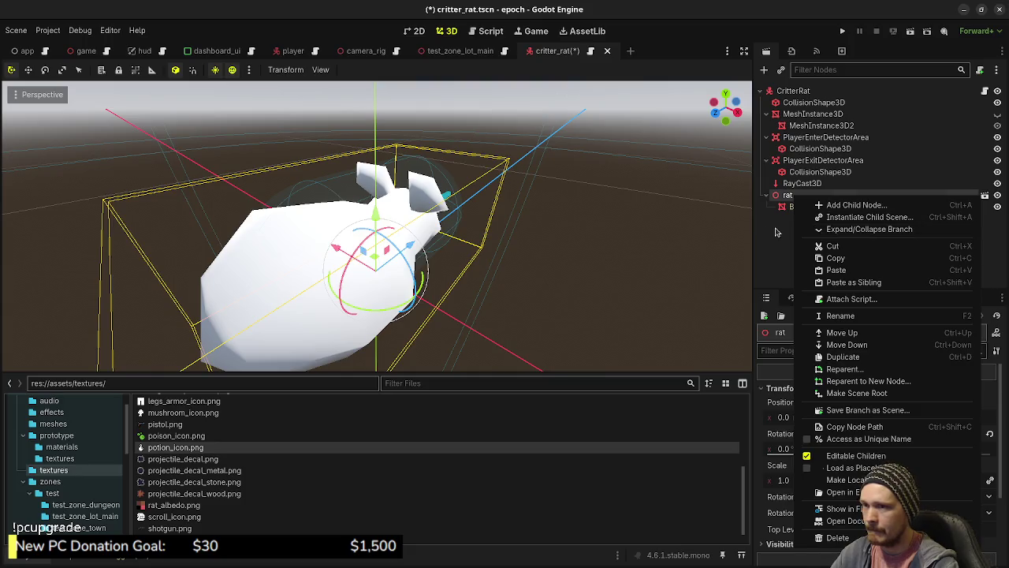
# Turn off Editable Children on the rat node, confirming the revert of its child nodes.
pyautogui.click(769, 234)
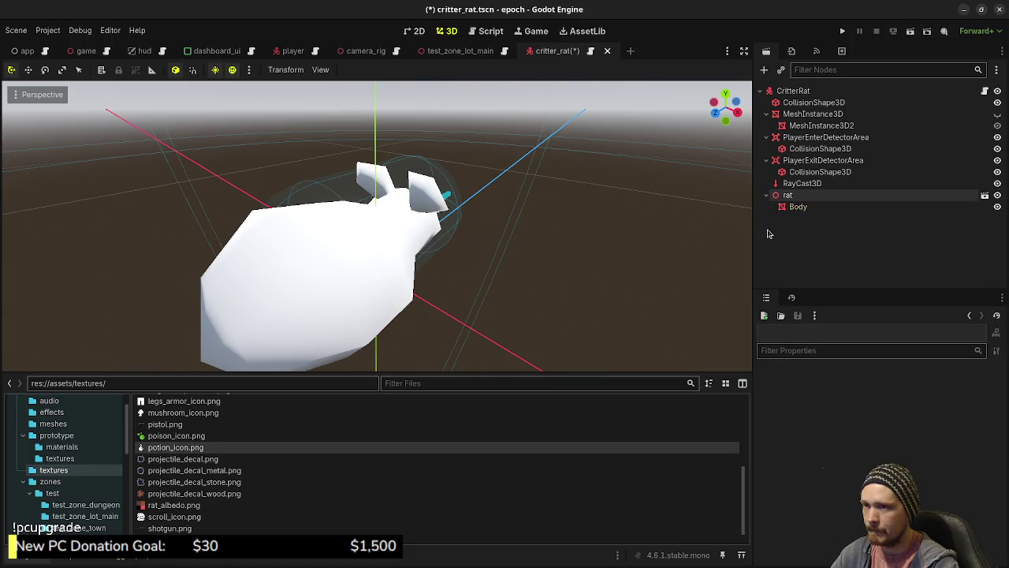
pyautogui.click(788, 196)
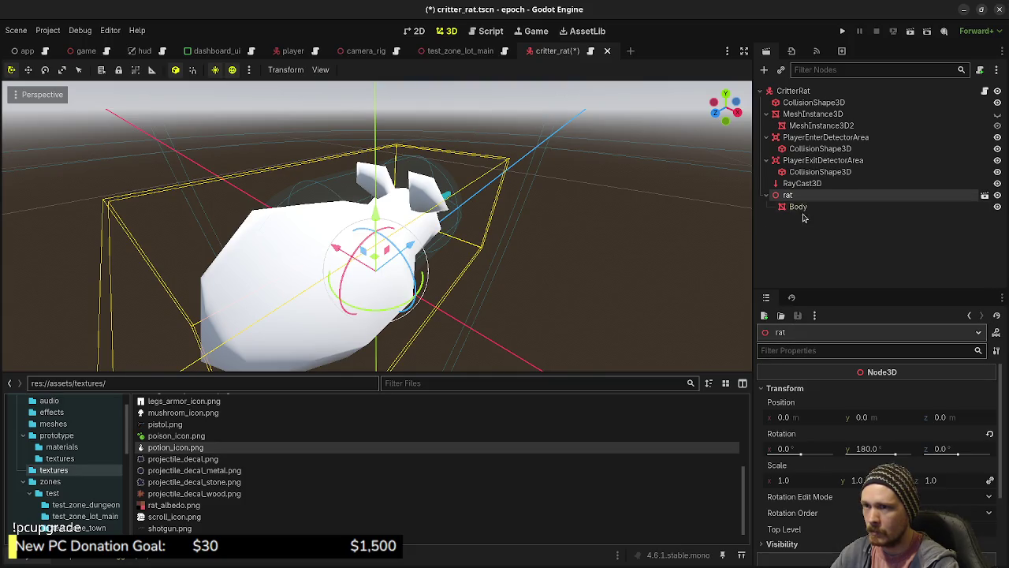
pyautogui.rightClick(790, 196)
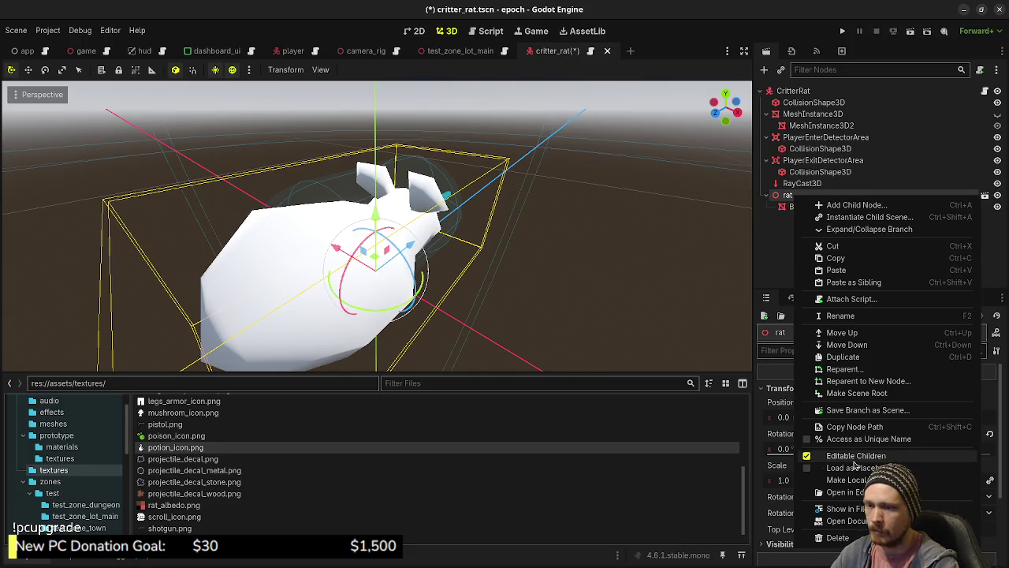
pyautogui.click(828, 455)
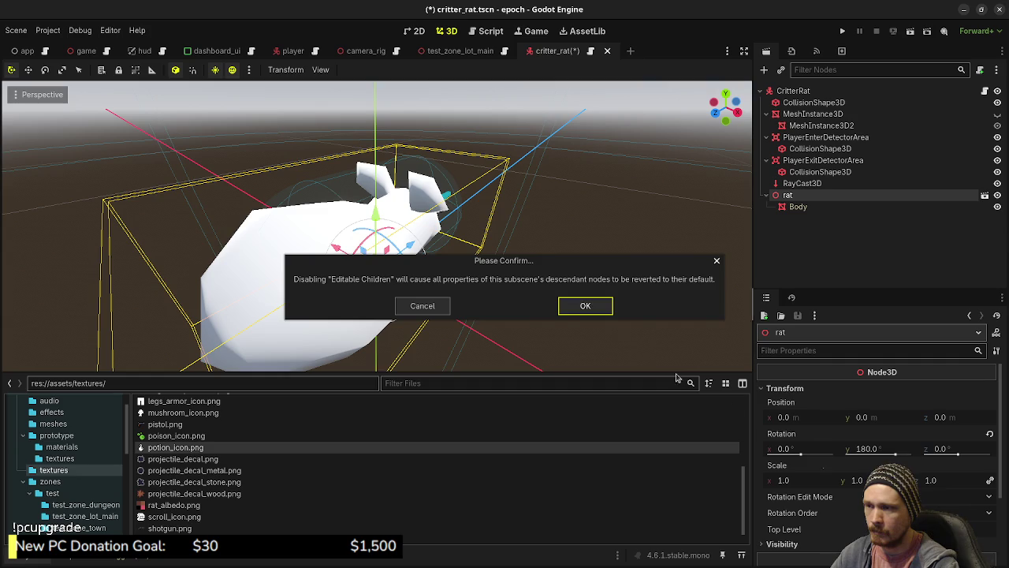
pyautogui.click(585, 305)
# Make the rat's nodes local, check the Body mesh, then choose Delete on the rat node.
pyautogui.rightClick(791, 197)
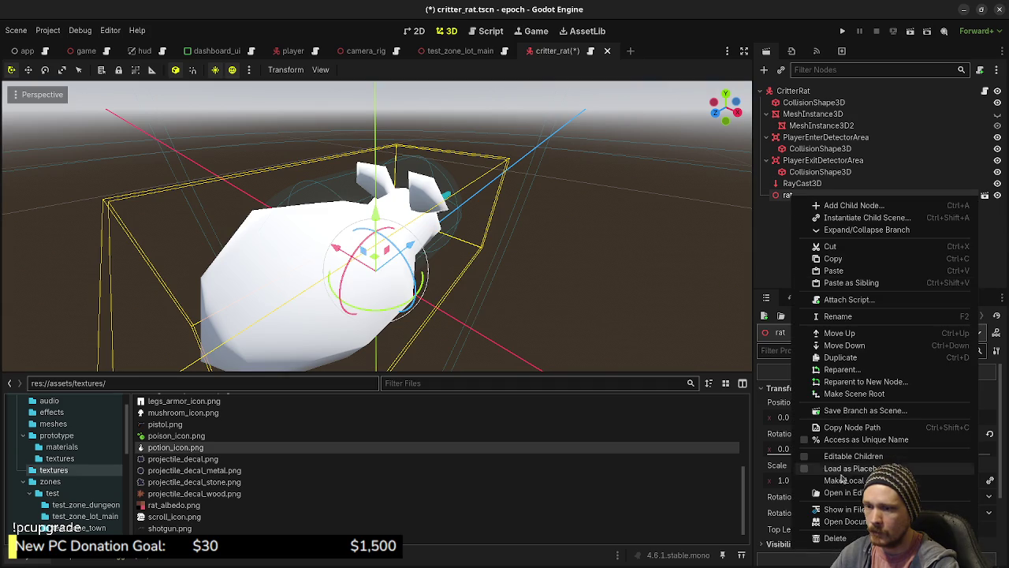
pyautogui.click(842, 479)
pyautogui.click(799, 206)
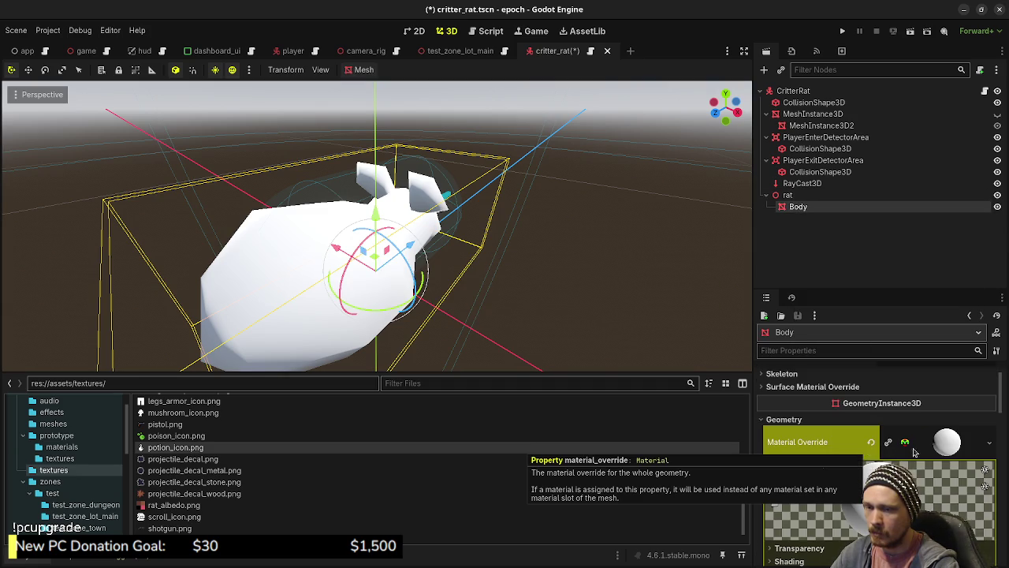
pyautogui.scroll(-4, 913, 461)
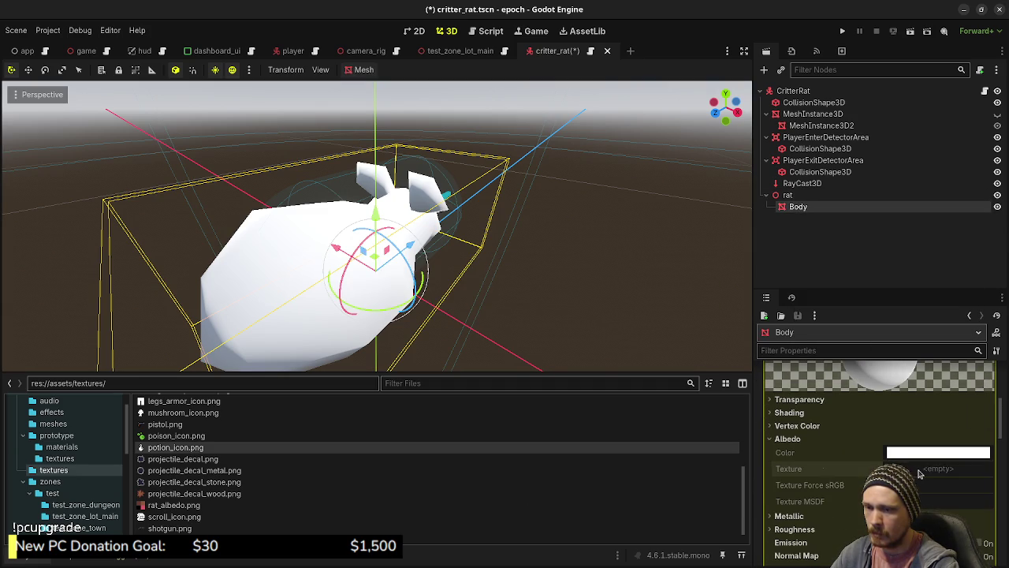
pyautogui.rightClick(795, 196)
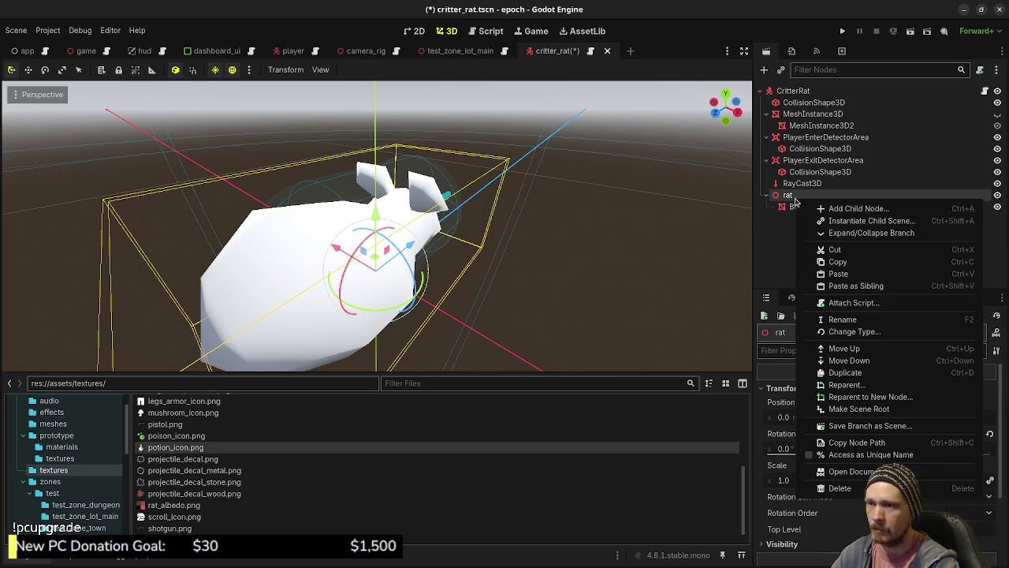
pyautogui.click(857, 483)
# Confirm deleting the old rat, save the scene, and drag a fresh rat.gltf from meshes into the viewport.
pyautogui.click(536, 303)
pyautogui.hotkey('ctrl', 's')
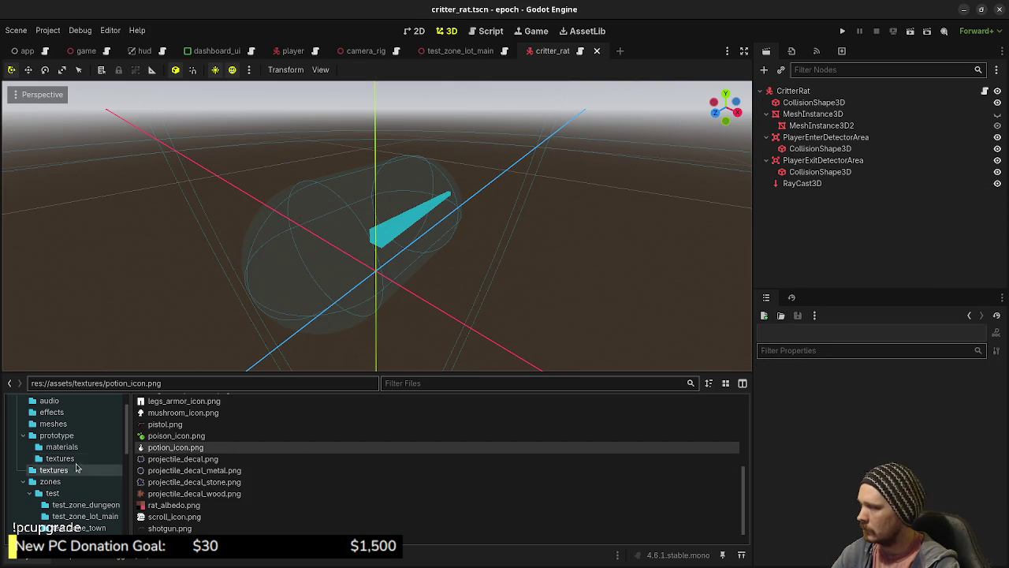
pyautogui.click(57, 424)
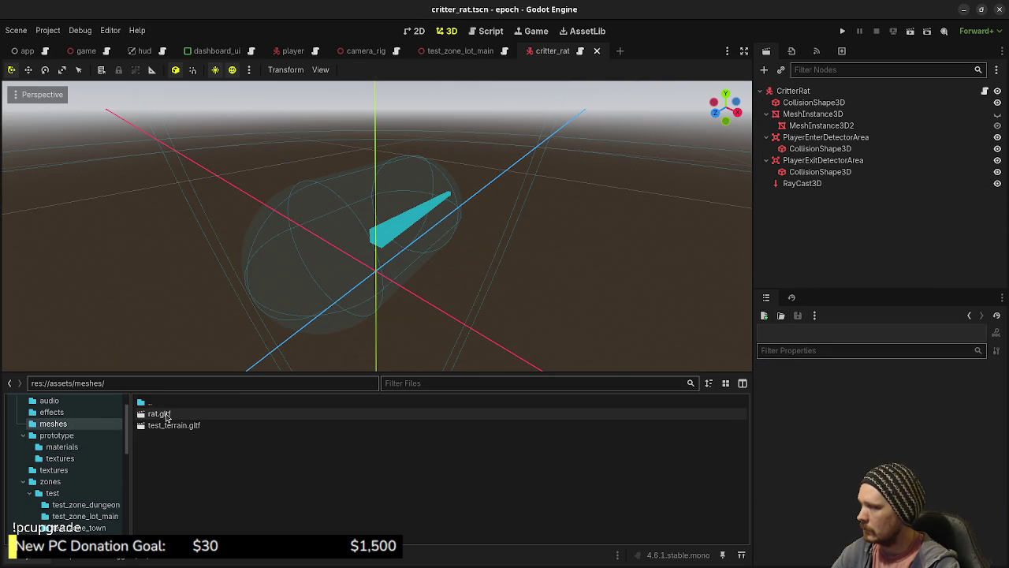
pyautogui.click(166, 416)
pyautogui.moveTo(164, 416)
pyautogui.mouseDown()
pyautogui.moveTo(434, 400)
pyautogui.moveTo(823, 246)
pyautogui.moveTo(398, 270)
pyautogui.moveTo(428, 264)
pyautogui.moveTo(455, 239)
pyautogui.moveTo(509, 238)
pyautogui.mouseUp()
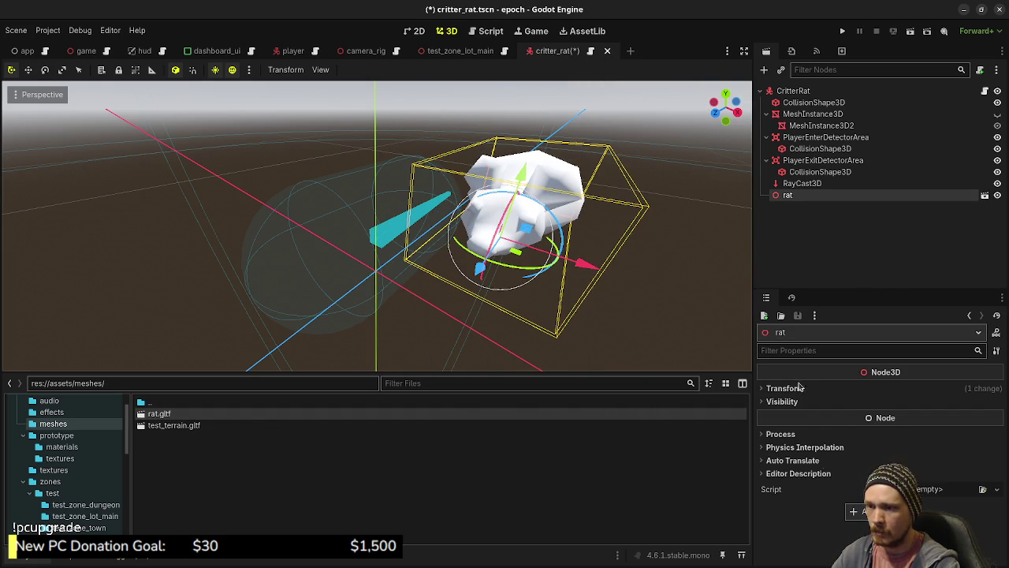
# Make the new rat's children editable and give Body a new StandardMaterial3D material override.
pyautogui.rightClick(793, 197)
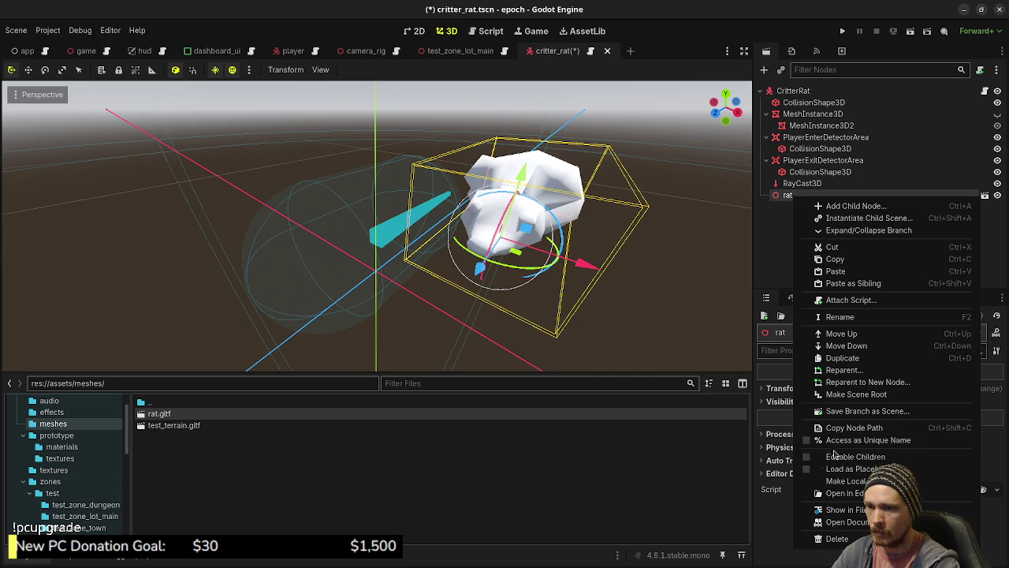
pyautogui.click(837, 454)
pyautogui.click(798, 206)
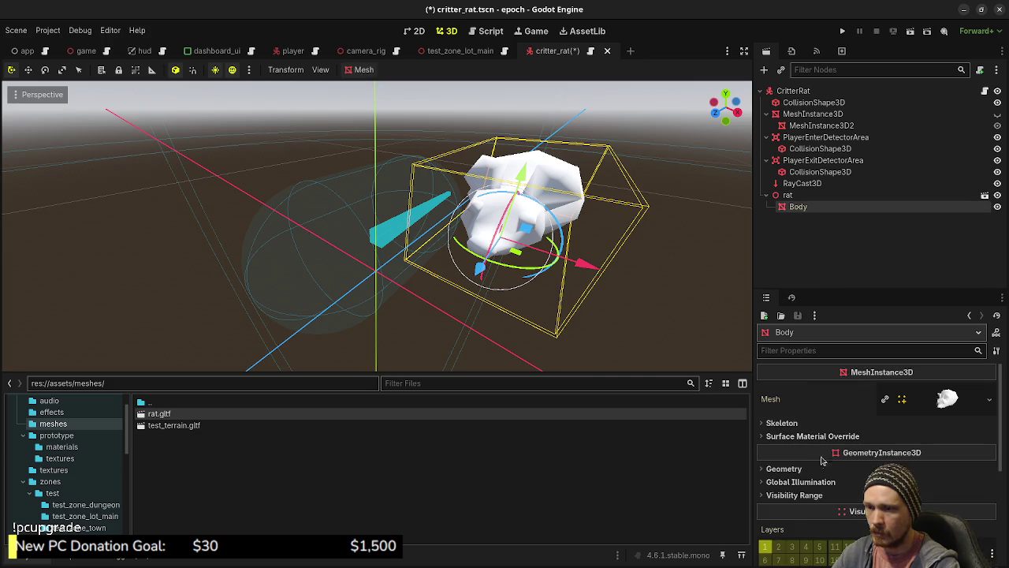
pyautogui.click(989, 482)
pyautogui.click(950, 503)
pyautogui.click(946, 491)
pyautogui.scroll(-5, 806, 482)
pyautogui.click(785, 439)
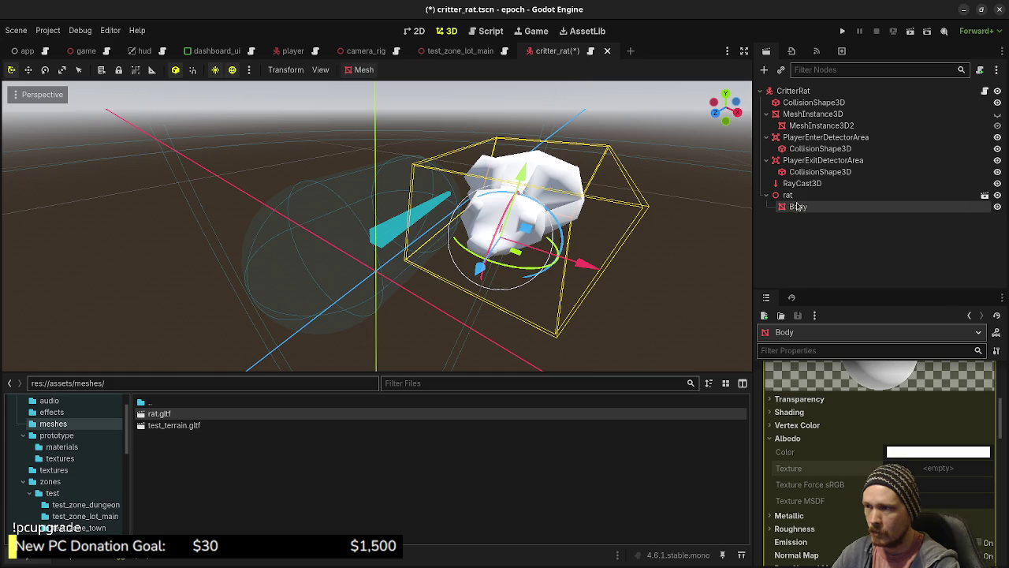
pyautogui.rightClick(816, 198)
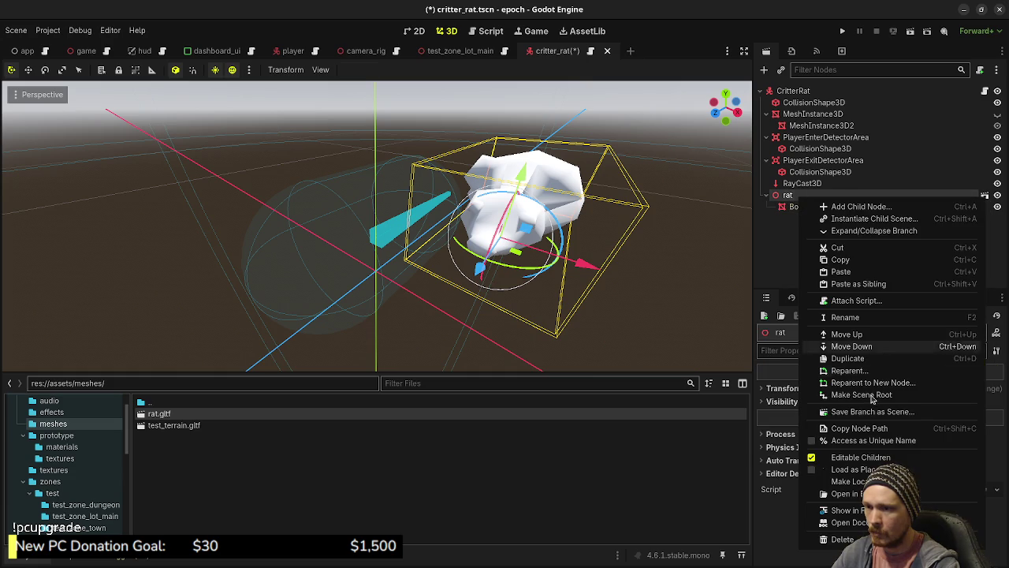
# Make the fresh rat instance local to the critter_rat scene.
pyautogui.click(851, 480)
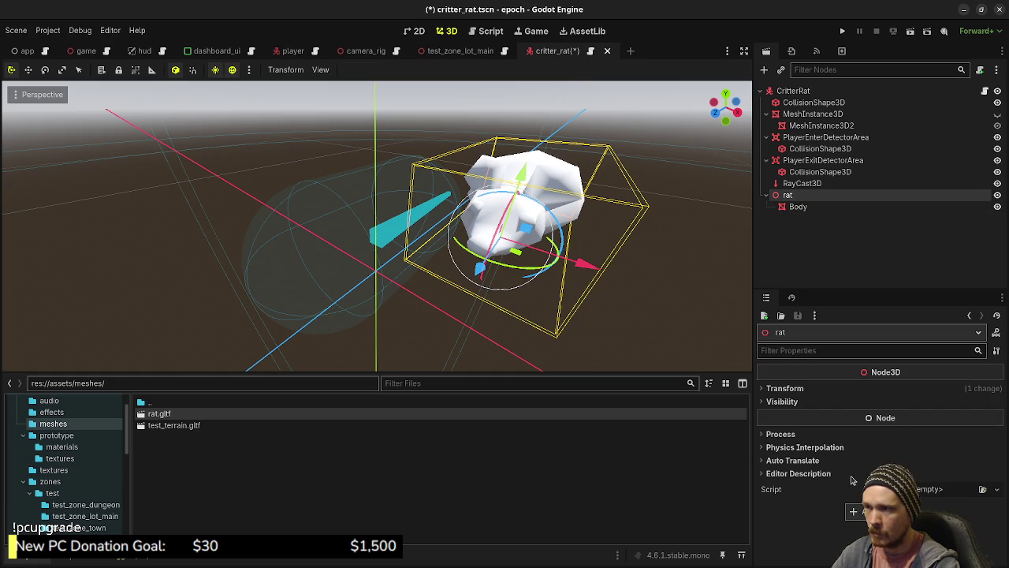
pyautogui.doubleClick(790, 195)
pyautogui.rightClick(792, 197)
pyautogui.click(785, 228)
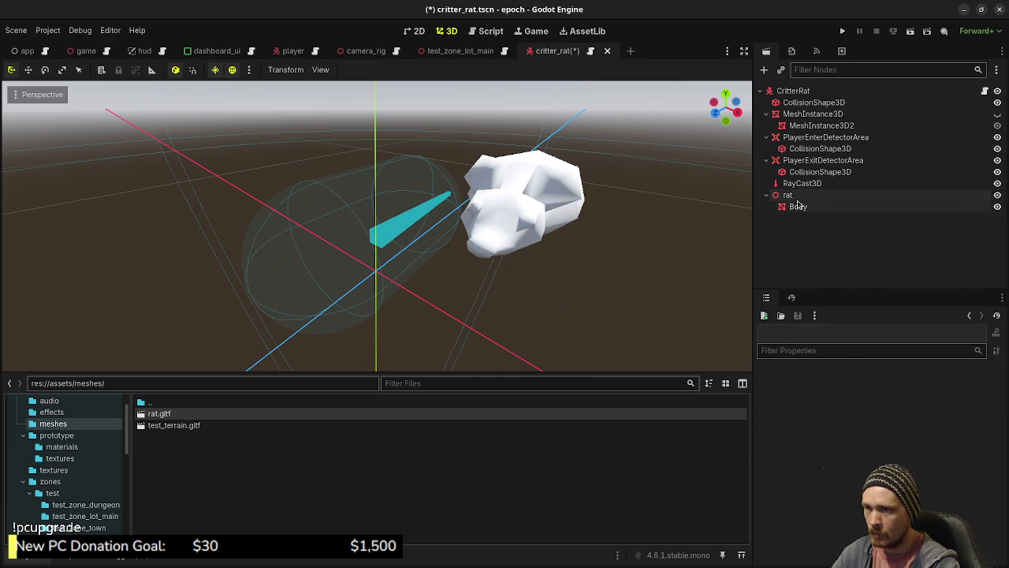
pyautogui.rightClick(796, 202)
pyautogui.click(792, 214)
# Give the Body mesh a new StandardMaterial3D override and show its Albedo settings.
pyautogui.click(793, 208)
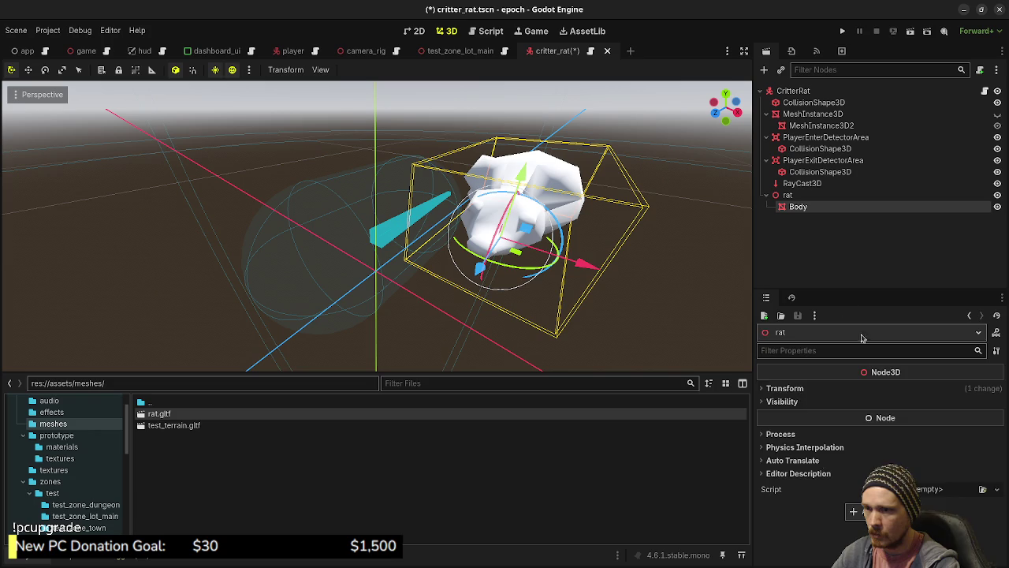
pyautogui.scroll(3, 830, 455)
pyautogui.click(878, 422)
pyautogui.click(923, 409)
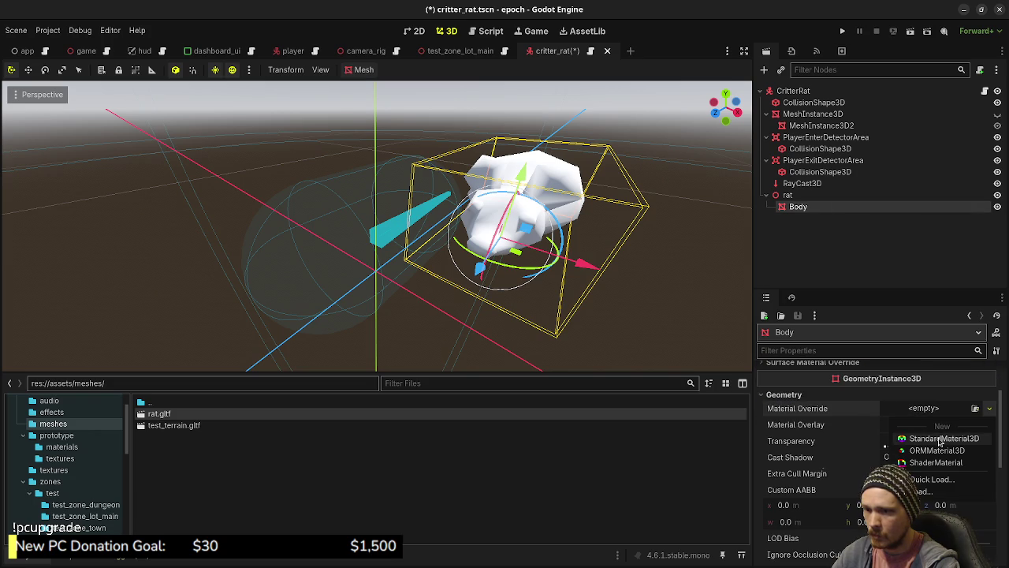
pyautogui.click(938, 438)
pyautogui.scroll(-2, 843, 449)
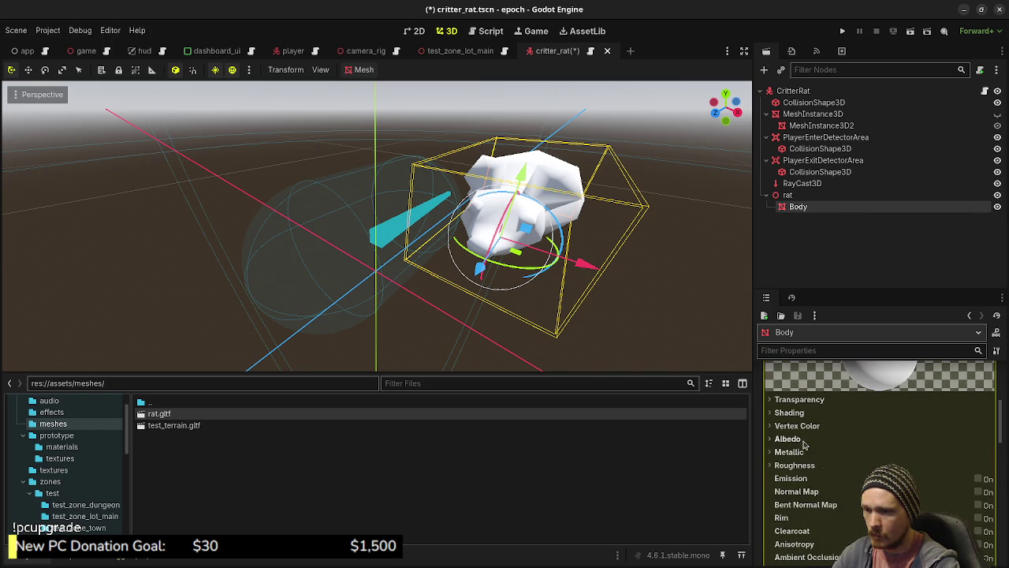
pyautogui.click(787, 438)
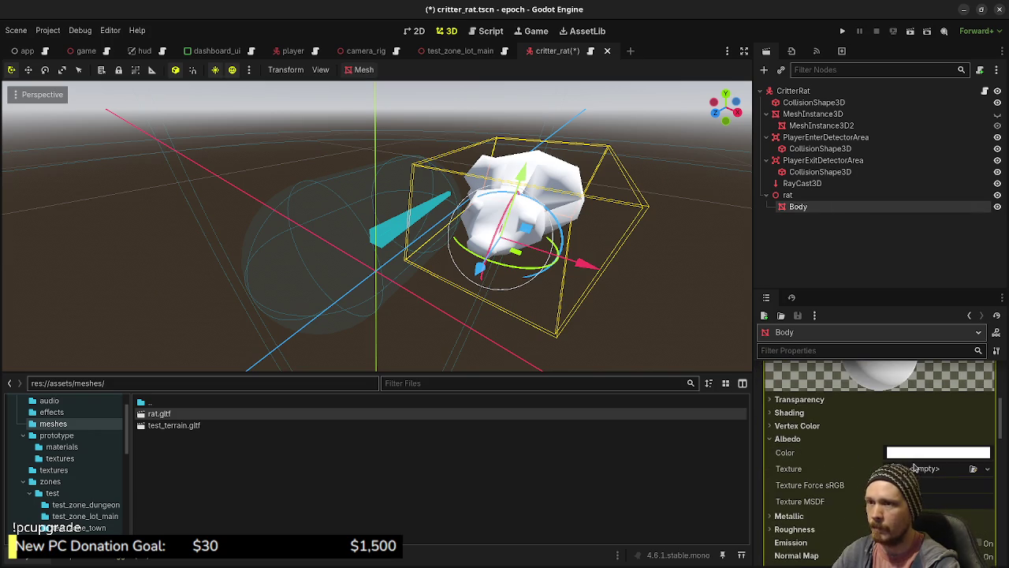
# Reset the rat node's position to the origin and set its Y rotation to 180°.
pyautogui.click(788, 195)
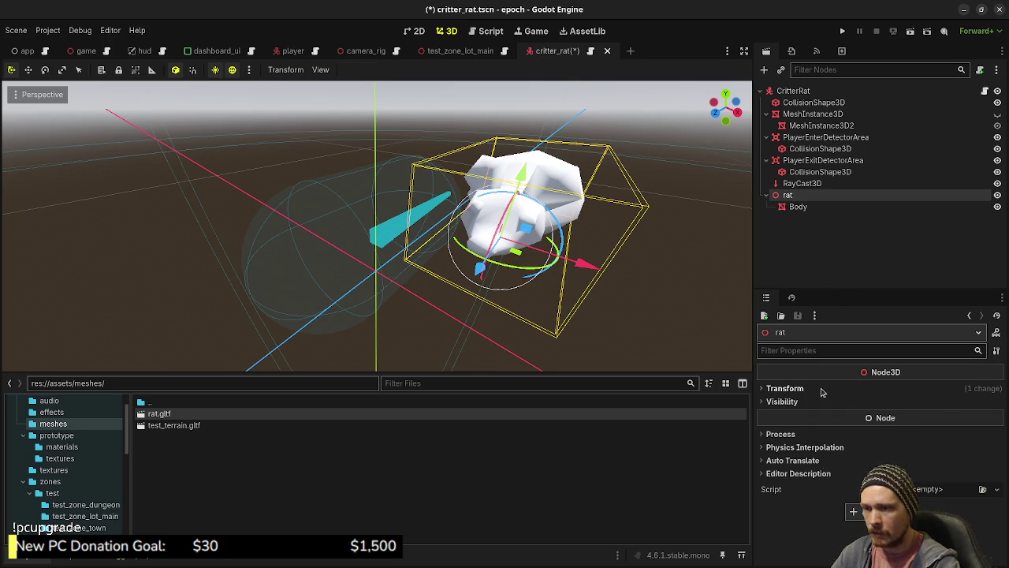
pyautogui.click(821, 391)
pyautogui.click(989, 403)
pyautogui.click(871, 451)
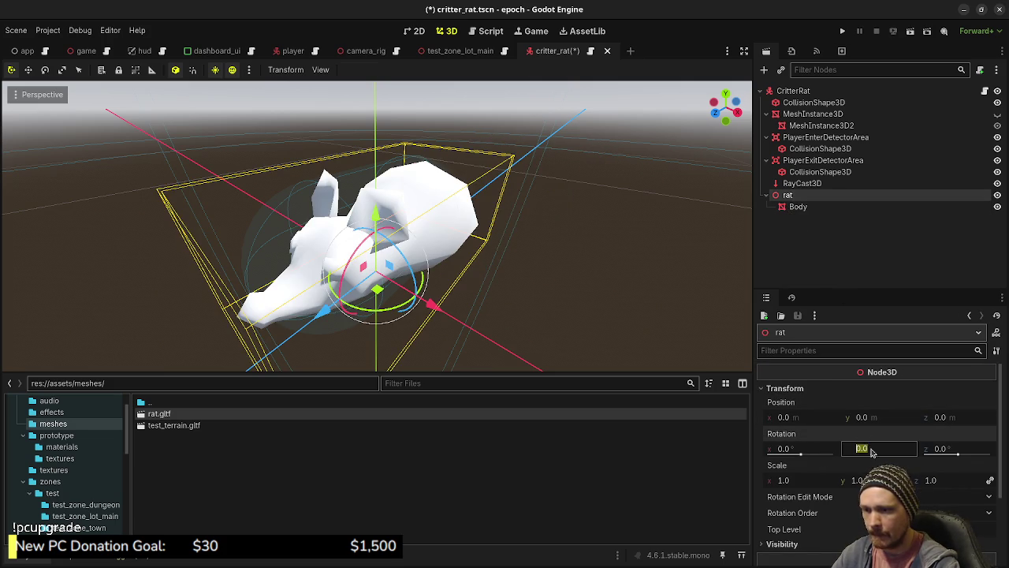
pyautogui.write('180')
pyautogui.press('Return')
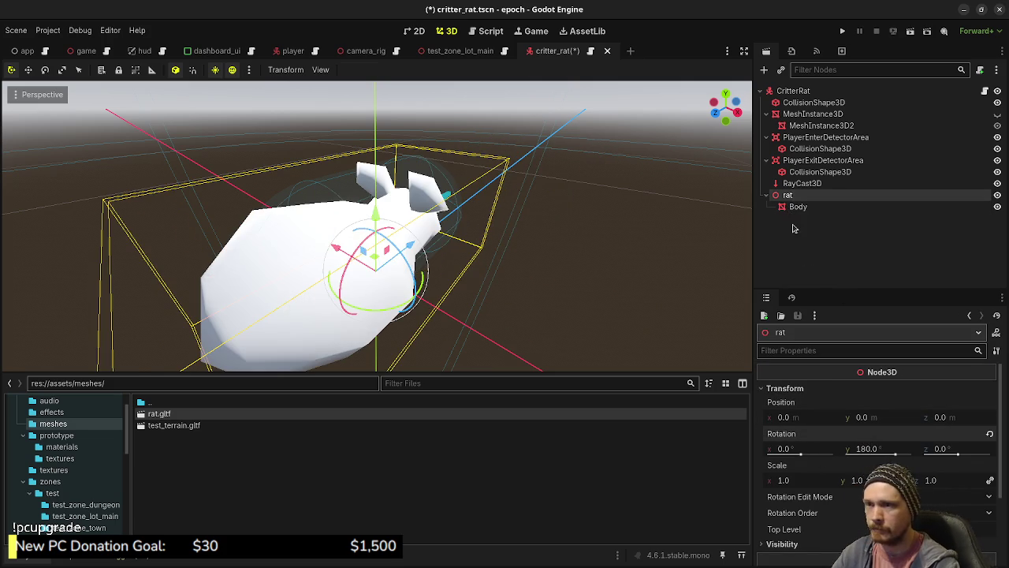
pyautogui.moveTo(583, 245)
pyautogui.mouseDown()
pyautogui.moveTo(422, 245)
pyautogui.moveTo(434, 264)
pyautogui.moveTo(432, 300)
pyautogui.moveTo(441, 294)
pyautogui.moveTo(418, 288)
pyautogui.mouseUp()
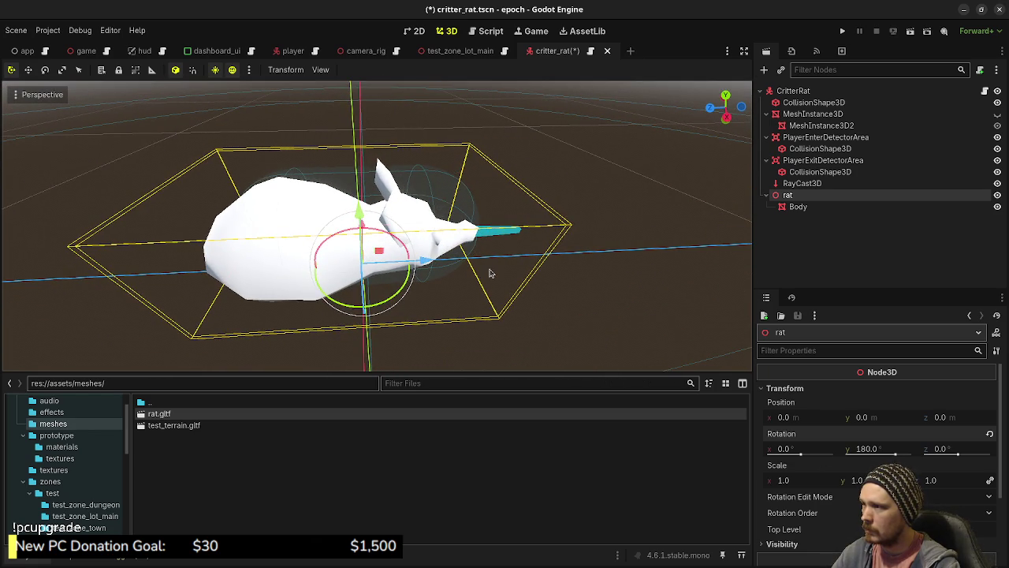
# Assign rat_albedo.png from res://assets/textures as the Body material's Albedo Texture.
pyautogui.click(799, 207)
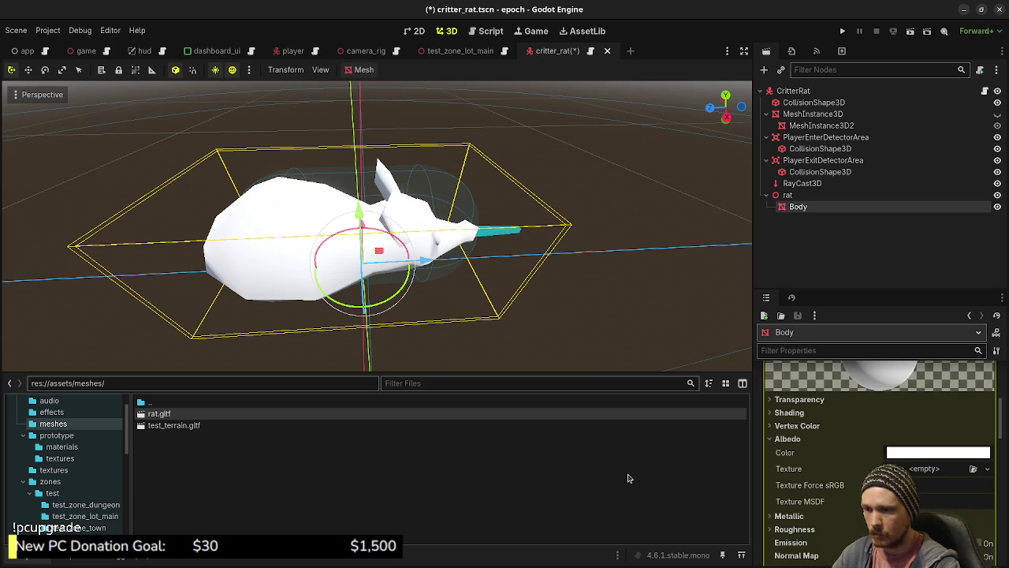
pyautogui.click(62, 460)
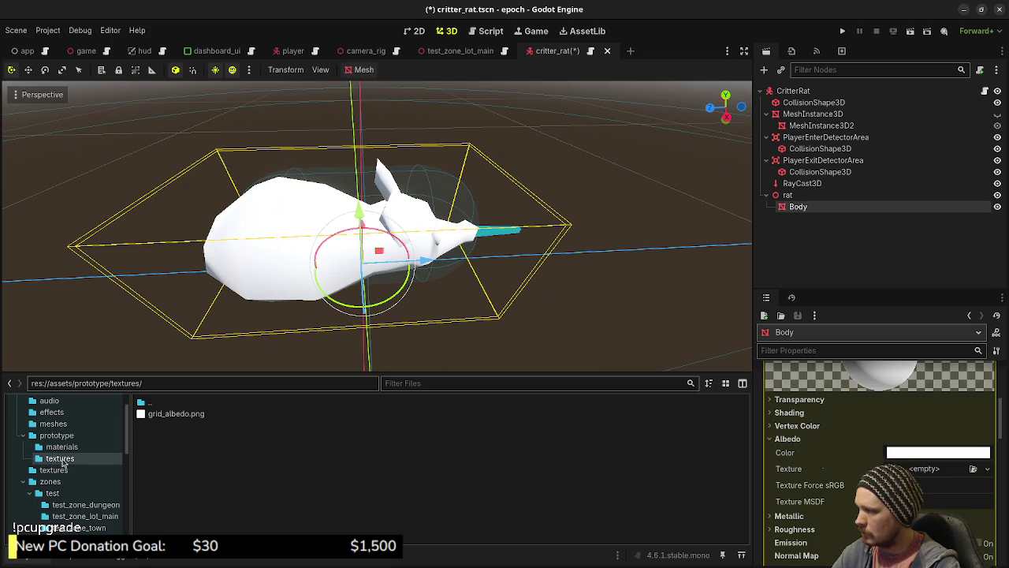
pyautogui.click(55, 469)
pyautogui.scroll(-5, 191, 443)
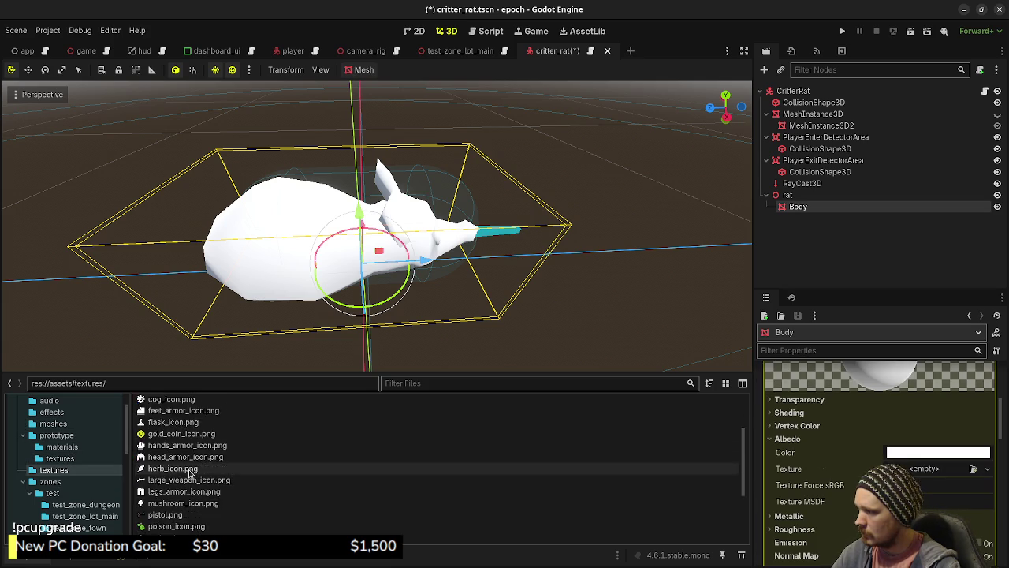
pyautogui.moveTo(167, 493)
pyautogui.mouseDown()
pyautogui.moveTo(957, 489)
pyautogui.moveTo(932, 471)
pyautogui.mouseUp()
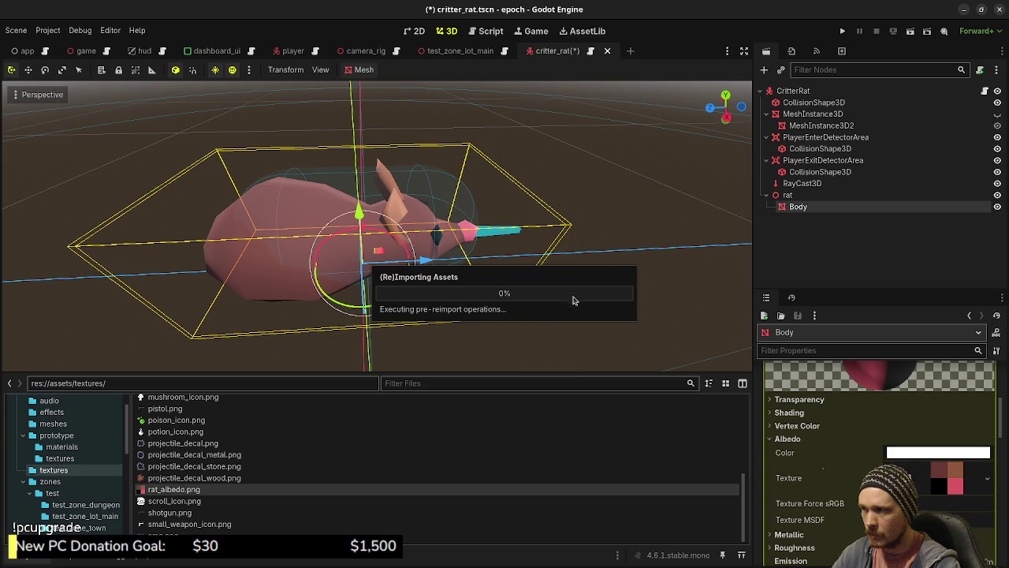
# Orbit around the textured rat, select the rat node, and run the game.
pyautogui.moveTo(555, 251)
pyautogui.mouseDown()
pyautogui.moveTo(605, 261)
pyautogui.moveTo(534, 257)
pyautogui.moveTo(554, 322)
pyautogui.moveTo(473, 307)
pyautogui.moveTo(507, 318)
pyautogui.moveTo(494, 318)
pyautogui.moveTo(479, 308)
pyautogui.moveTo(538, 307)
pyautogui.mouseUp()
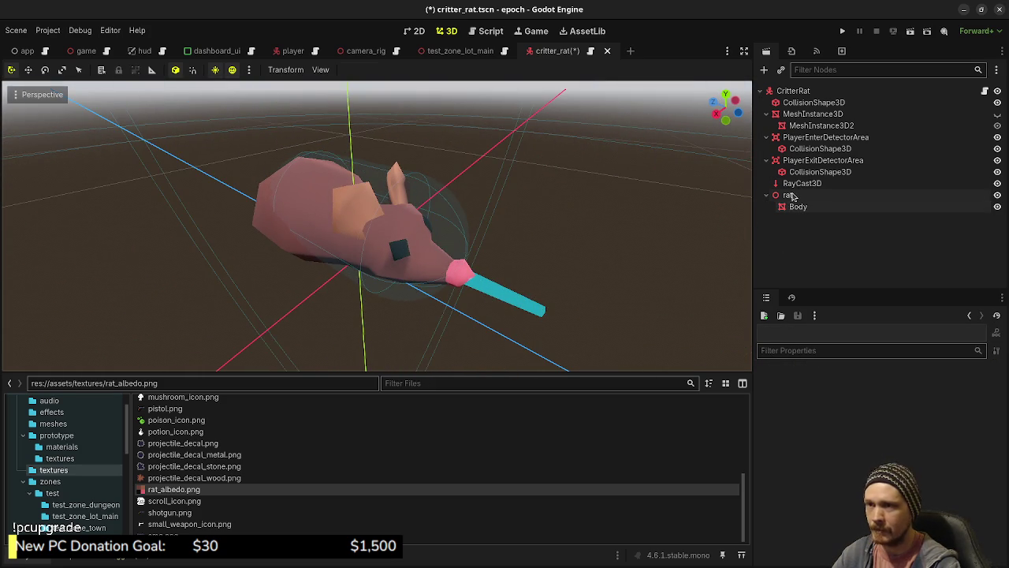
pyautogui.click(789, 195)
pyautogui.click(841, 33)
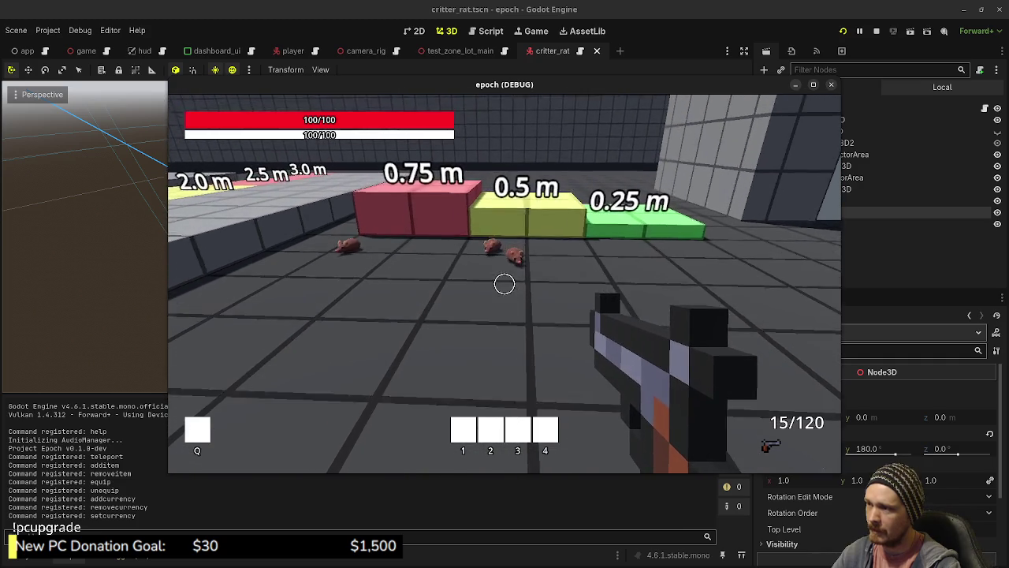
# Move toward the rats in the running game and maximize the epoch (DEBUG) window.
pyautogui.press('Escape')
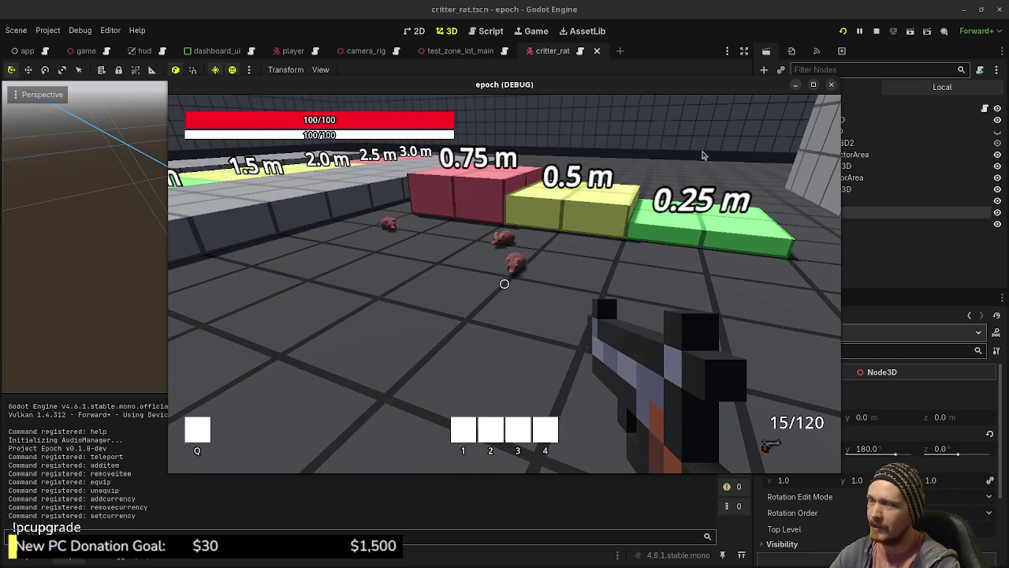
pyautogui.click(813, 85)
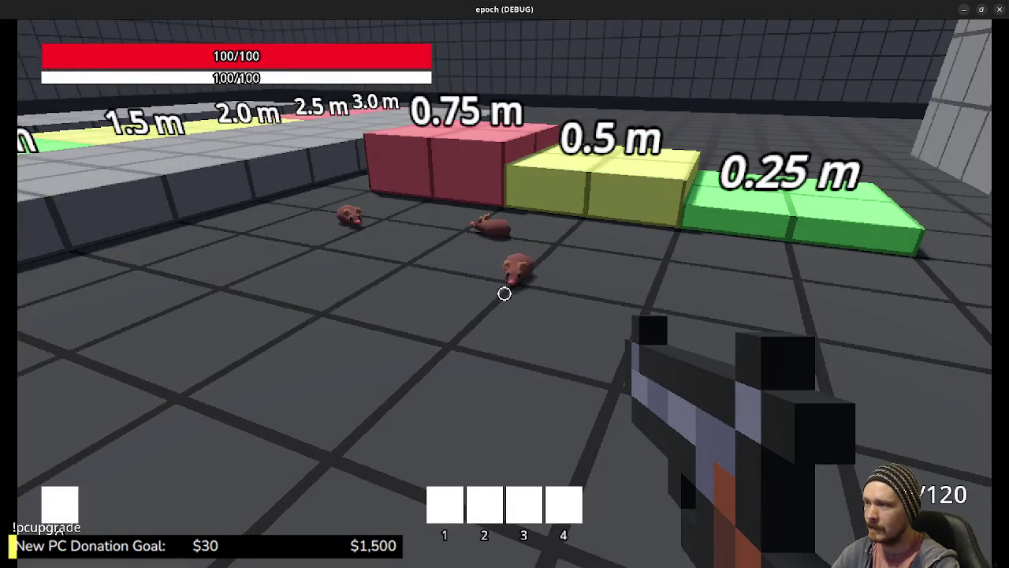
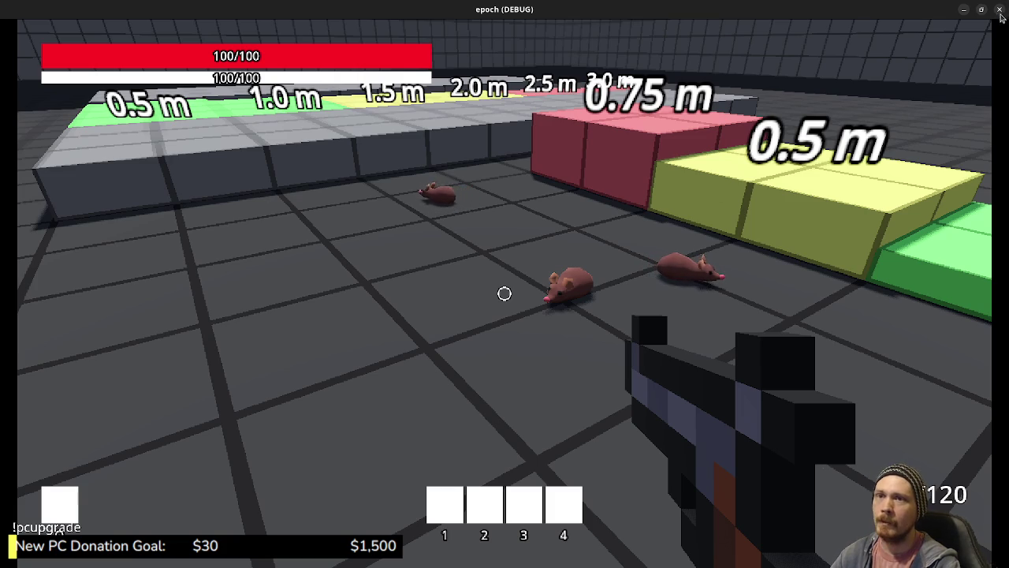
# Stop the game and add a Node3D child named Model under CritterRat.
pyautogui.press('F8')
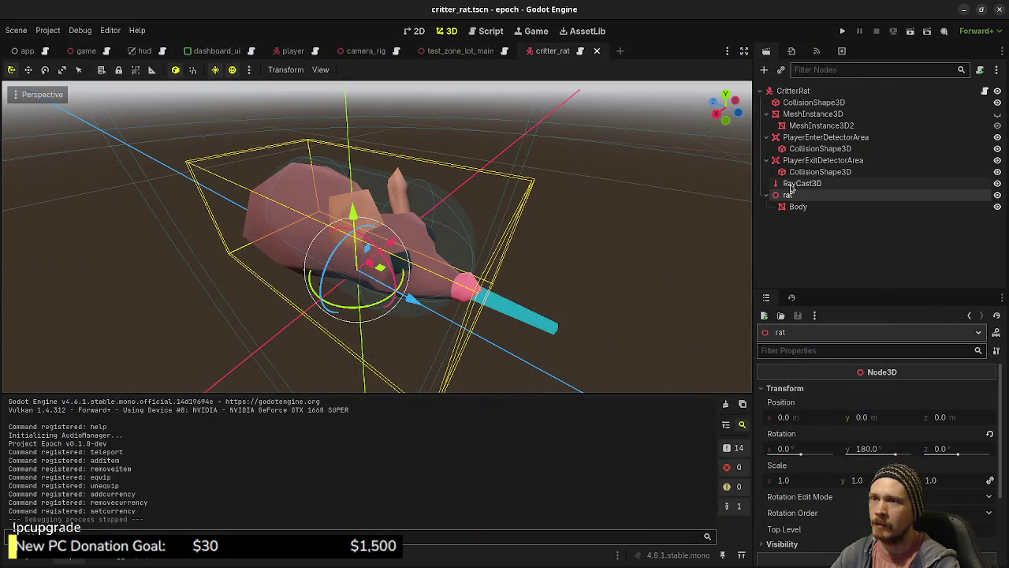
pyautogui.click(793, 92)
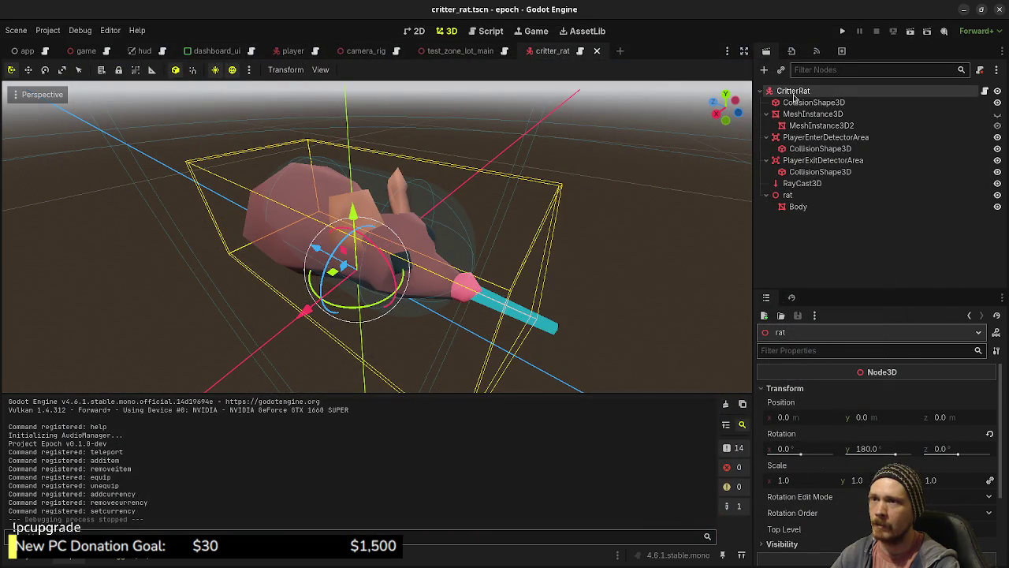
pyautogui.hotkey('ctrl', 'a')
pyautogui.write('node3')
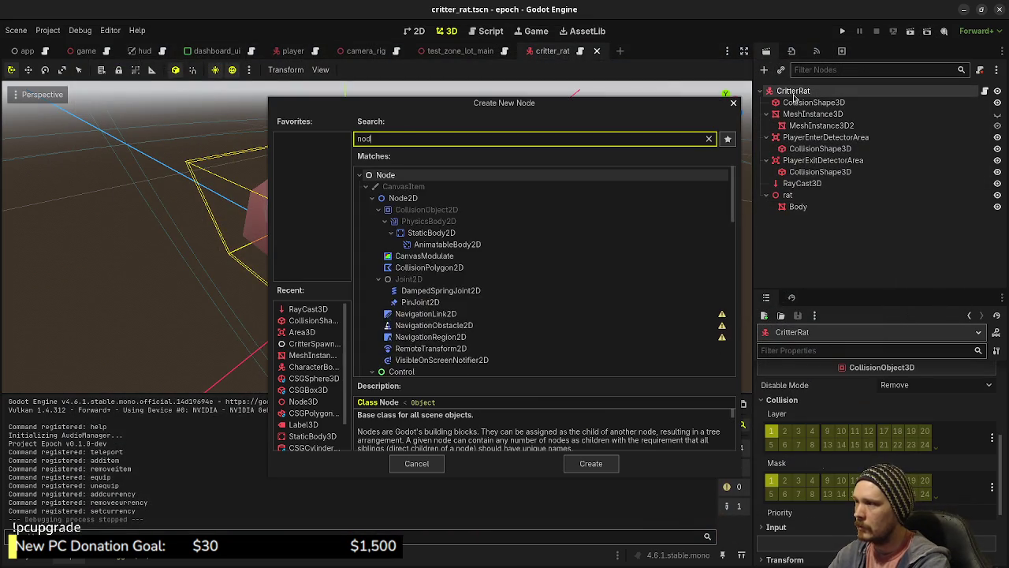
pyautogui.press('Return')
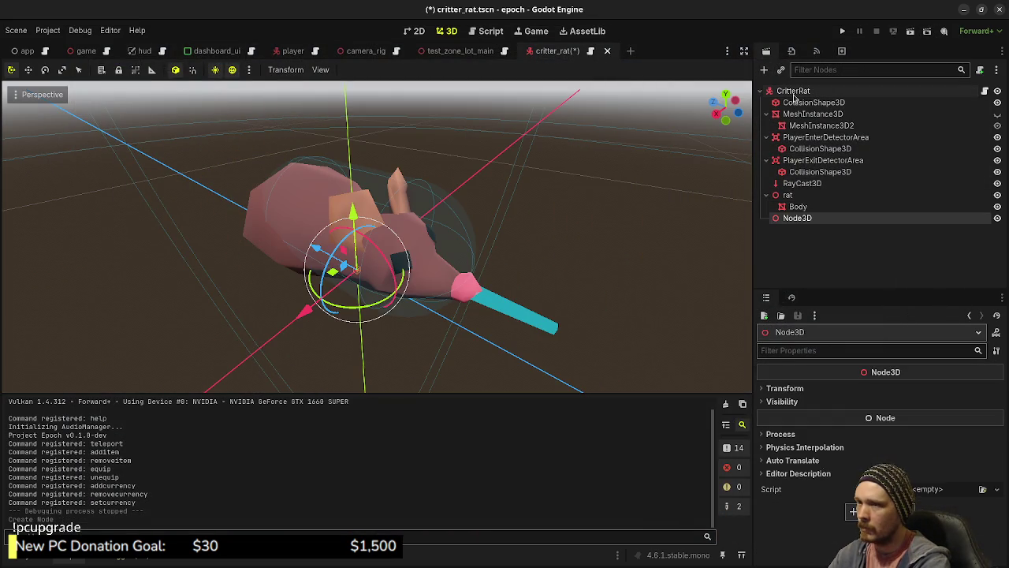
pyautogui.press('F2')
pyautogui.write('l')
pyautogui.press('Return')
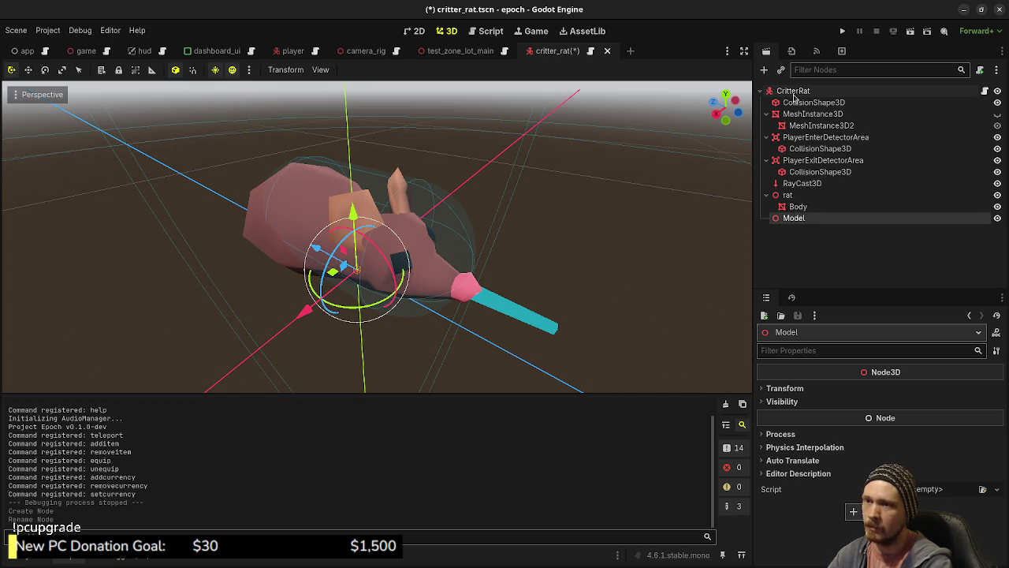
# Move the rat under Model, delete the old MeshInstance3D, save, and open critter_rat.gd.
pyautogui.moveTo(794, 197); pyautogui.dragTo(793, 220)
pyautogui.click(796, 115)
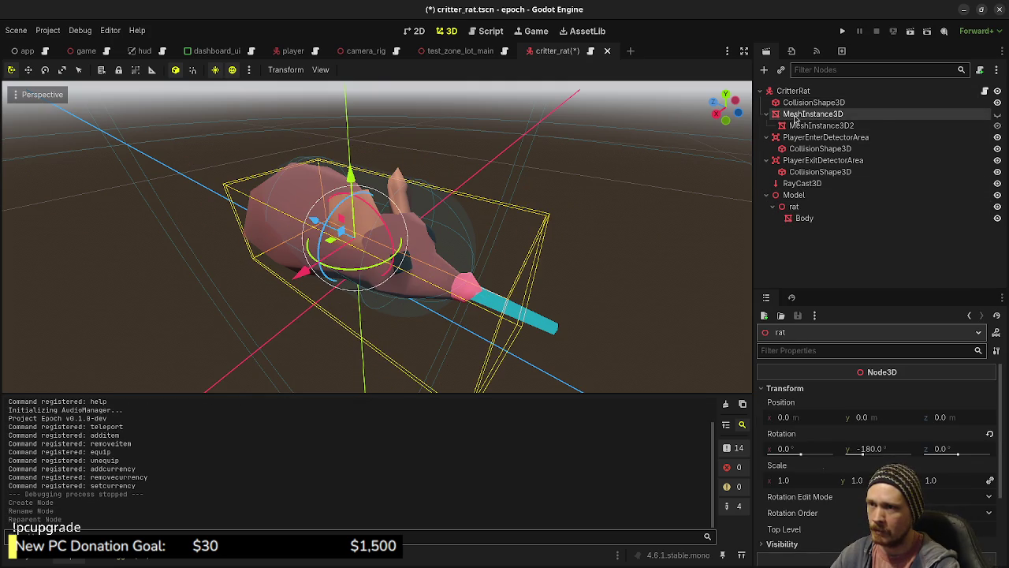
pyautogui.rightClick(795, 113)
pyautogui.click(839, 421)
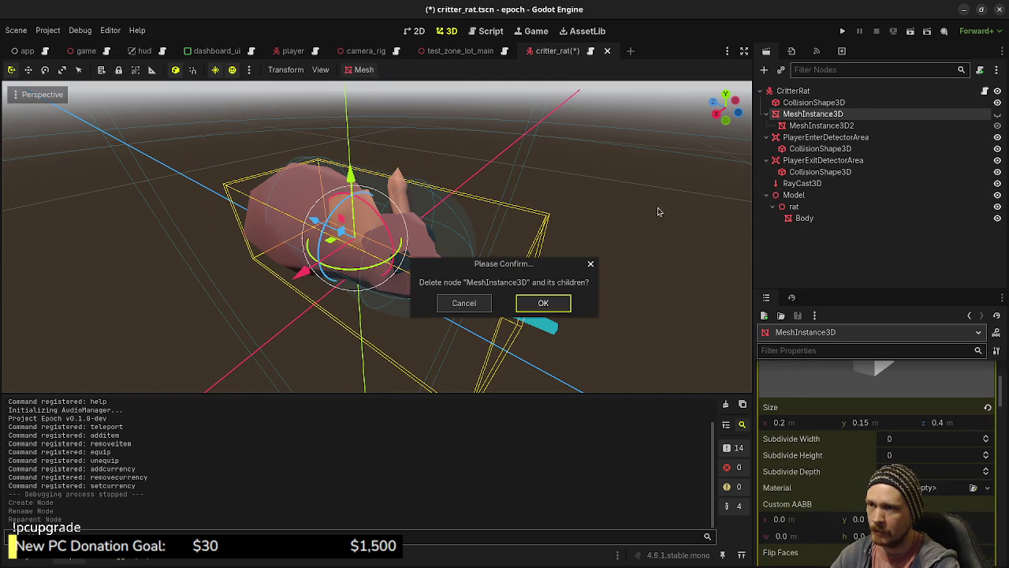
pyautogui.click(542, 303)
pyautogui.hotkey('ctrl', 's')
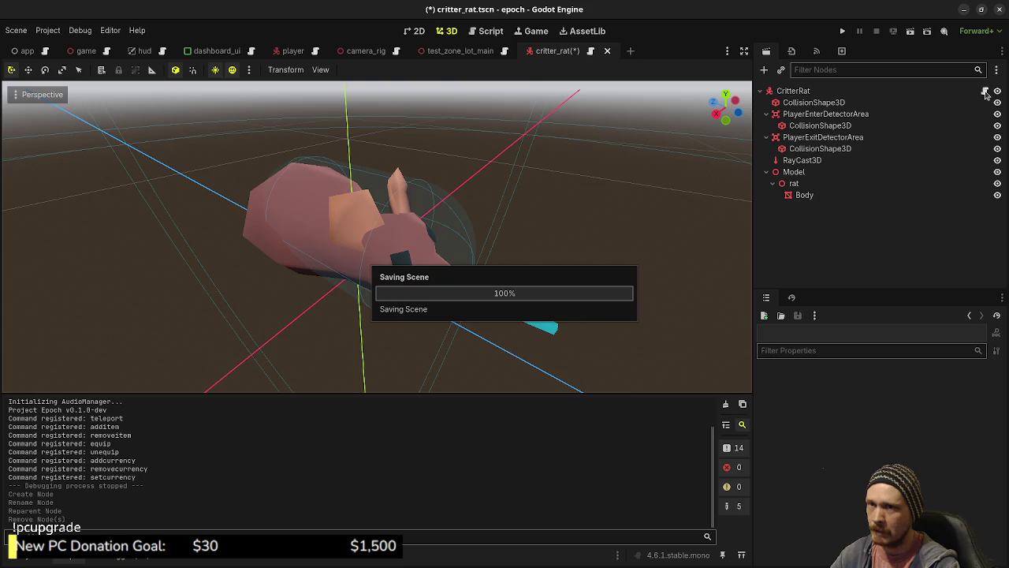
pyautogui.click(984, 91)
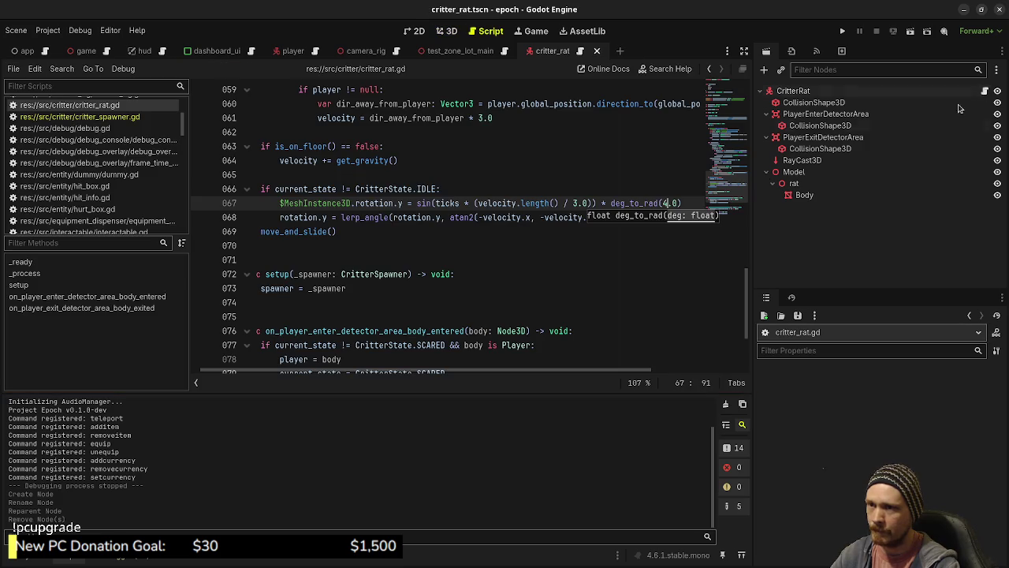
# Change line 67's $MeshInstance3D reference to $Model and save the script.
pyautogui.doubleClick(316, 203)
pyautogui.write('Model')
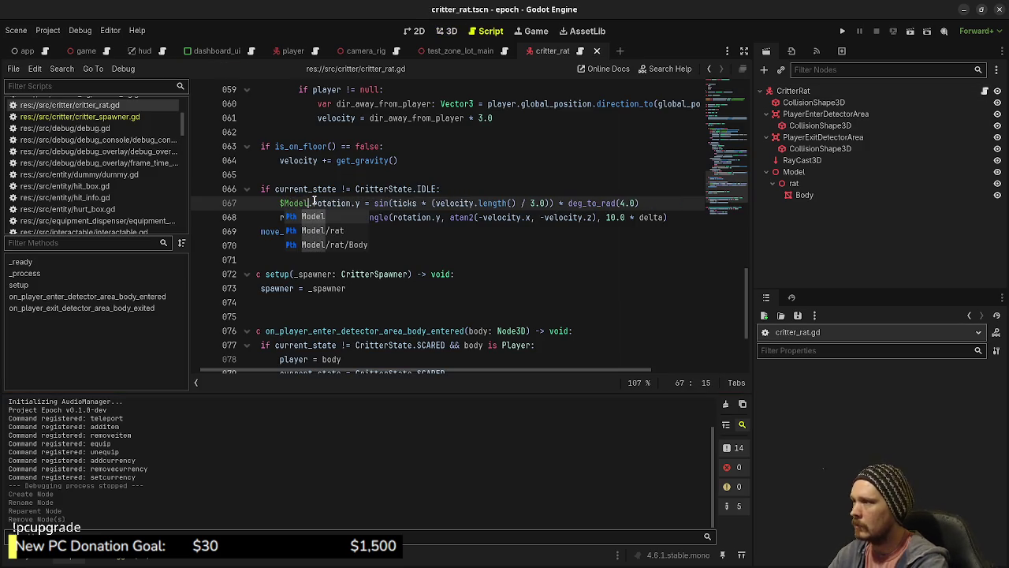
pyautogui.click(342, 189)
pyautogui.hotkey('ctrl', 's')
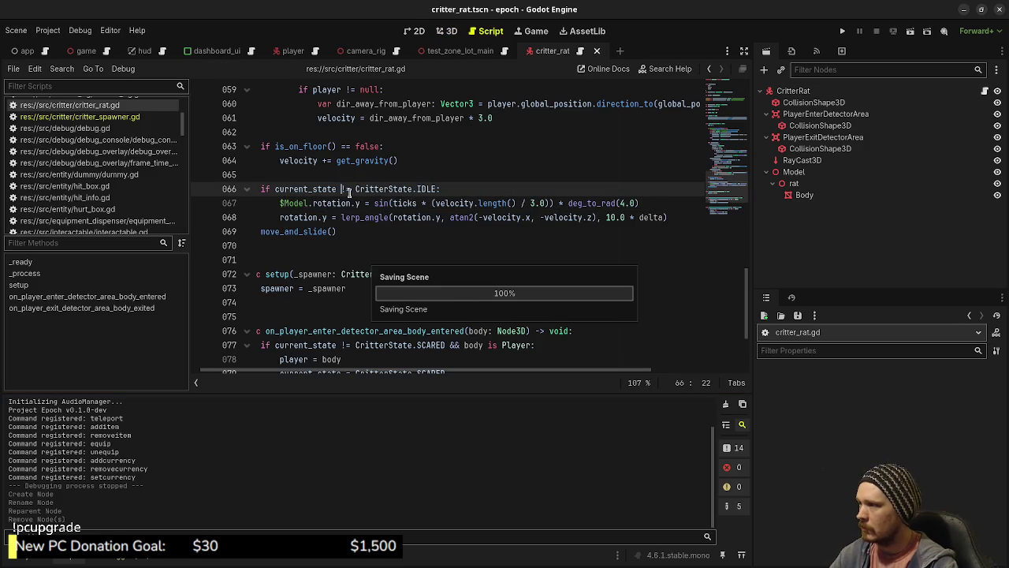
pyautogui.scroll(-3, 351, 201)
pyautogui.scroll(18, 363, 221)
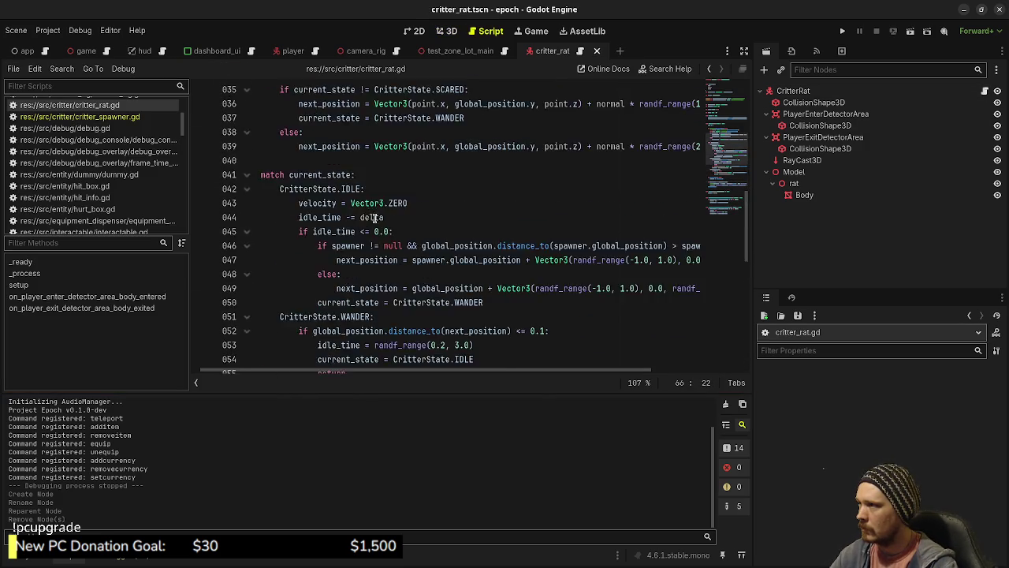
pyautogui.scroll(-7, 374, 217)
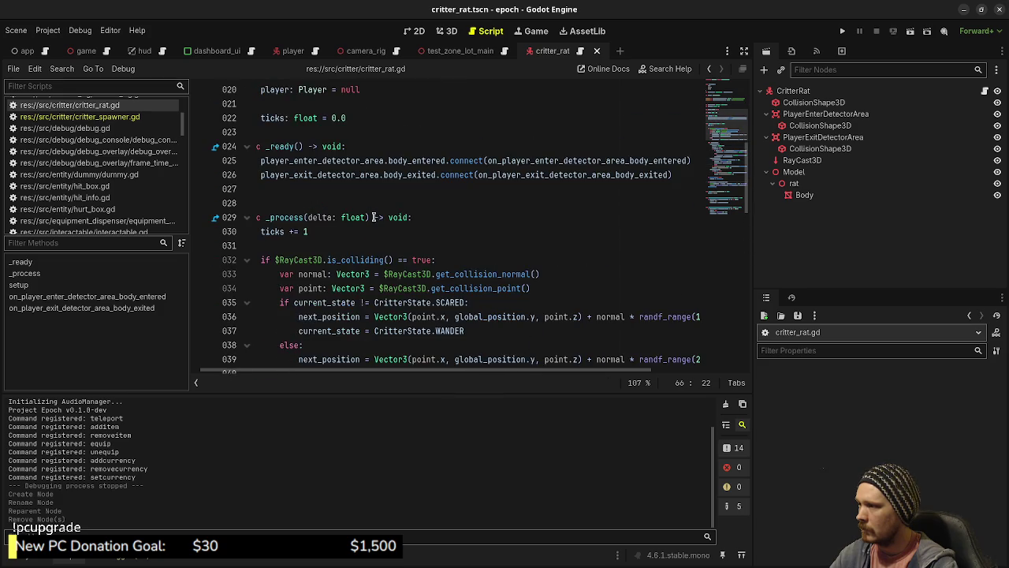
pyautogui.scroll(9, 396, 216)
pyautogui.scroll(1, 396, 216)
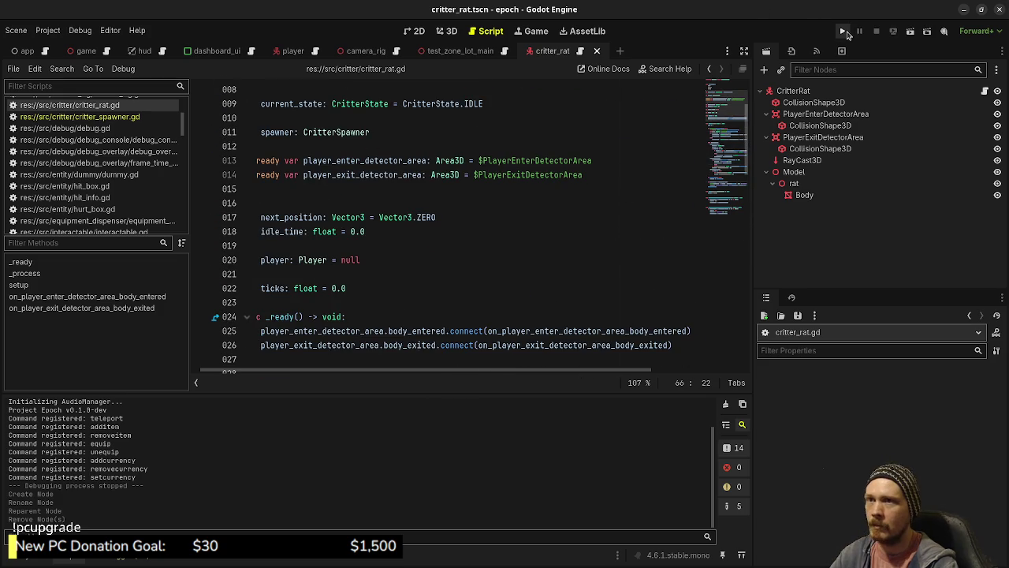
# Playtest the project, walking around to watch the rats wander, then stop it.
pyautogui.click(842, 32)
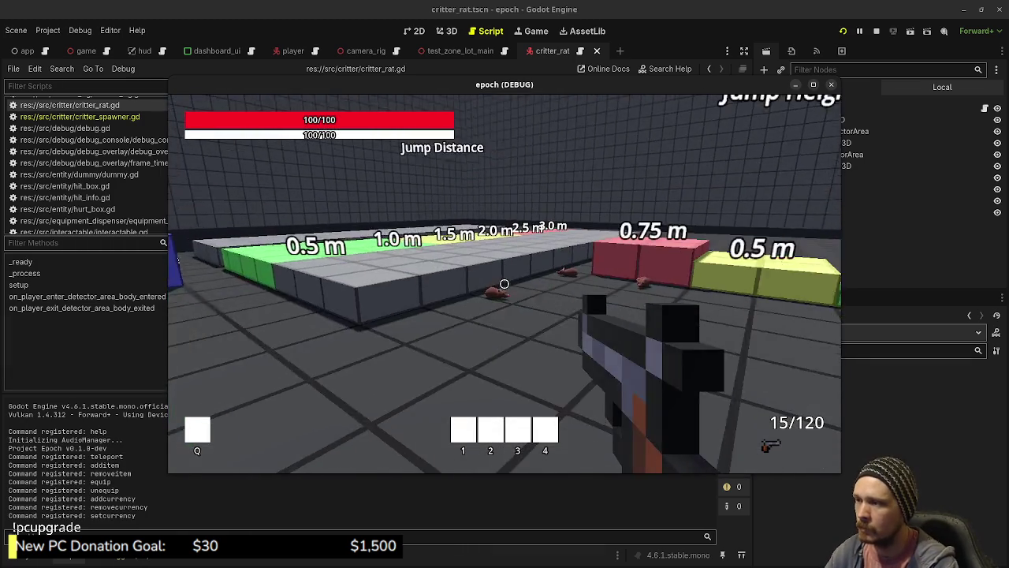
pyautogui.press('w')
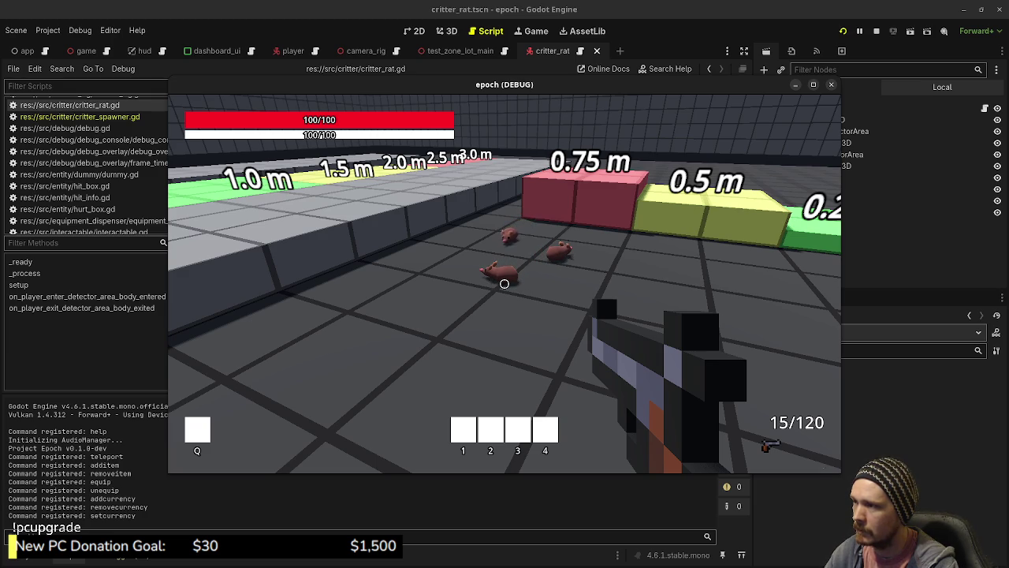
pyautogui.press('w')
pyautogui.moveTo(505, 284)
pyautogui.press('w')
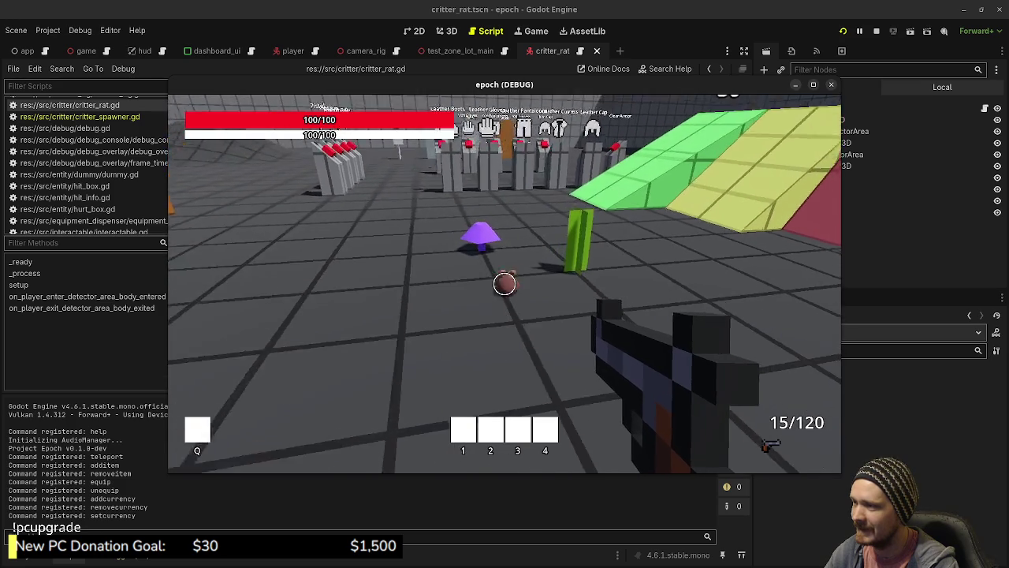
pyautogui.press('Escape')
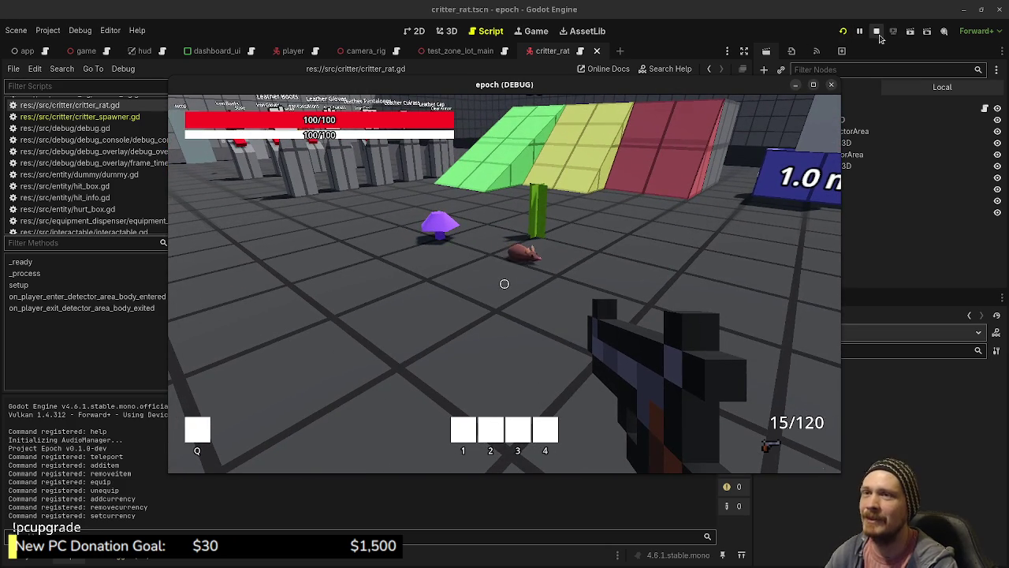
pyautogui.click(876, 33)
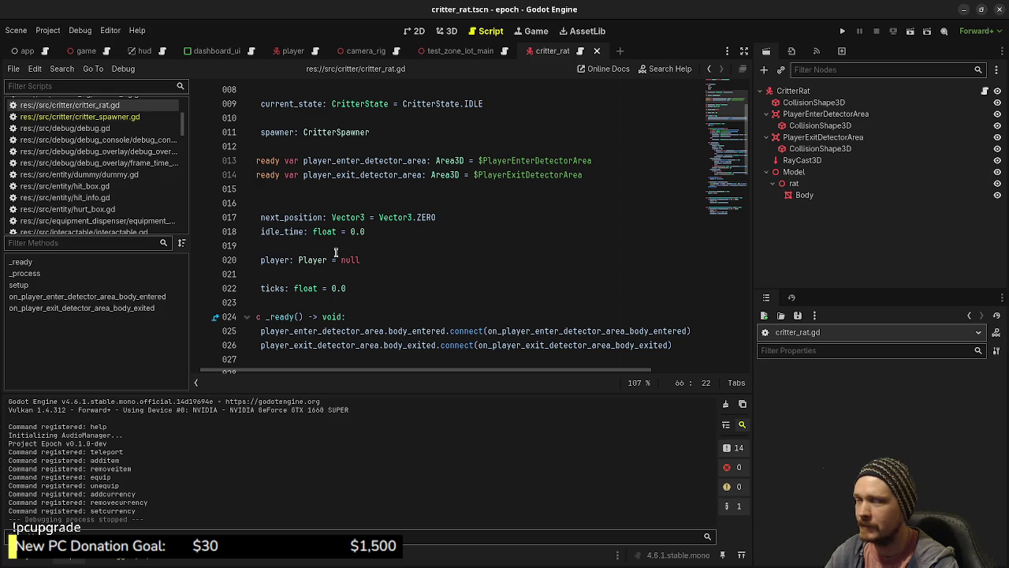
# Add line 68 applying line 67's sin wobble to $Model.rotation.z, save, and run with F5.
pyautogui.scroll(-14, 323, 292)
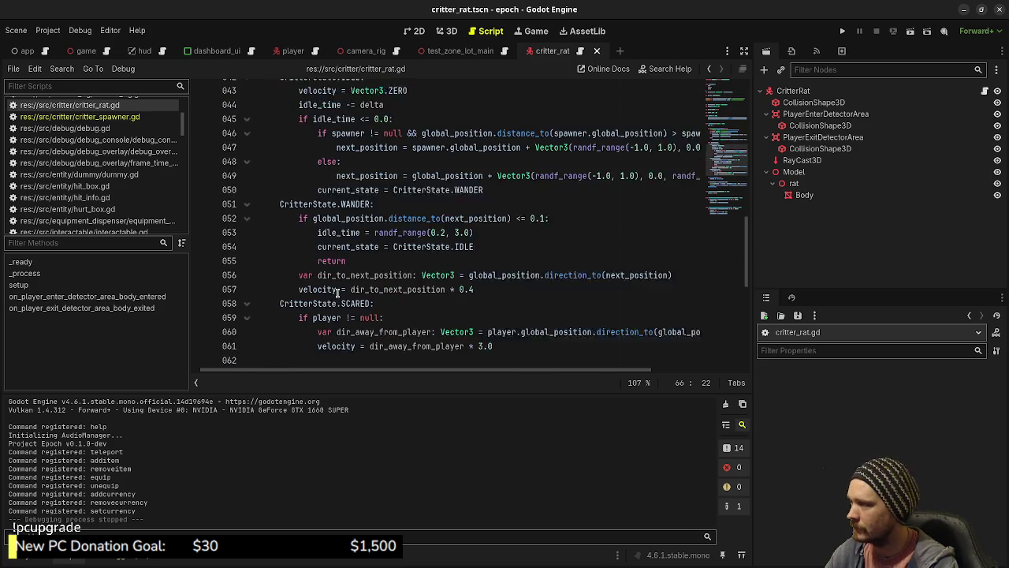
pyautogui.scroll(-2, 339, 293)
pyautogui.click(661, 245)
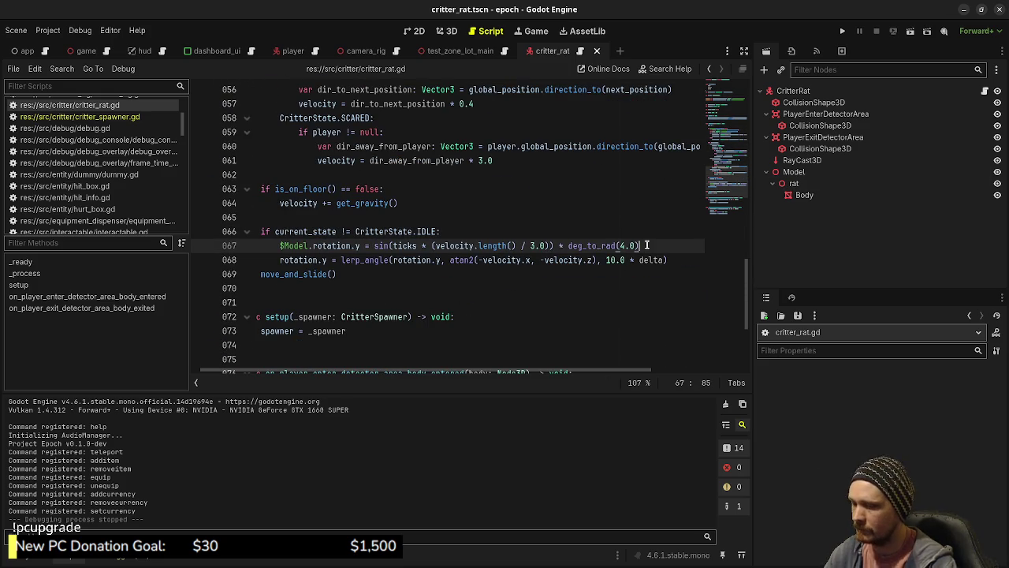
pyautogui.press('Return')
pyautogui.write('$Model')
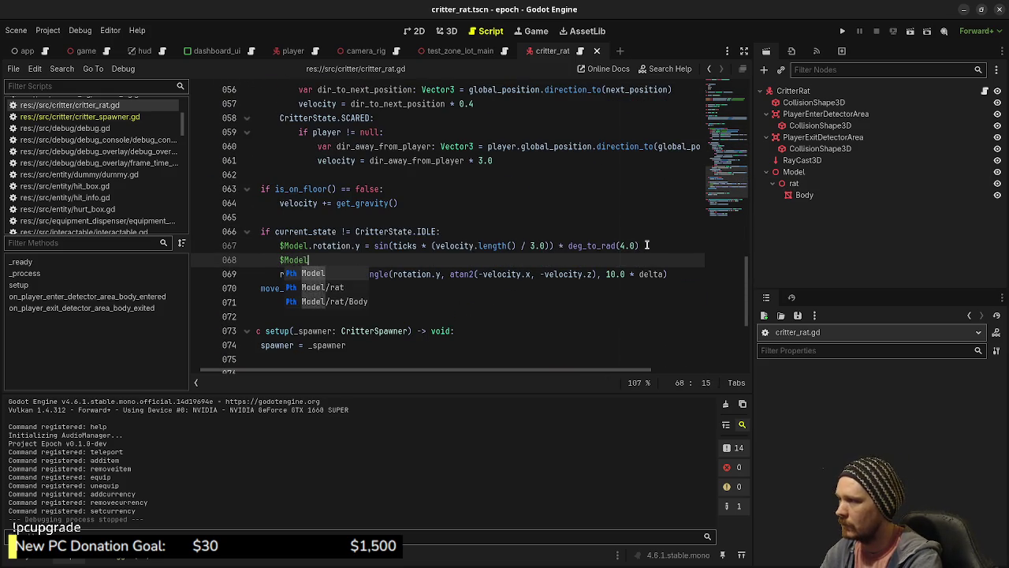
pyautogui.write('.rotation.z =')
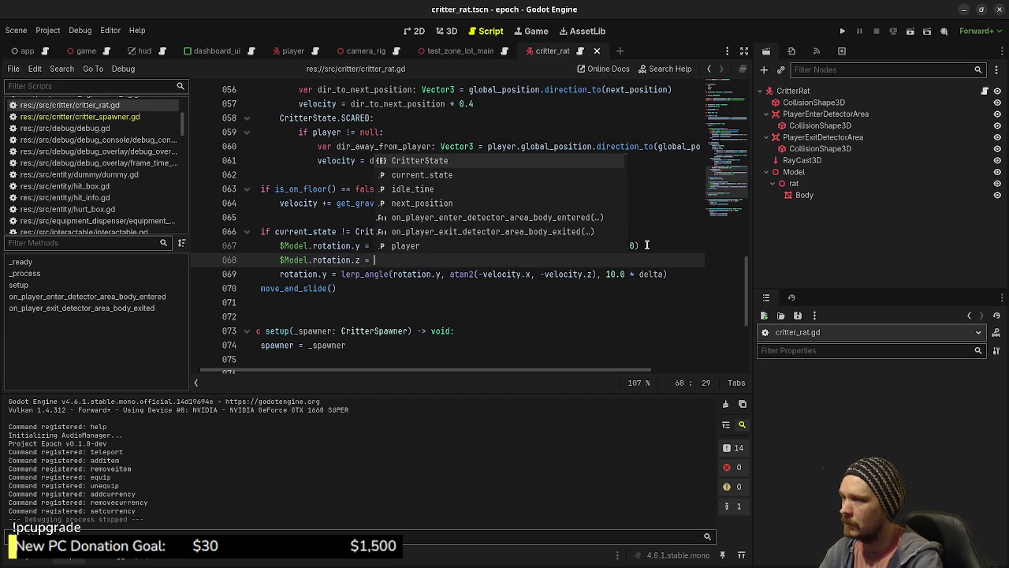
pyautogui.click(646, 245)
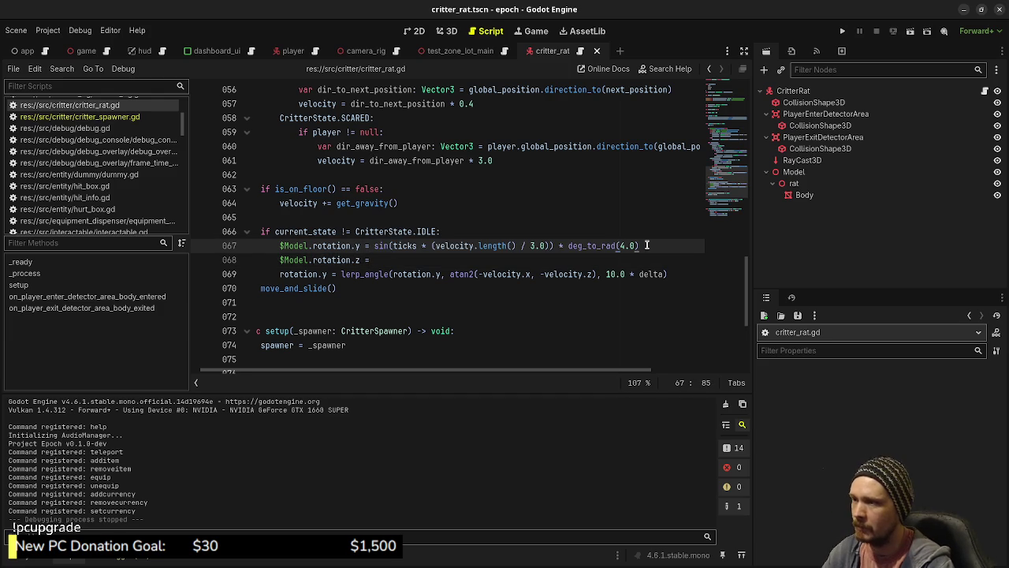
pyautogui.moveTo(647, 246); pyautogui.dragTo(373, 245)
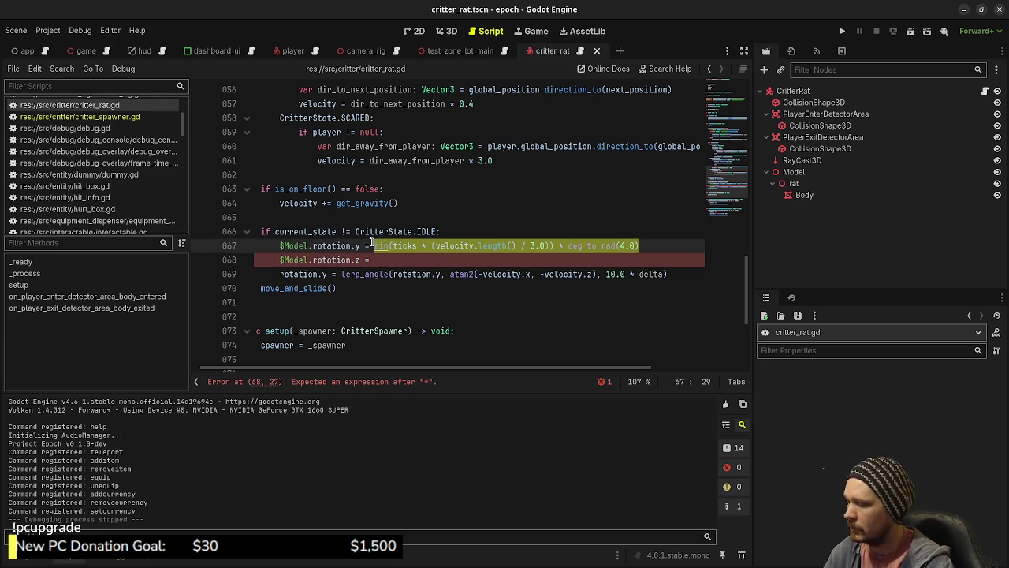
pyautogui.hotkey('ctrl', 'c')
pyautogui.click(396, 259)
pyautogui.hotkey('ctrl', 'v')
pyautogui.hotkey('ctrl', 's')
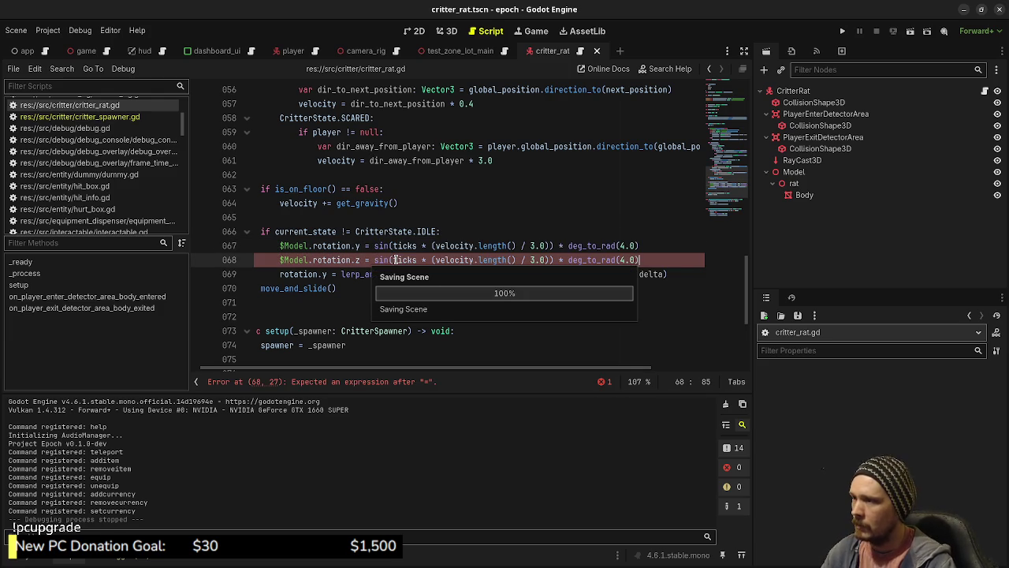
pyautogui.press('F5')
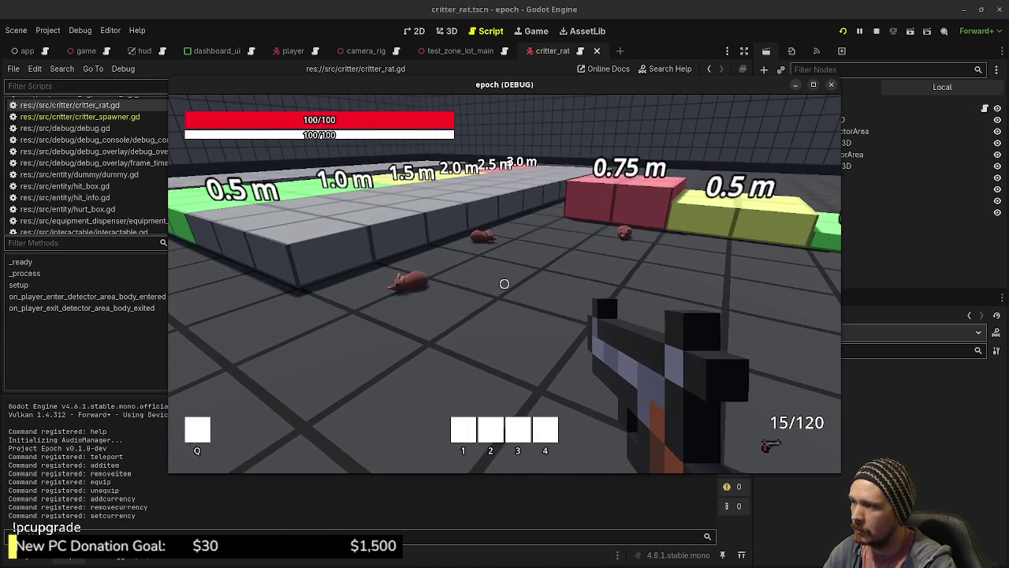
# Walk through the test zone toward the rats and distance blocks, watching them flee.
pyautogui.press('a')
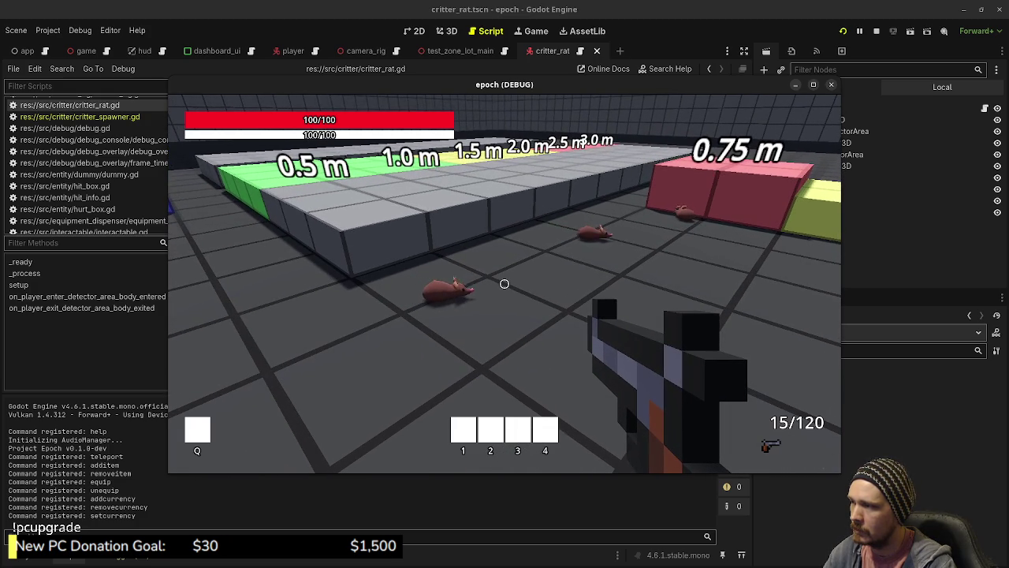
pyautogui.moveTo(504, 284)
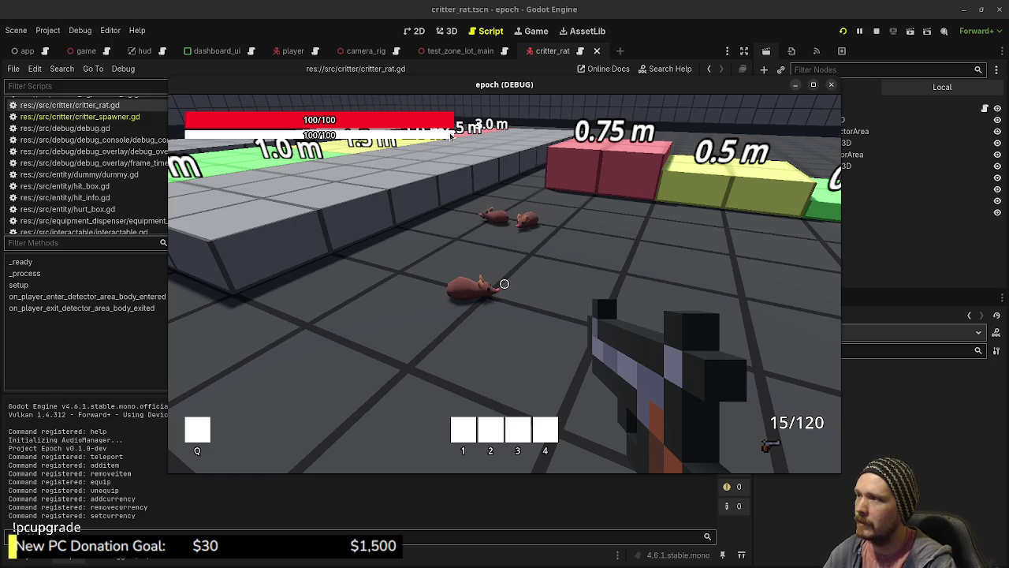
pyautogui.moveTo(447, 94)
pyautogui.mouseDown()
pyautogui.moveTo(421, 317)
pyautogui.moveTo(438, 145)
pyautogui.mouseUp()
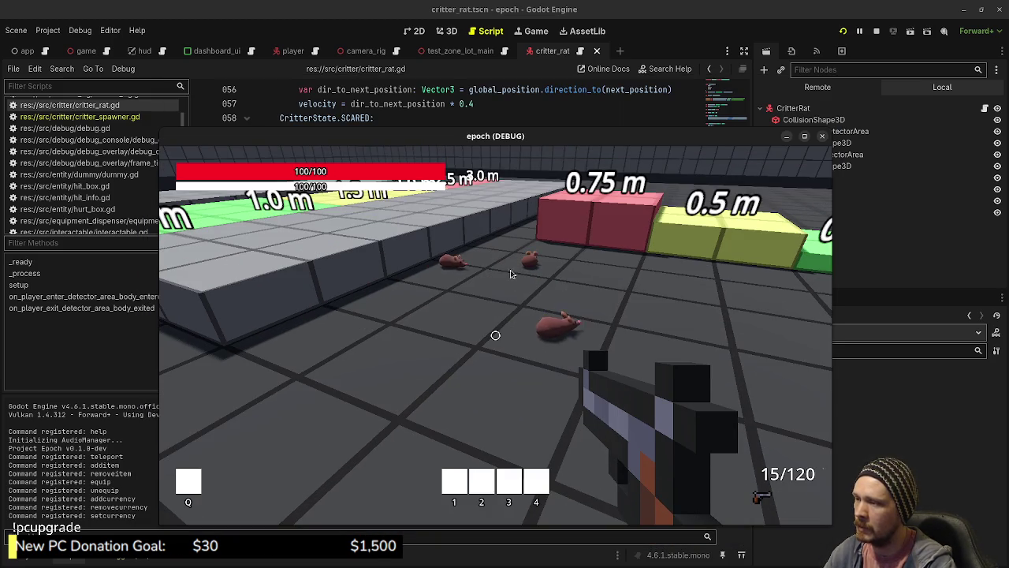
pyautogui.press('w')
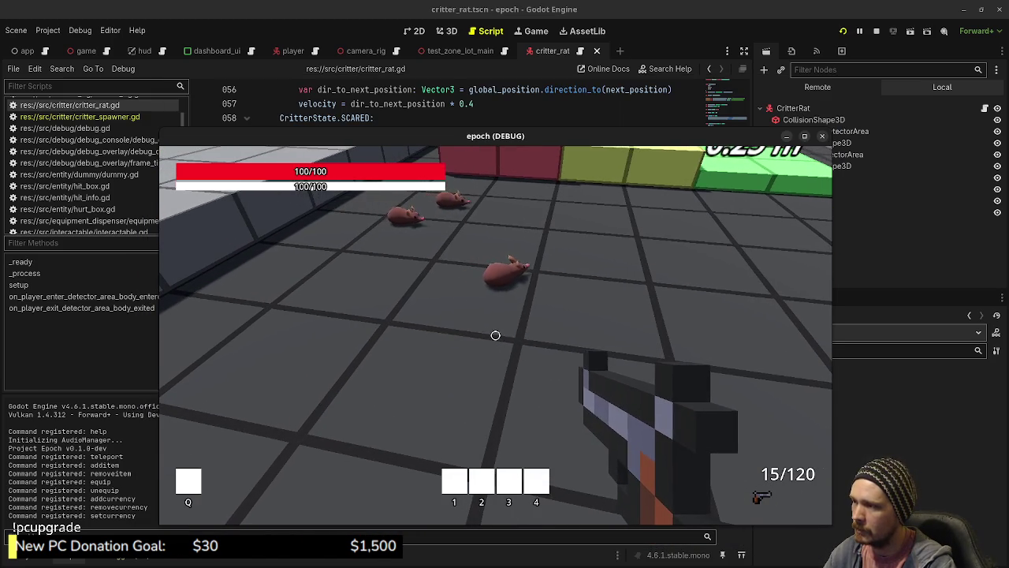
pyautogui.press('w')
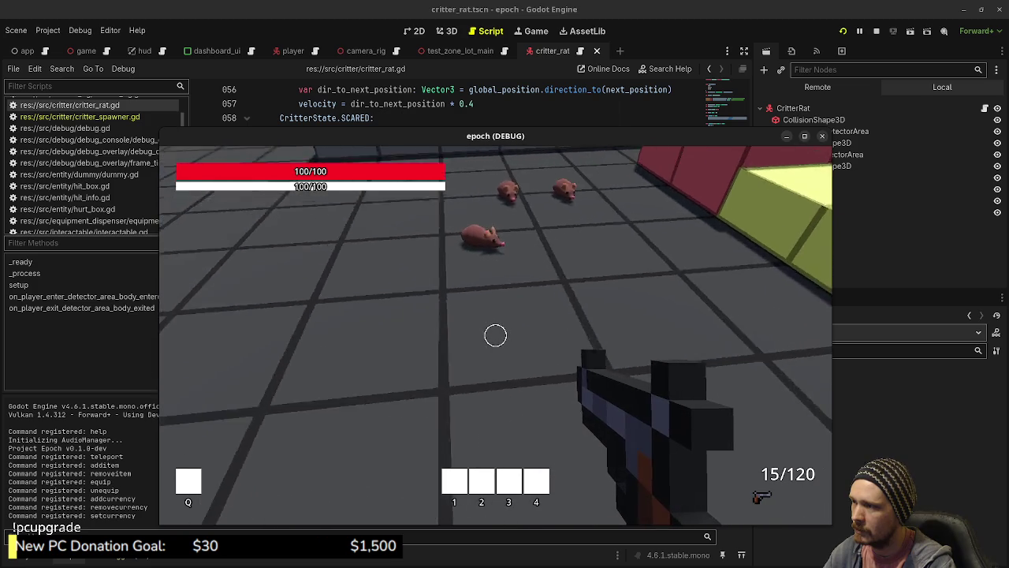
pyautogui.press('w')
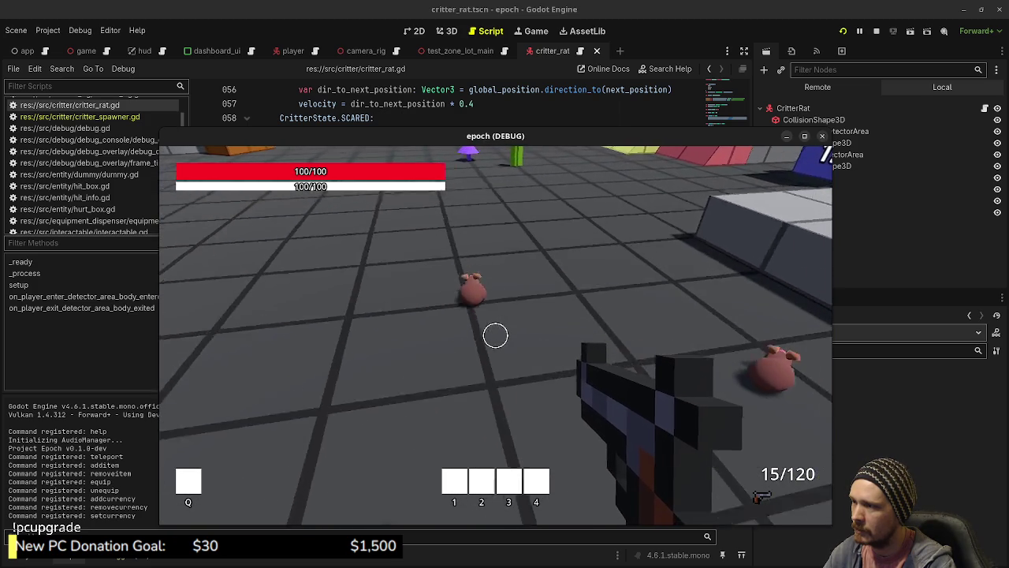
pyautogui.press('w')
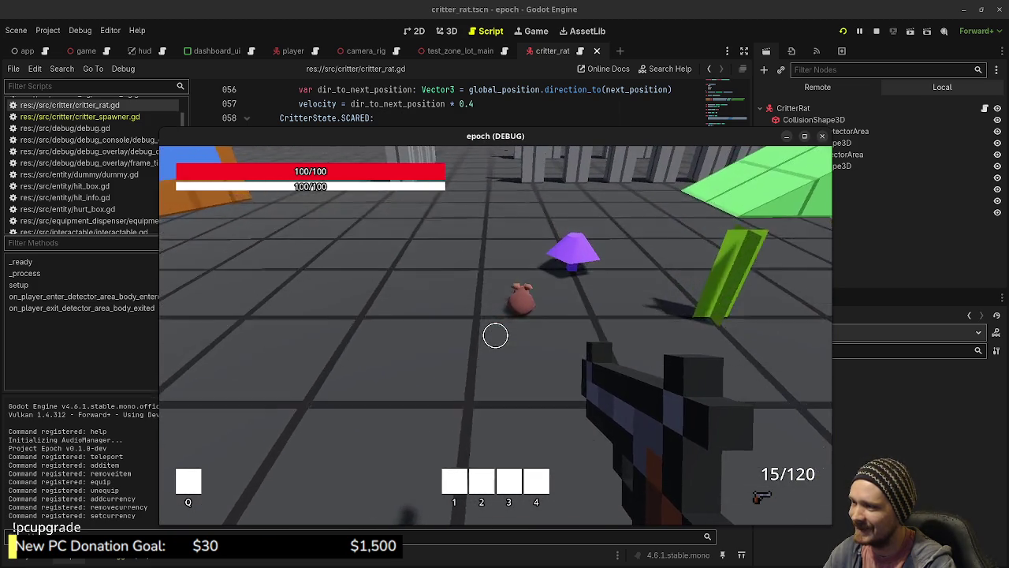
pyautogui.press('w')
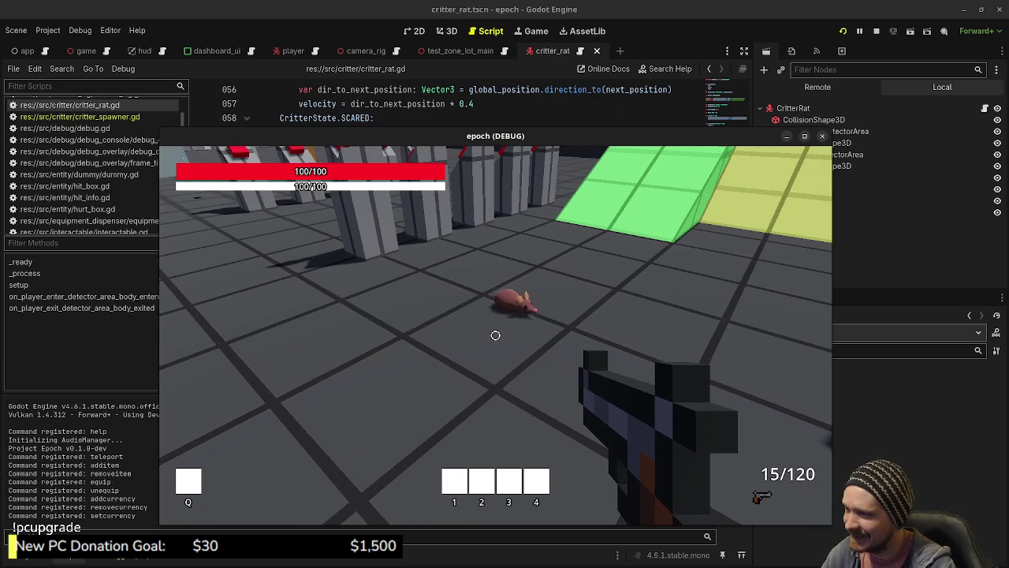
pyautogui.press('w')
pyautogui.press('w')
pyautogui.press('w')
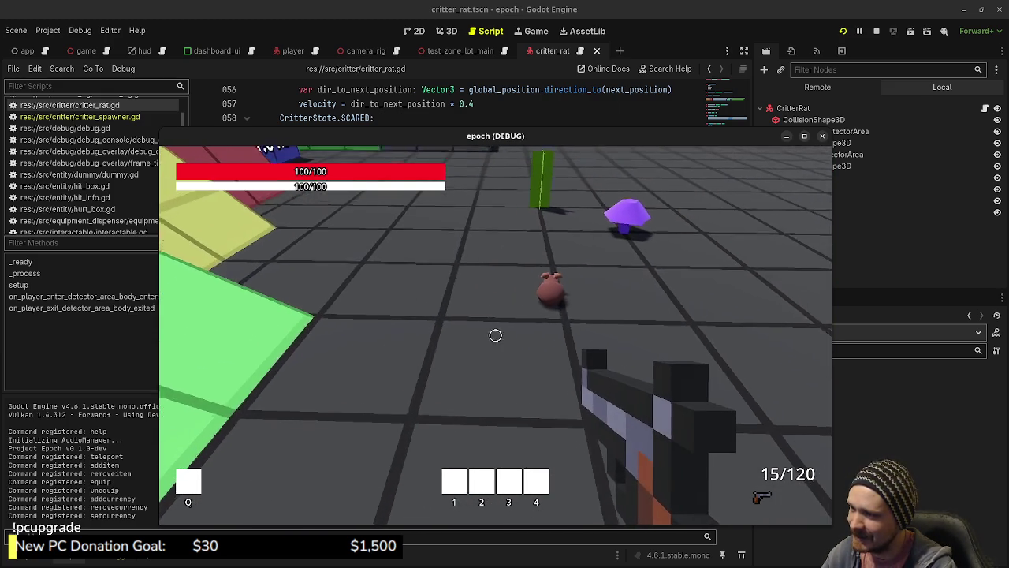
pyautogui.press('w')
pyautogui.press('w')
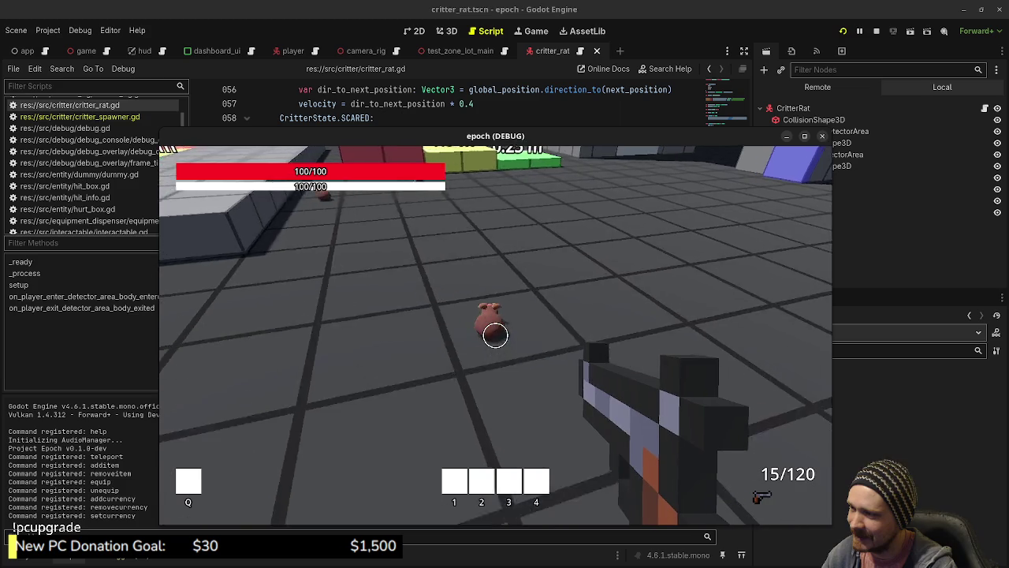
pyautogui.press('w')
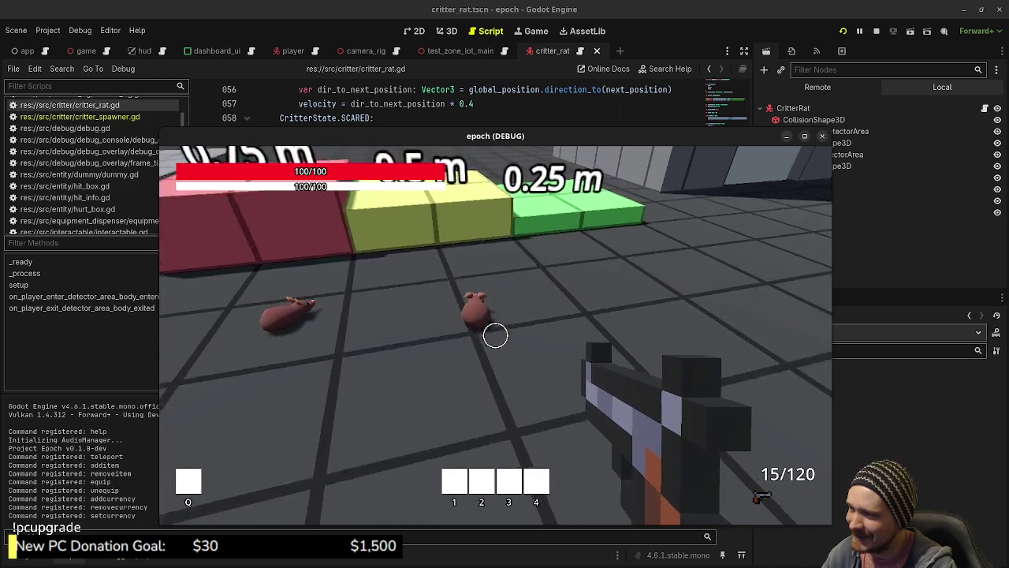
pyautogui.press('s')
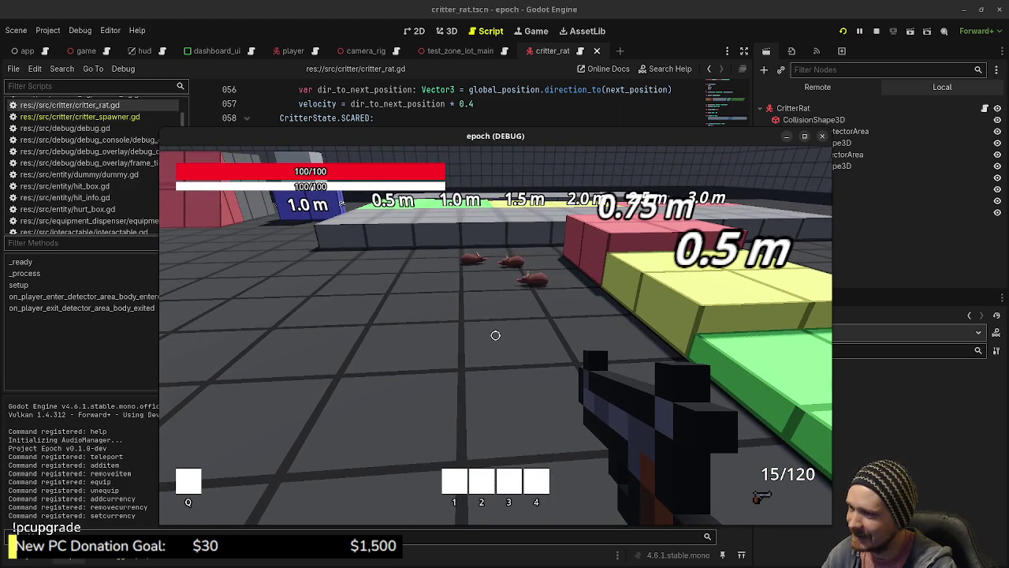
pyautogui.press('w')
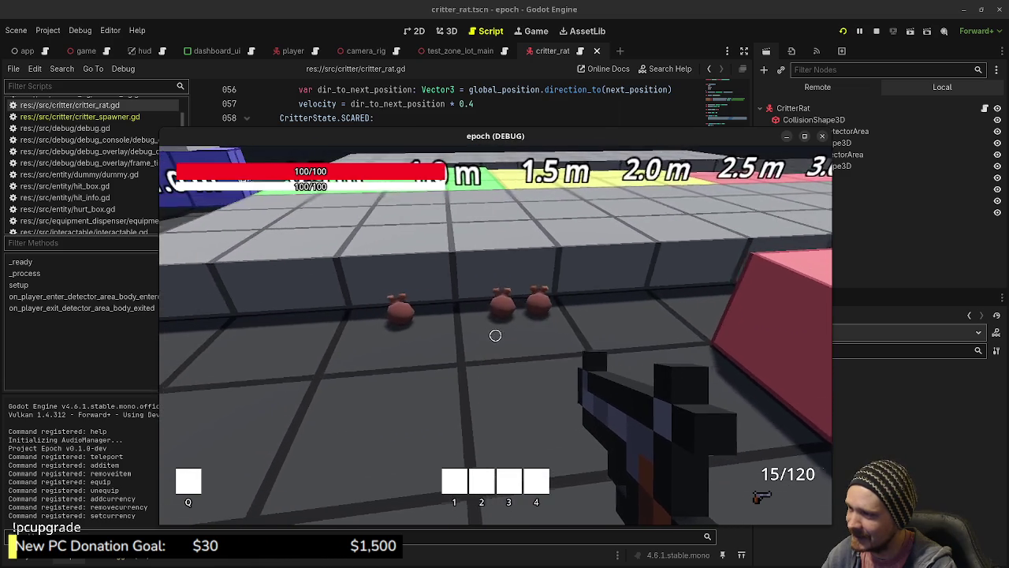
# Jump onto the grey wall, follow the rats past the blocks, then maximize the game window.
pyautogui.press('space')
pyautogui.press('w')
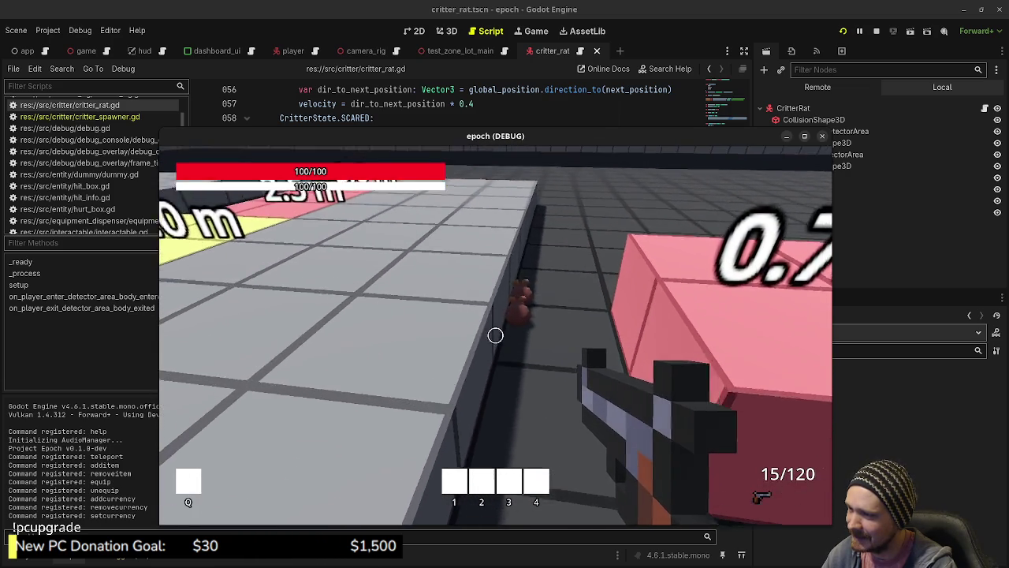
pyautogui.press('w')
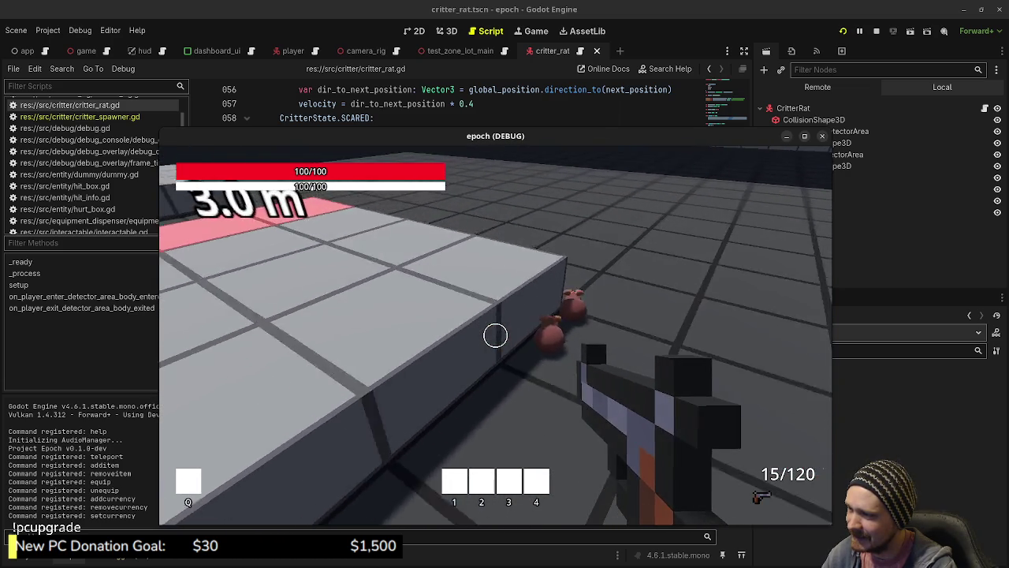
pyautogui.press('w')
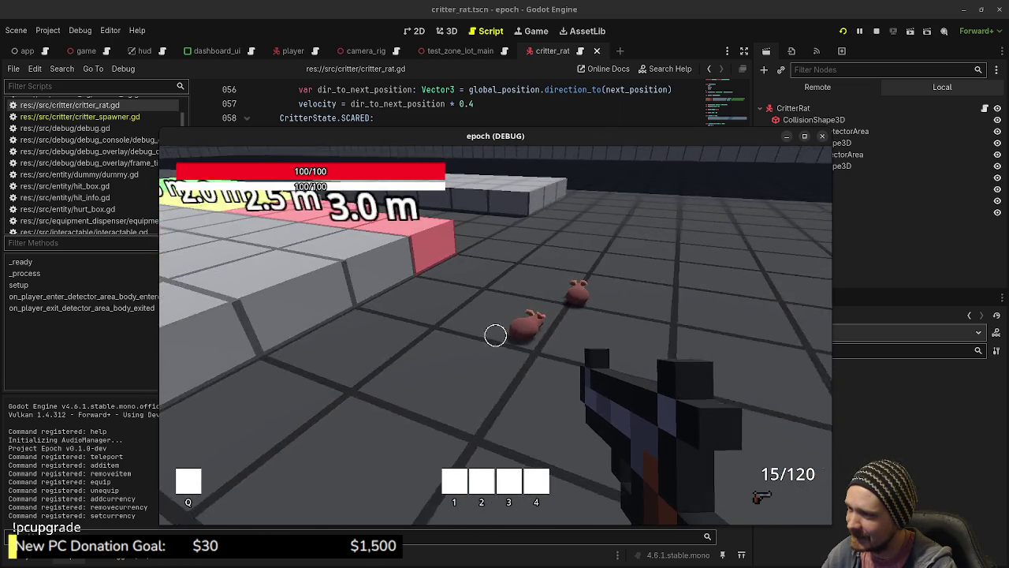
pyautogui.press('w')
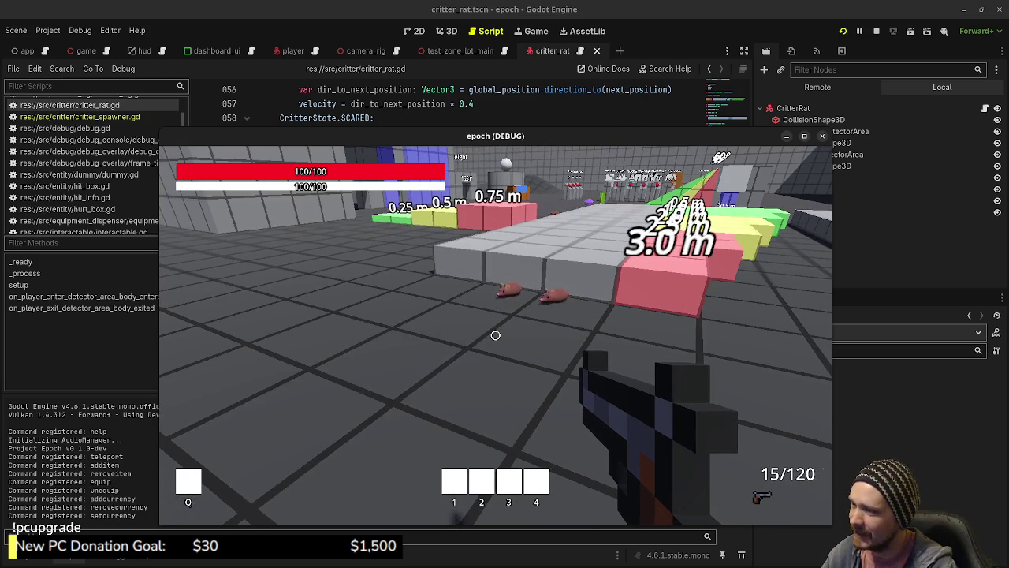
pyautogui.moveTo(495, 335)
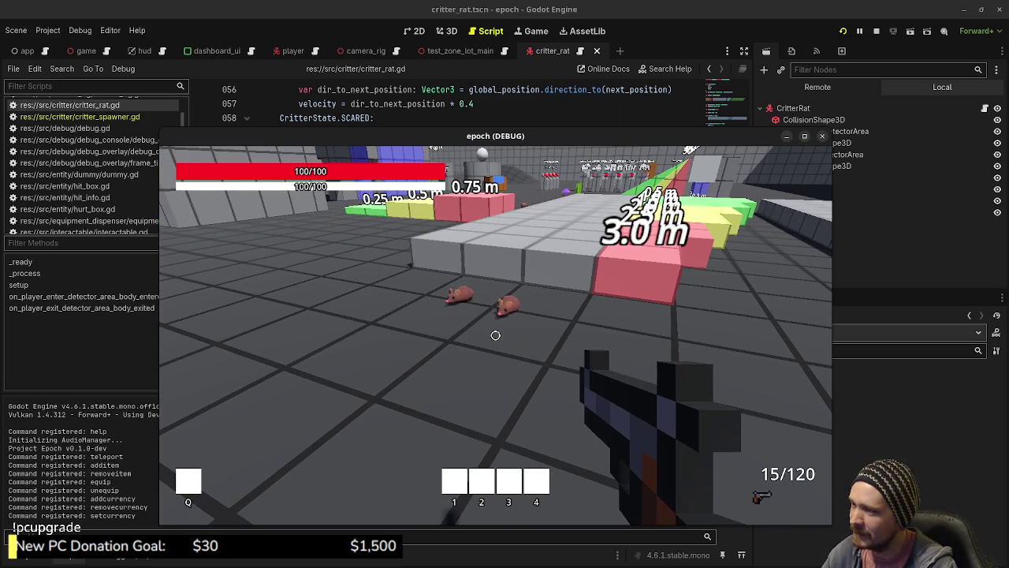
pyautogui.press('w')
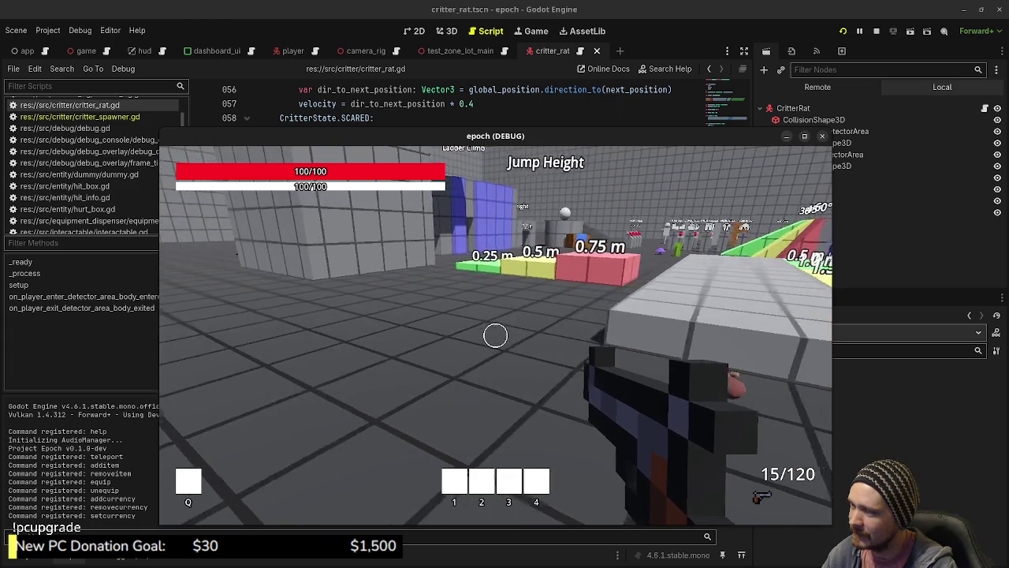
pyautogui.press('w')
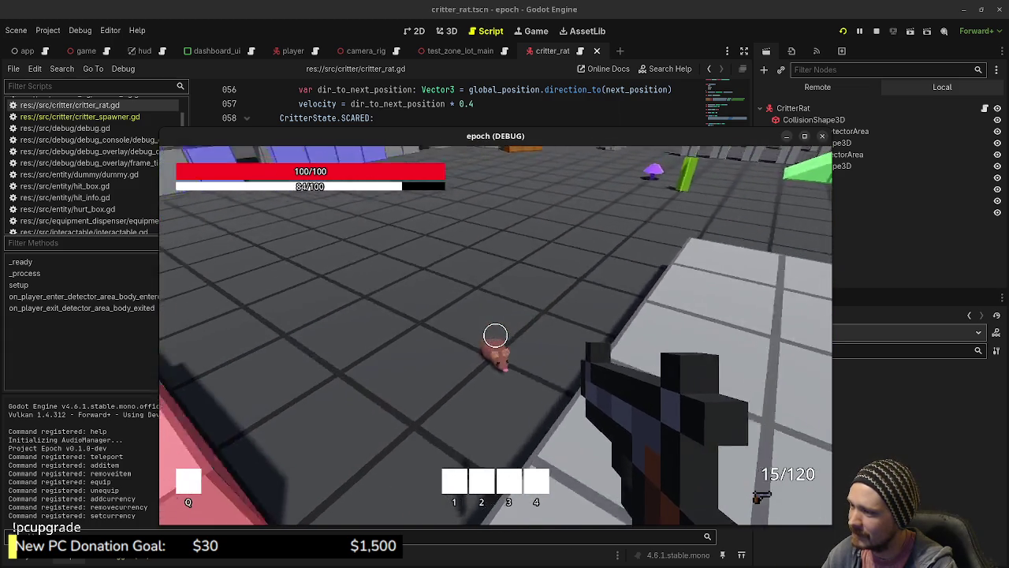
pyautogui.press('s')
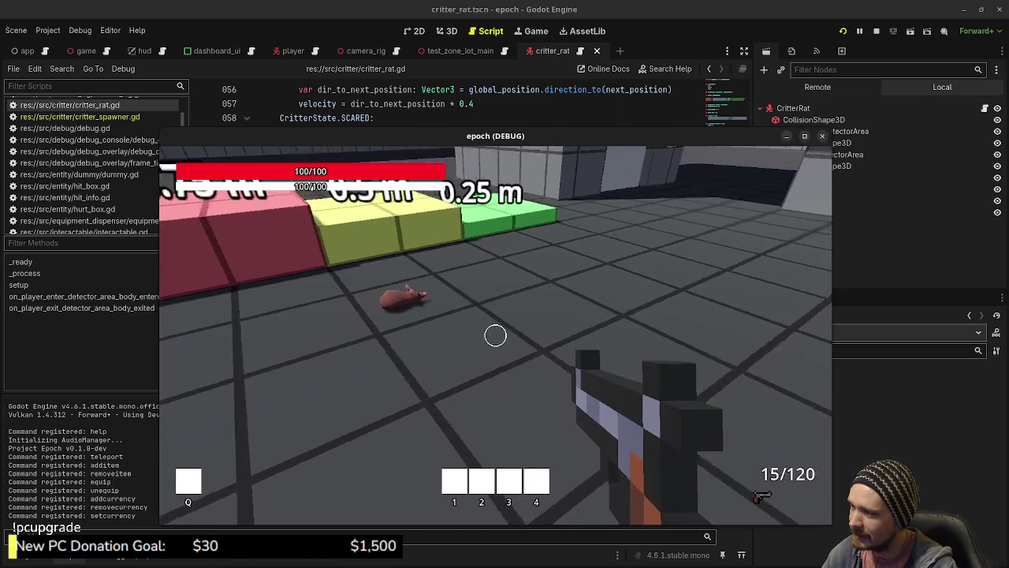
pyautogui.moveTo(644, 281)
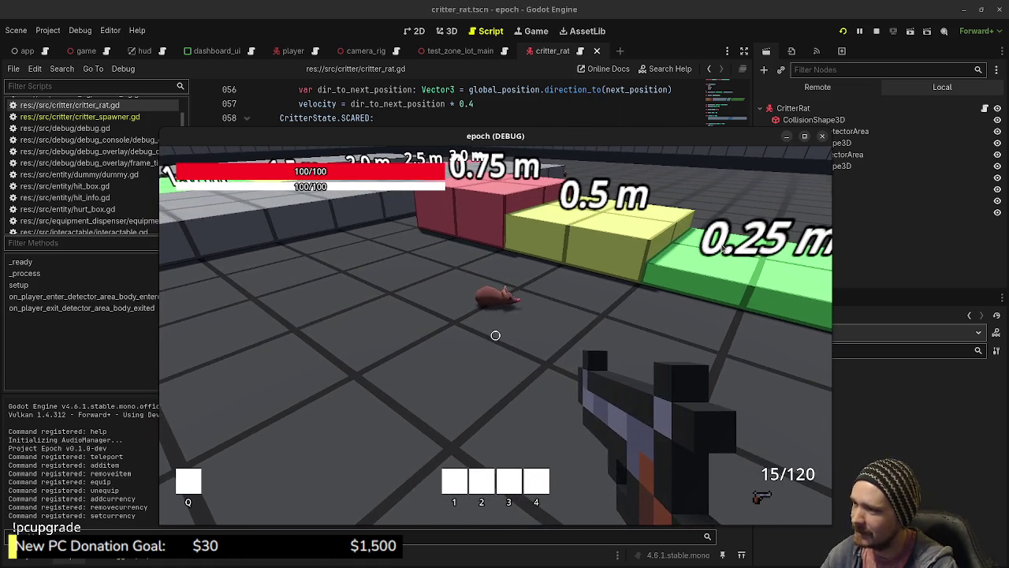
pyautogui.click(805, 137)
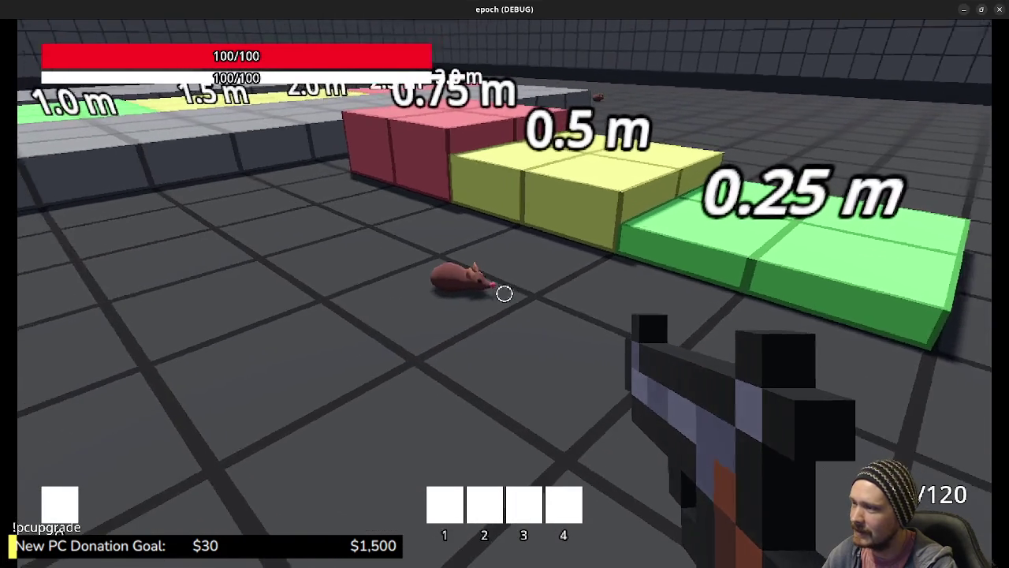
# Close the epoch (DEBUG) window to stop the game and return to critter_rat.gd.
pyautogui.moveTo(505, 293)
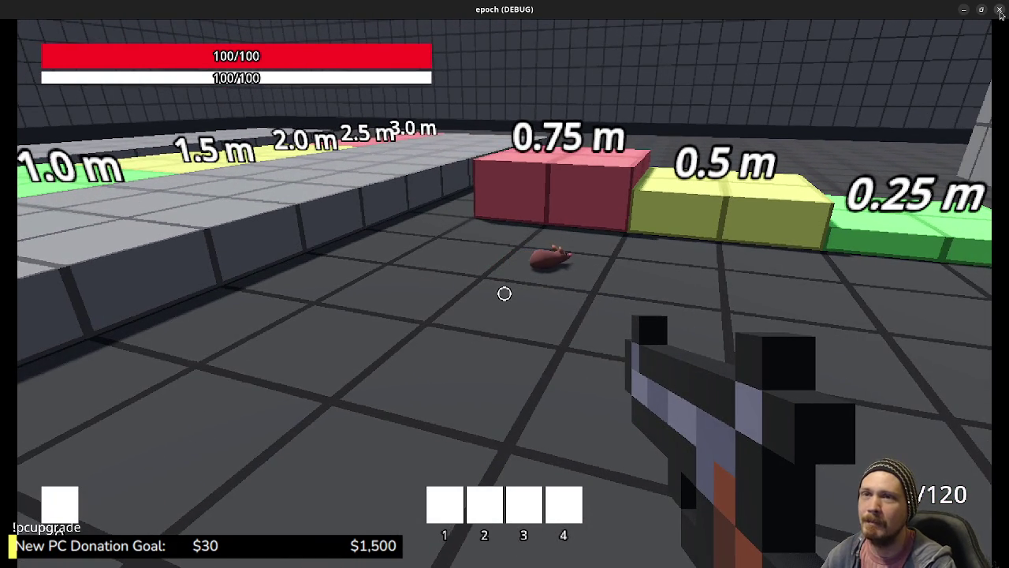
pyautogui.click(999, 9)
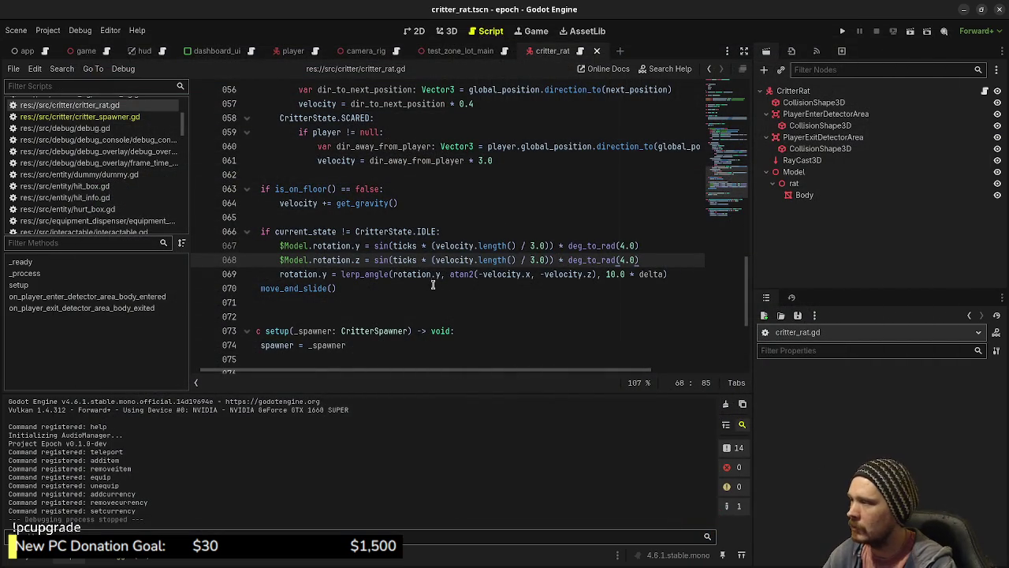
pyautogui.scroll(-4, 558, 276)
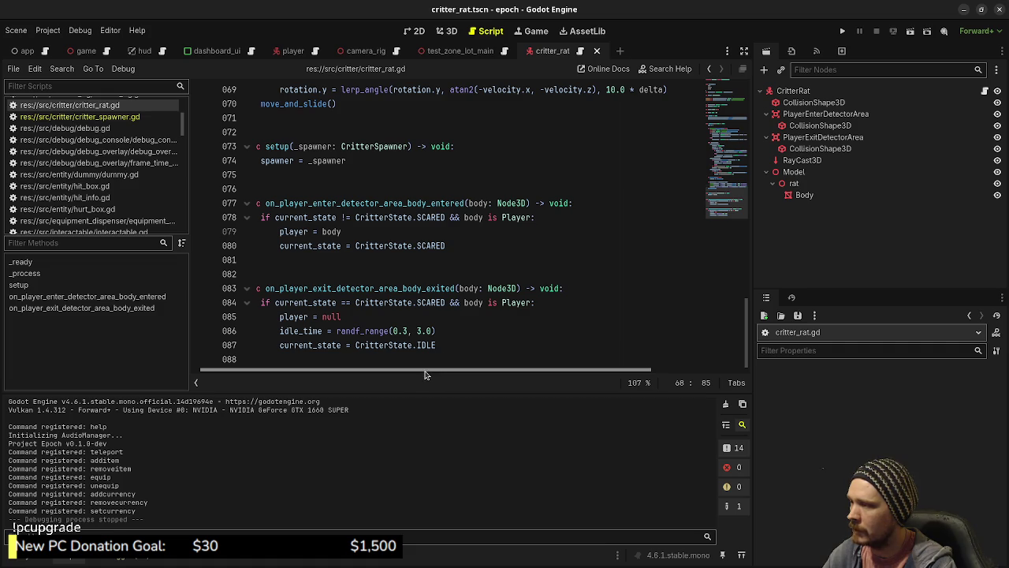
pyautogui.hscroll(-1, 481, 348)
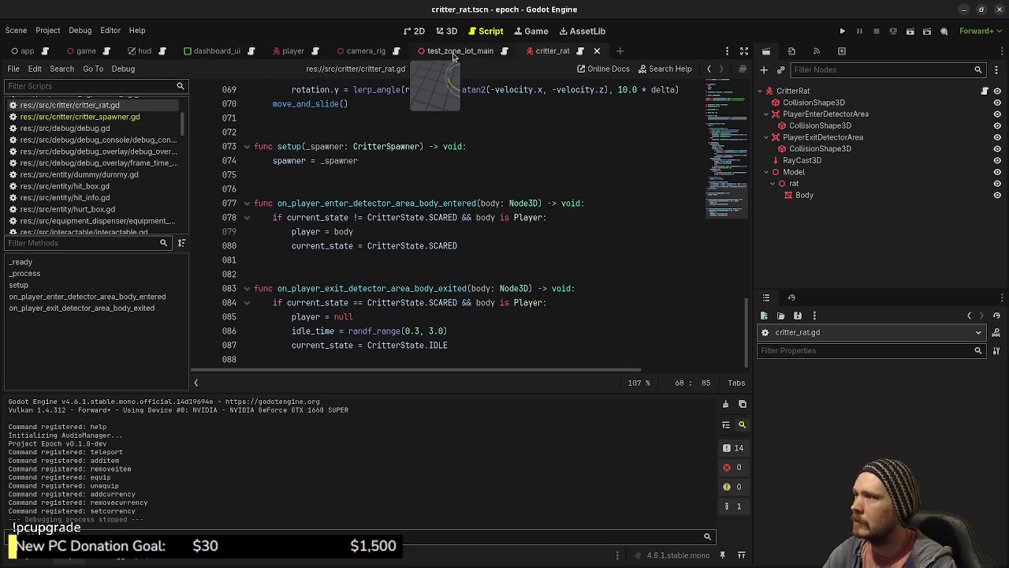
# Add a CritterRat node under the test_zone_lot_main root.
pyautogui.click(457, 52)
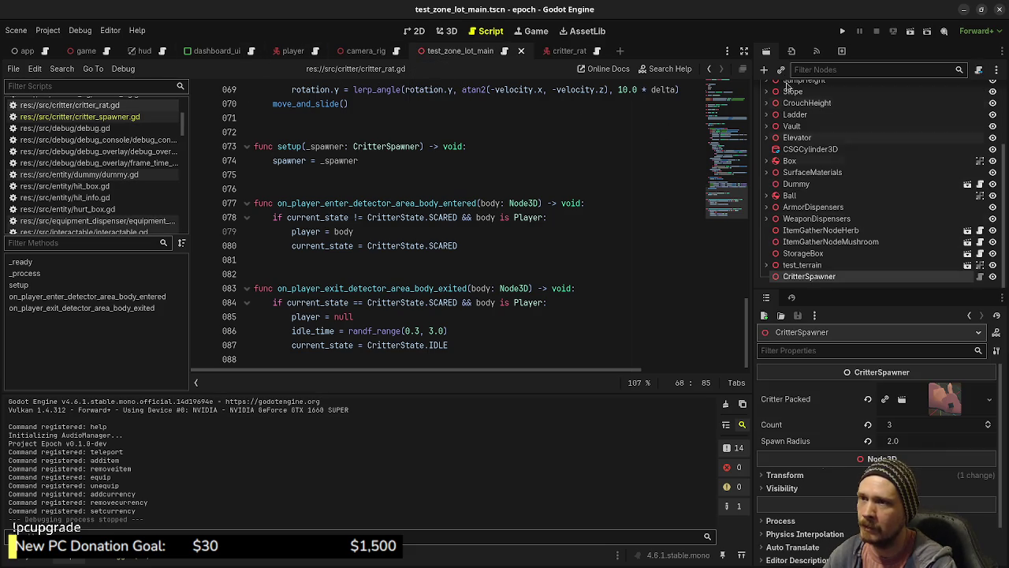
pyautogui.scroll(4, 788, 96)
pyautogui.click(806, 91)
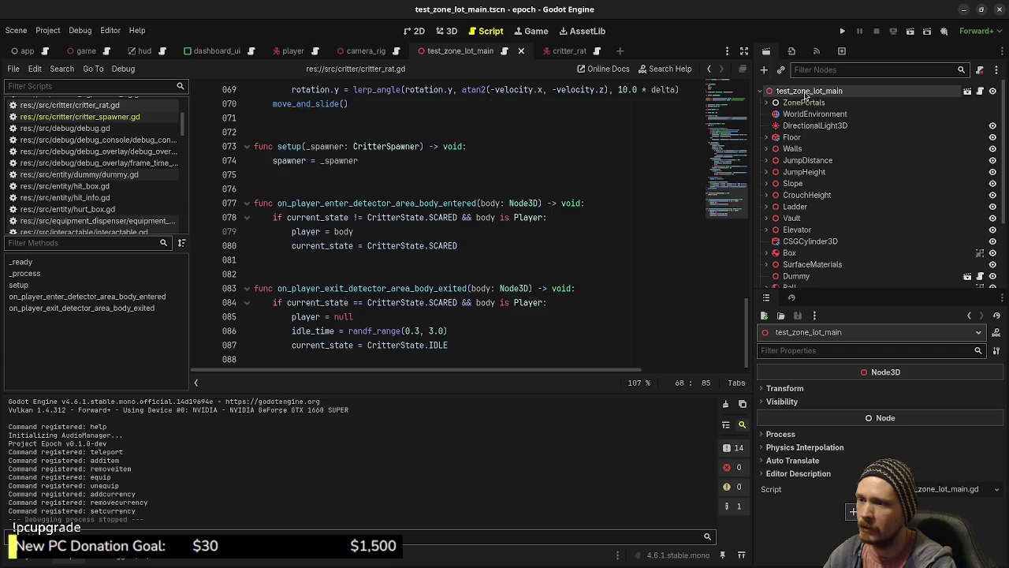
pyautogui.hotkey('ctrl', 'a')
pyautogui.write('rat')
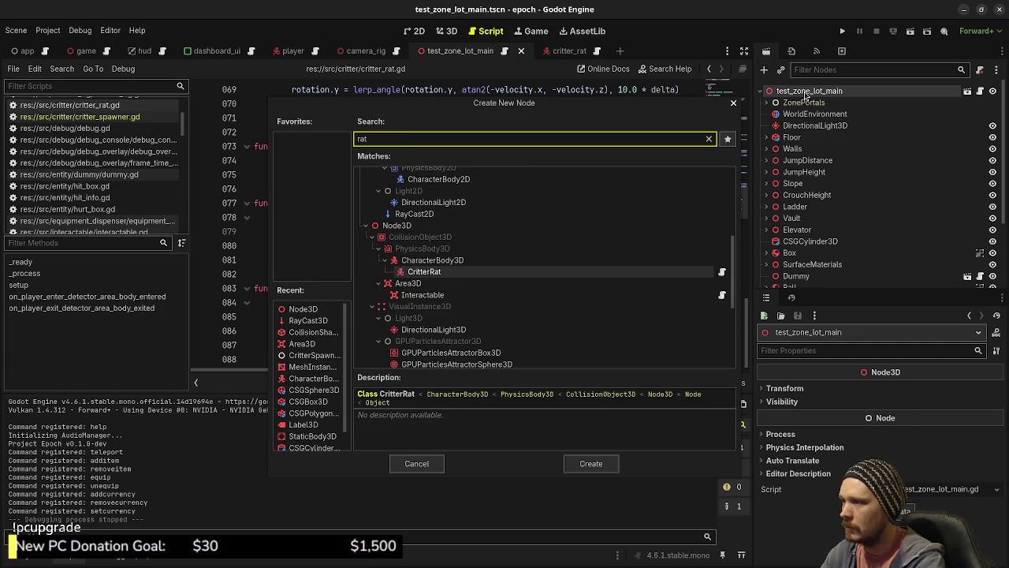
pyautogui.press('Return')
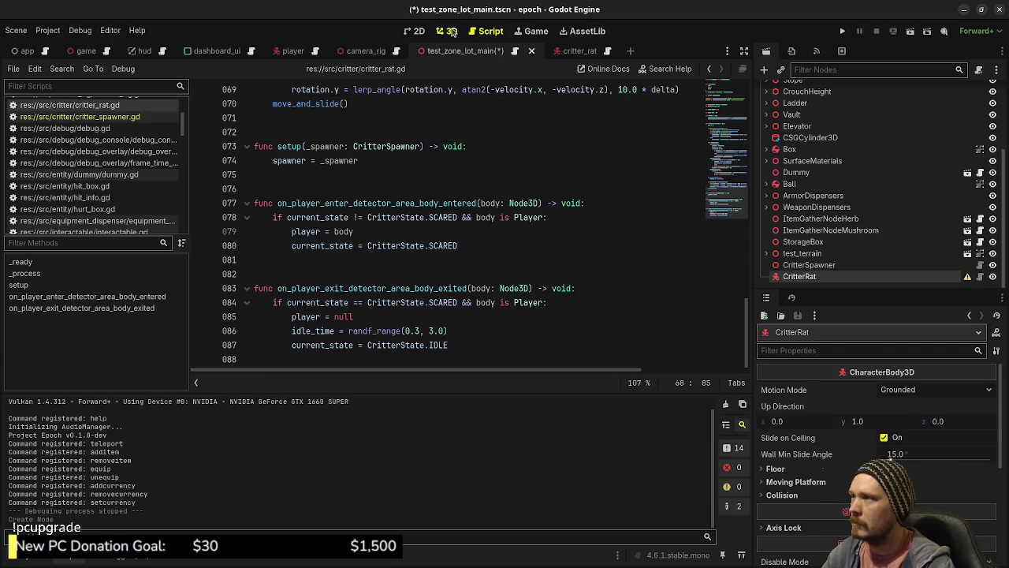
# Move the CritterRat in the 3D view, then undo it and reselect the scene root.
pyautogui.click(447, 30)
pyautogui.scroll(-3, 424, 285)
pyautogui.press('g')
pyautogui.click(440, 298)
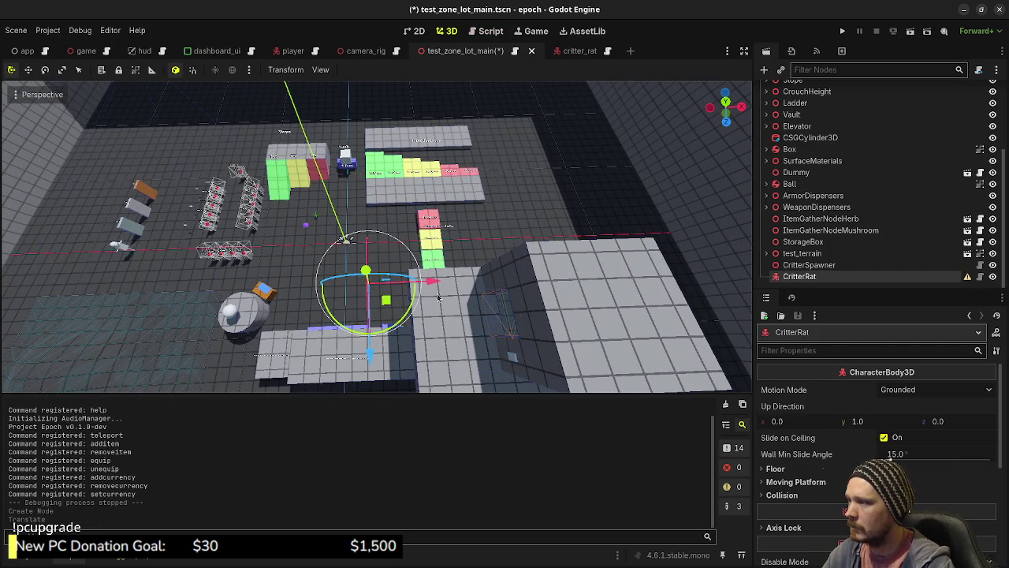
pyautogui.press('f')
pyautogui.scroll(5, 487, 302)
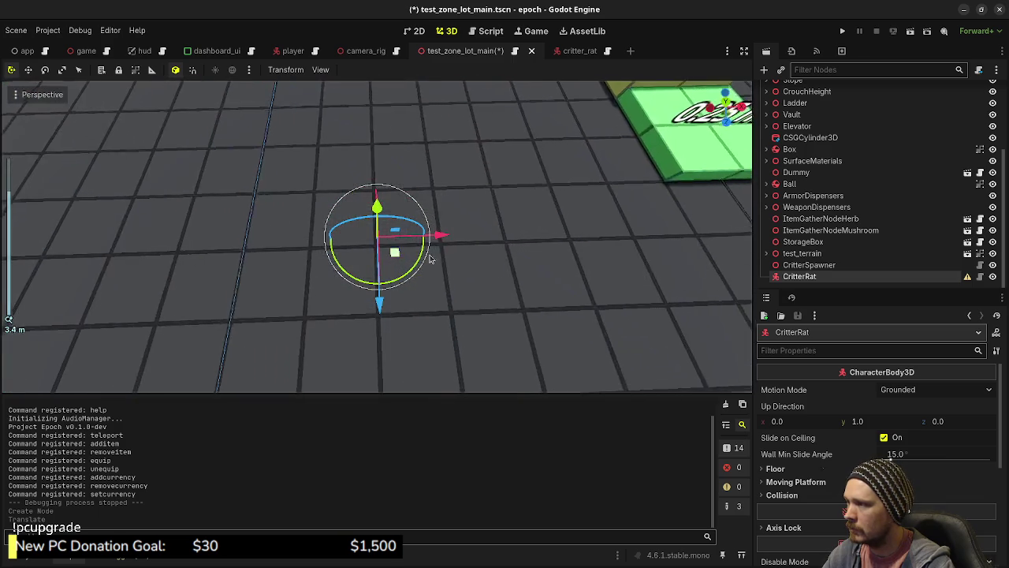
pyautogui.scroll(-4, 487, 302)
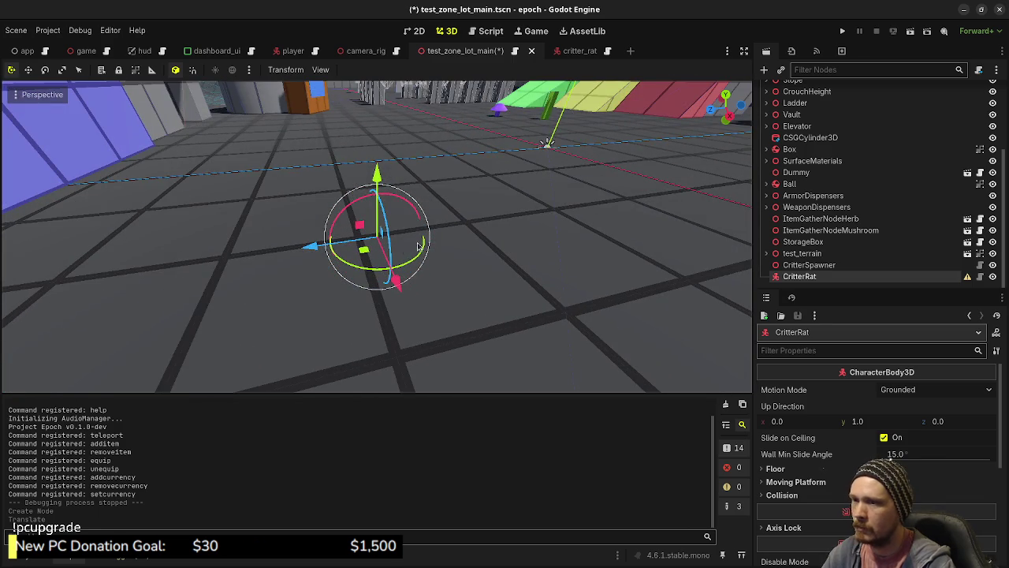
pyautogui.hotkey('ctrl', 'z')
pyautogui.hotkey('ctrl', 'z')
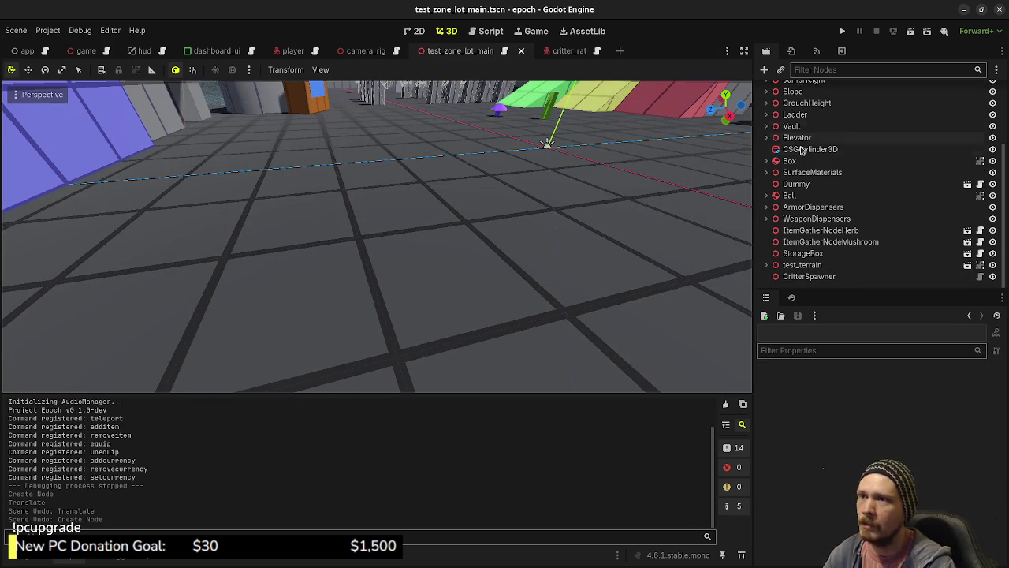
pyautogui.scroll(3, 795, 116)
pyautogui.click(798, 92)
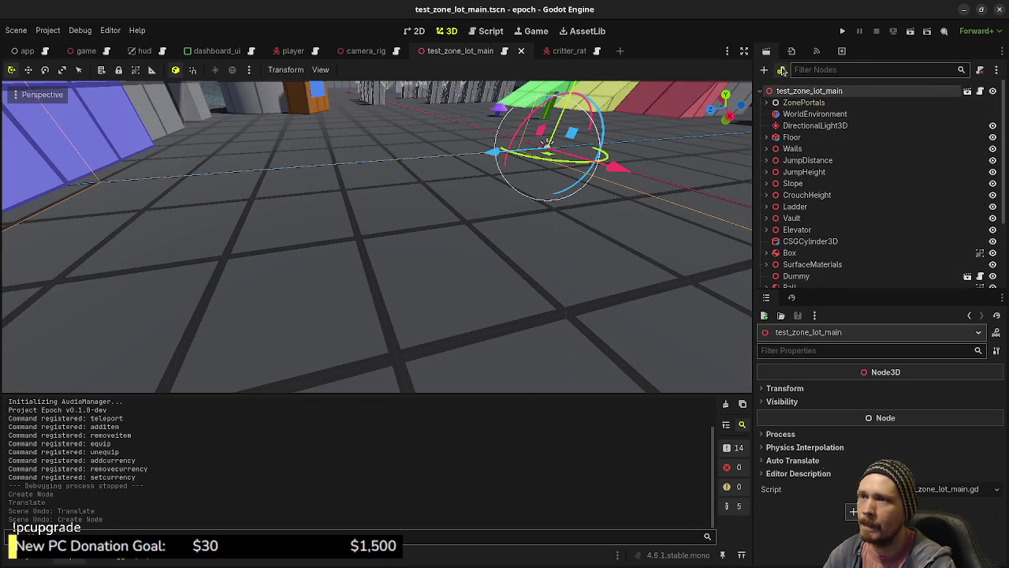
# Instance critter_rat.tscn into the level, drag it across the floor, and save.
pyautogui.click(781, 71)
pyautogui.write('critter')
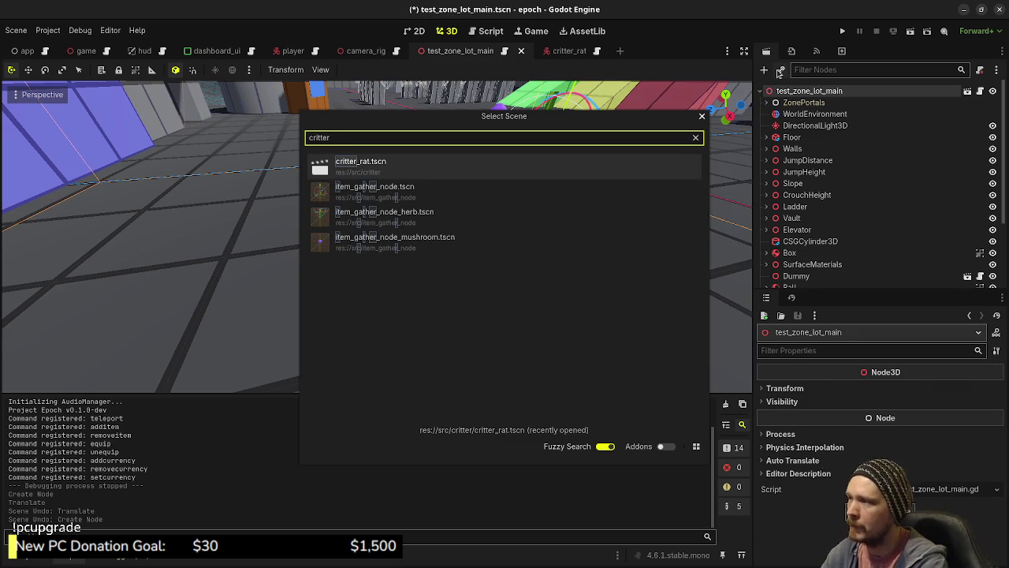
pyautogui.press('Return')
pyautogui.moveTo(553, 156)
pyautogui.mouseDown()
pyautogui.moveTo(311, 254)
pyautogui.moveTo(201, 201)
pyautogui.moveTo(272, 259)
pyautogui.mouseUp()
pyautogui.hotkey('ctrl', 's')
pyautogui.press('f')
pyautogui.scroll(-15, 520, 268)
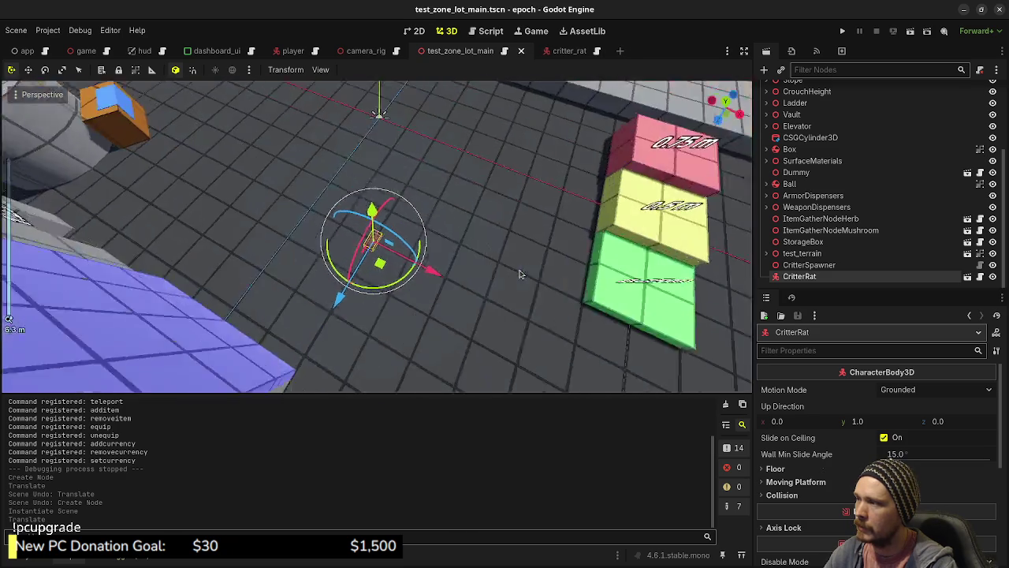
# Duplicate the rat into CritterRat2–5, position each on the floor, and save the scene.
pyautogui.hotkey('ctrl', 'd')
pyautogui.moveTo(398, 257)
pyautogui.mouseDown()
pyautogui.moveTo(249, 258)
pyautogui.moveTo(228, 243)
pyautogui.moveTo(271, 322)
pyautogui.moveTo(199, 162)
pyautogui.moveTo(203, 175)
pyautogui.moveTo(182, 177)
pyautogui.moveTo(193, 374)
pyautogui.moveTo(244, 372)
pyautogui.moveTo(291, 392)
pyautogui.moveTo(208, 392)
pyautogui.mouseUp()
pyautogui.hotkey('ctrl', 'd')
pyautogui.hotkey('ctrl', 'd')
pyautogui.hotkey('ctrl', 'd')
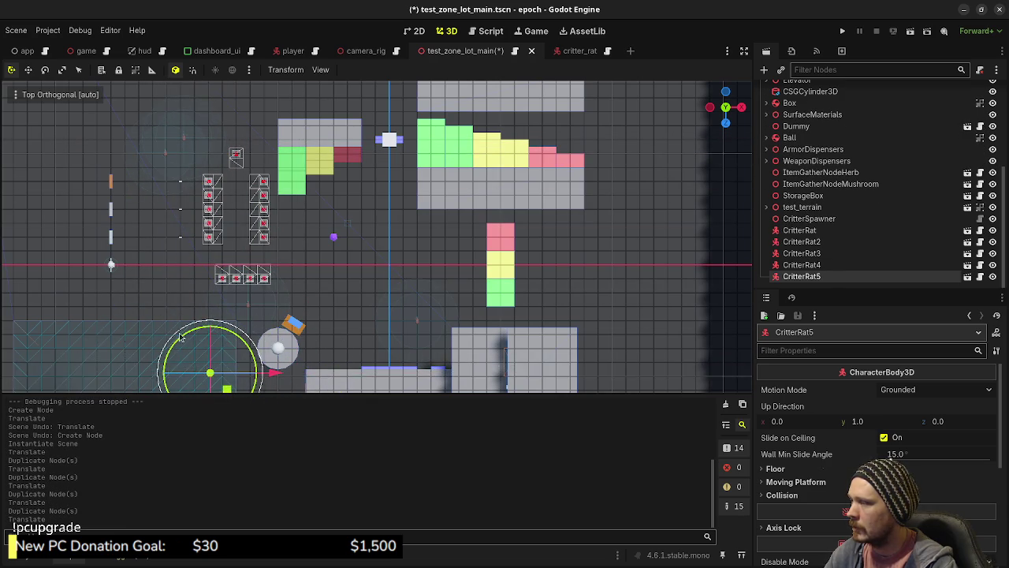
pyautogui.moveTo(305, 289)
pyautogui.mouseDown()
pyautogui.moveTo(260, 331)
pyautogui.moveTo(220, 342)
pyautogui.mouseUp()
pyautogui.press('f')
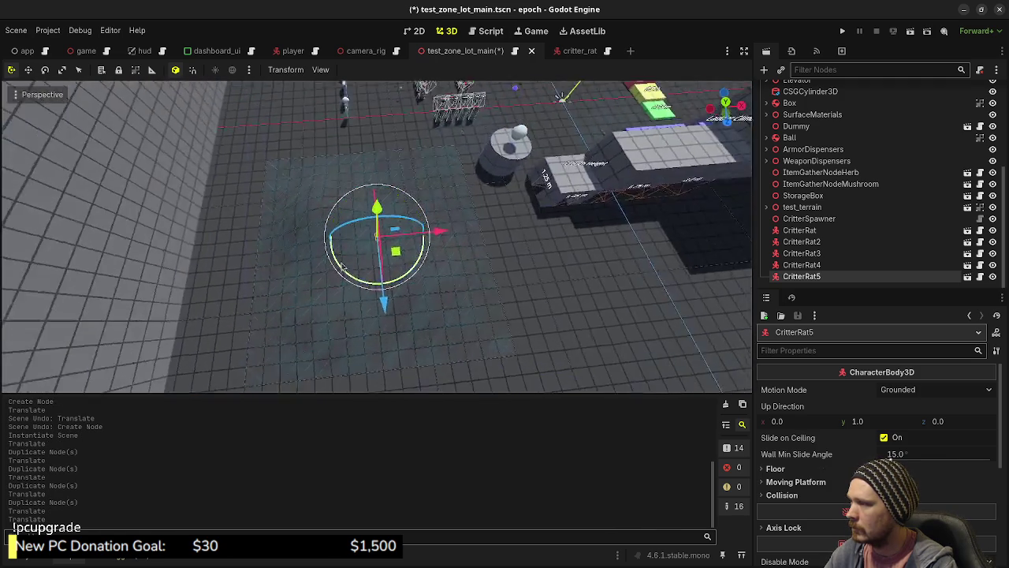
pyautogui.scroll(3, 394, 270)
pyautogui.moveTo(394, 270); pyautogui.dragTo(349, 246)
pyautogui.moveTo(377, 171); pyautogui.dragTo(376, 154)
pyautogui.moveTo(440, 257)
pyautogui.mouseDown()
pyautogui.moveTo(339, 243)
pyautogui.moveTo(323, 219)
pyautogui.mouseUp()
pyautogui.scroll(3, 407, 237)
pyautogui.moveTo(407, 236)
pyautogui.mouseDown()
pyautogui.moveTo(354, 271)
pyautogui.moveTo(414, 223)
pyautogui.moveTo(378, 138)
pyautogui.moveTo(387, 142)
pyautogui.mouseUp()
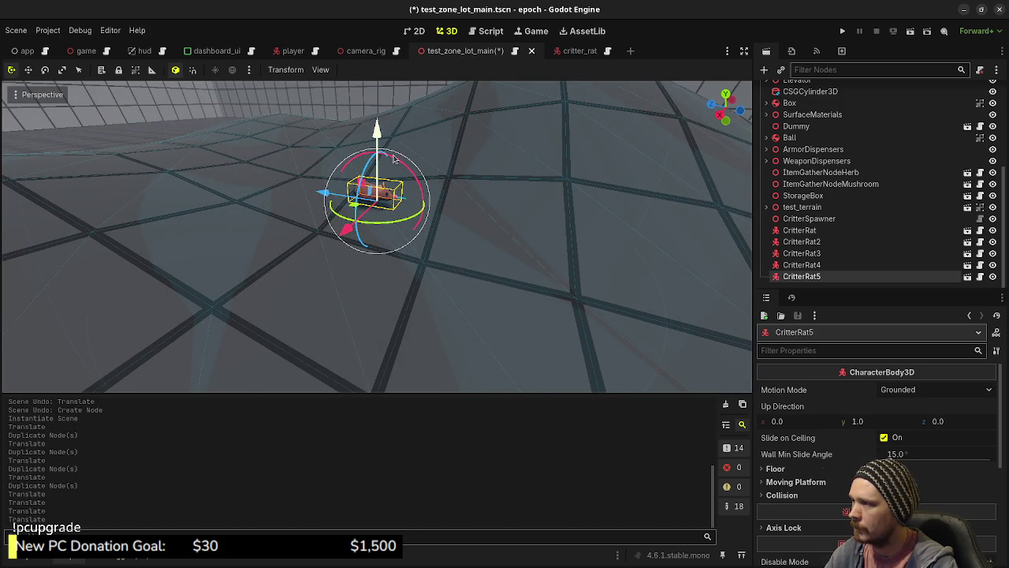
pyautogui.hotkey('ctrl', 's')
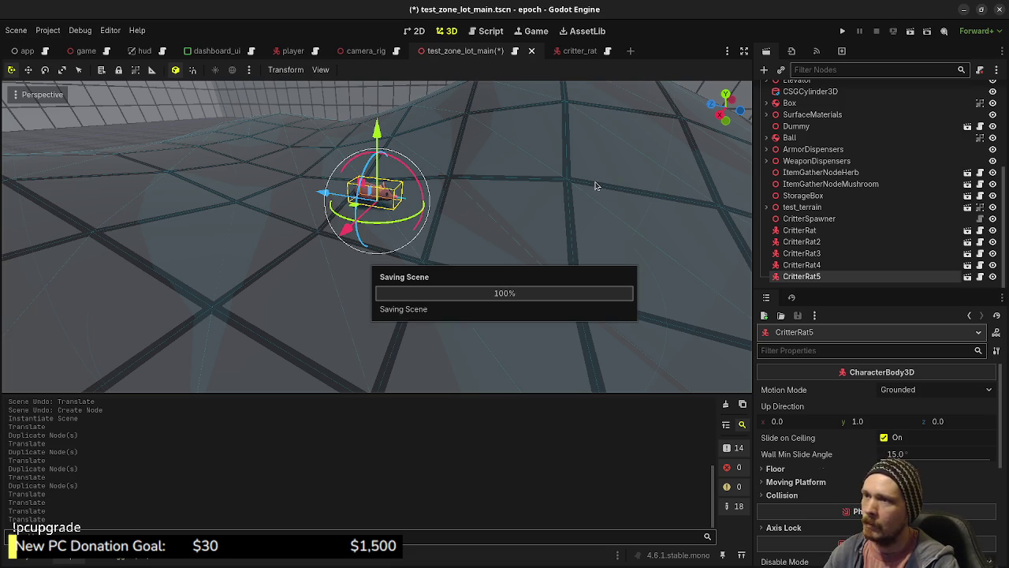
# Run the project and follow a wandering rat through the corridor and over the wavy floor.
pyautogui.click(841, 32)
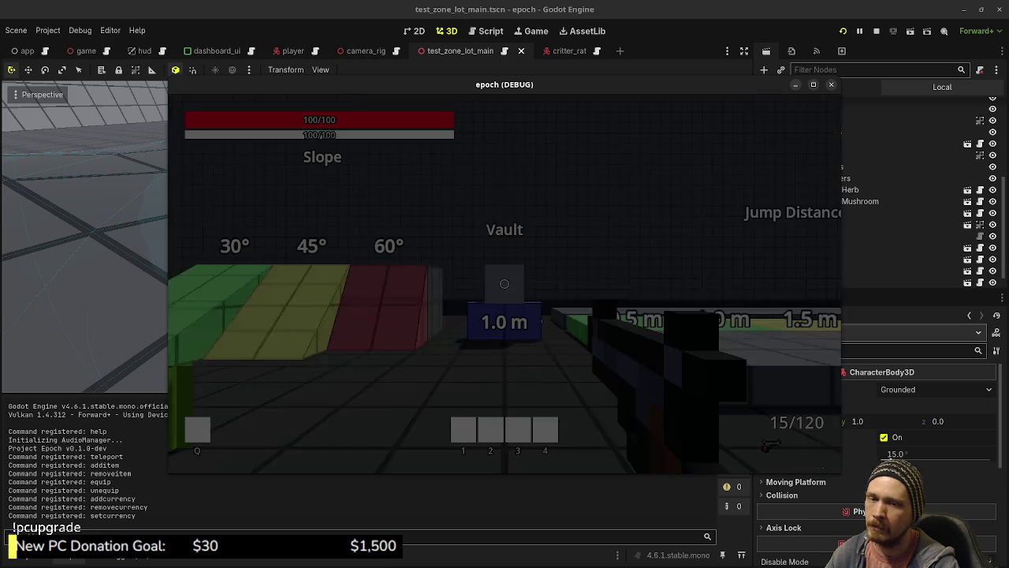
pyautogui.press('w')
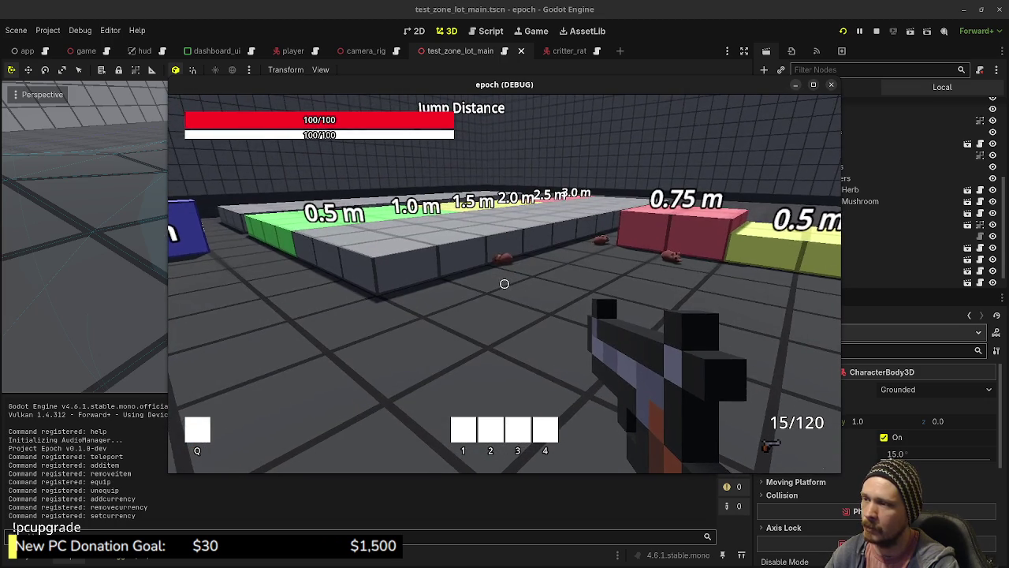
pyautogui.moveTo(504, 284)
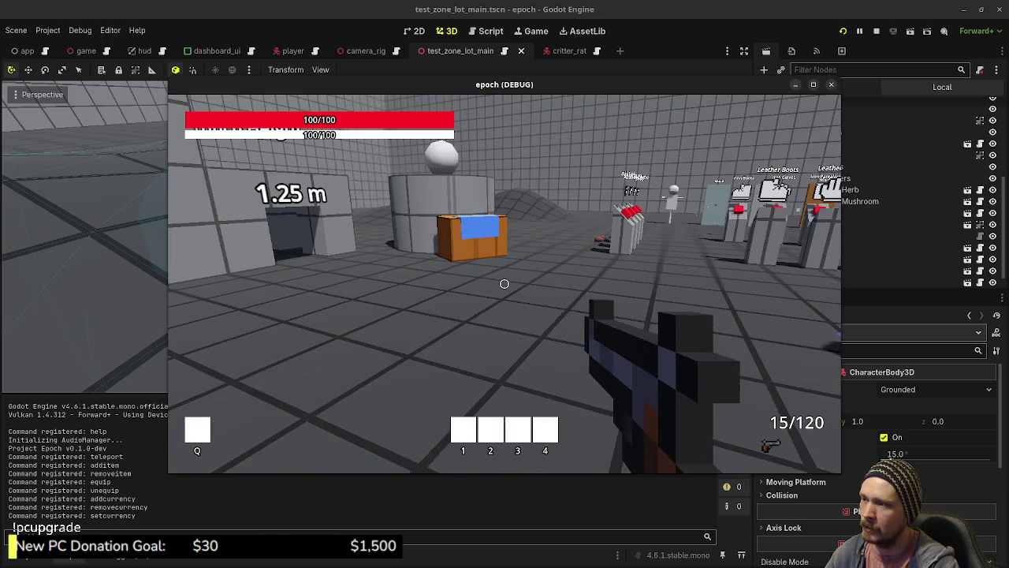
pyautogui.press('w')
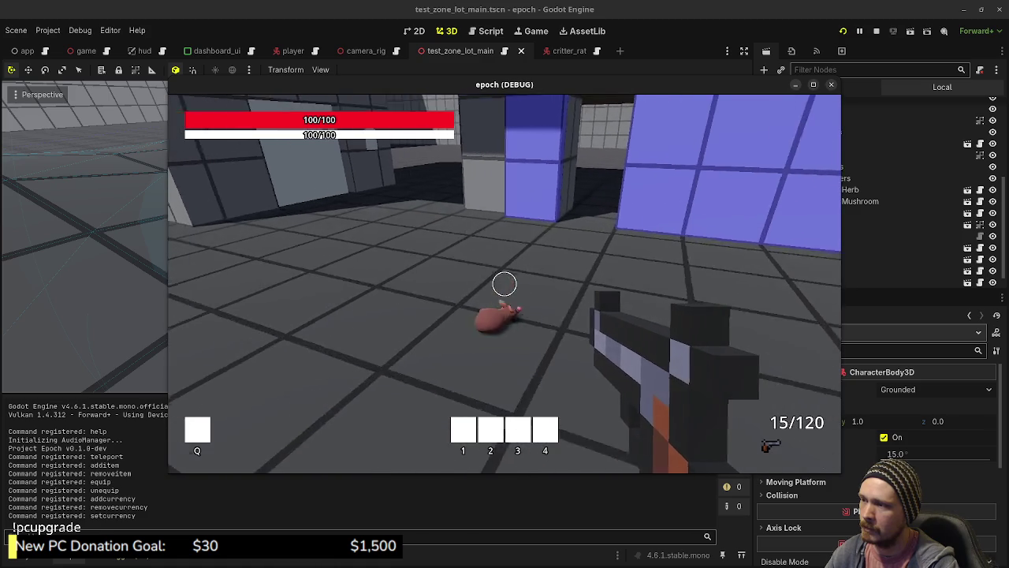
pyautogui.press('w')
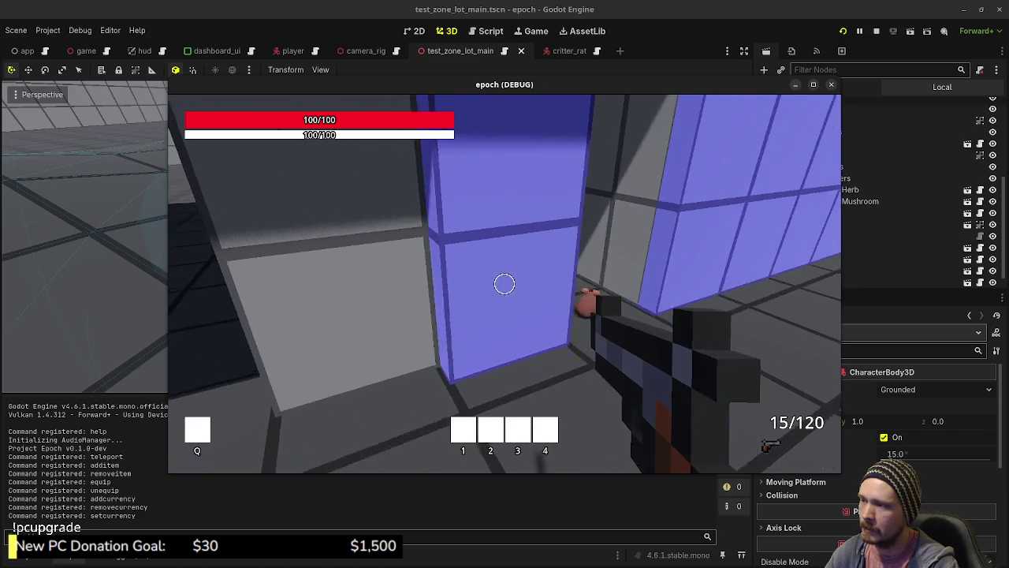
pyautogui.press('w')
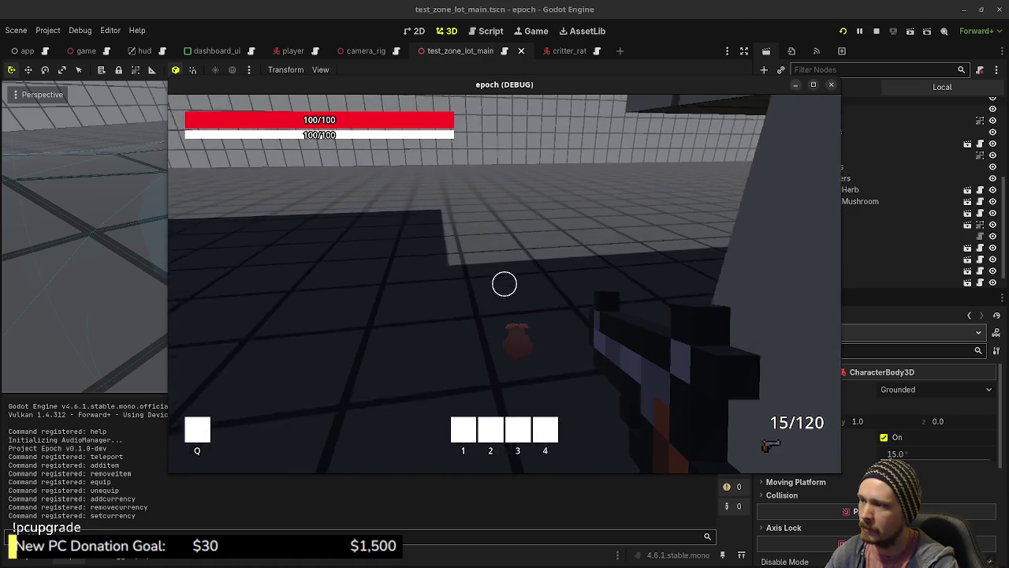
pyautogui.press('w')
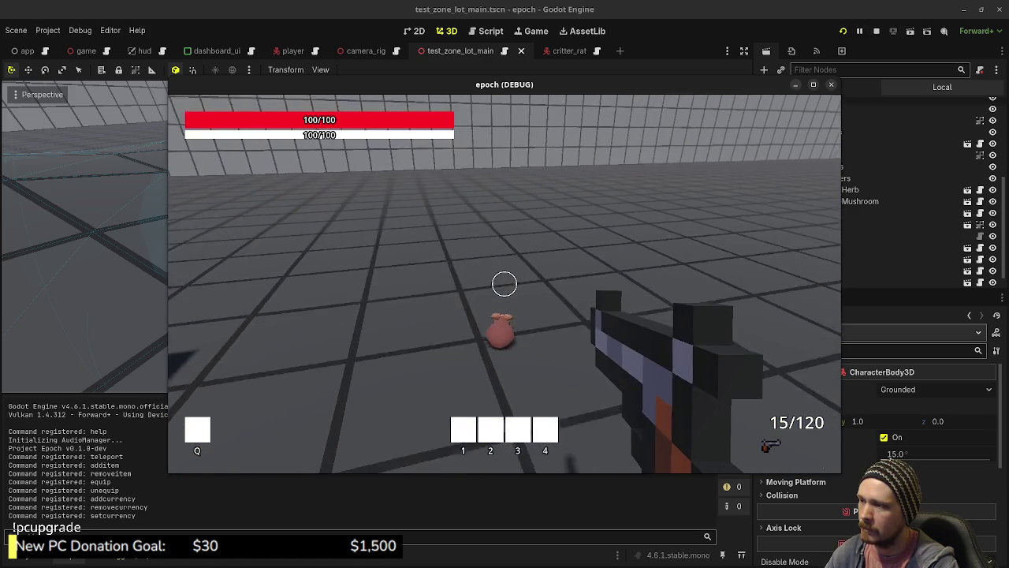
pyautogui.press('w')
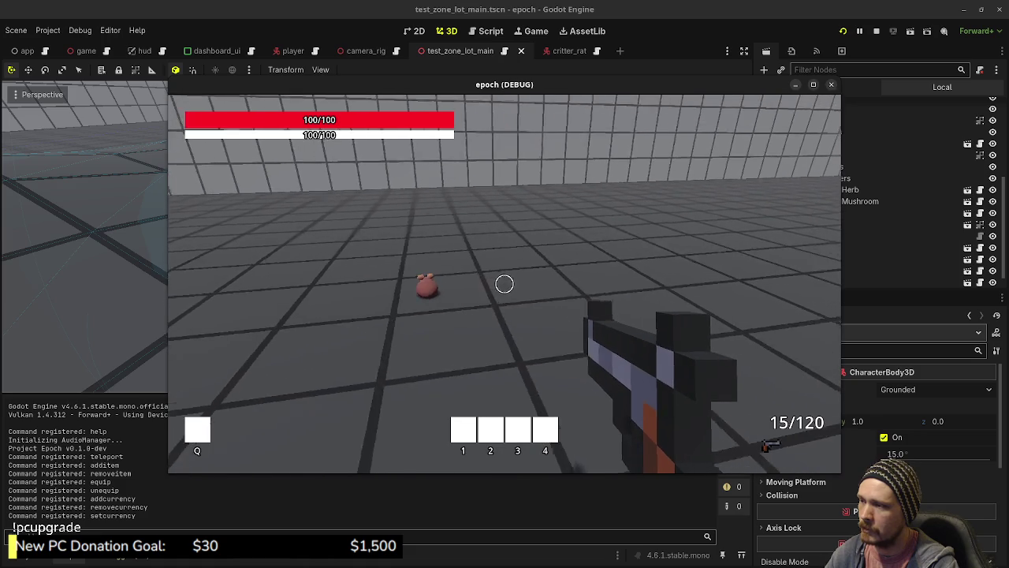
pyautogui.press('w')
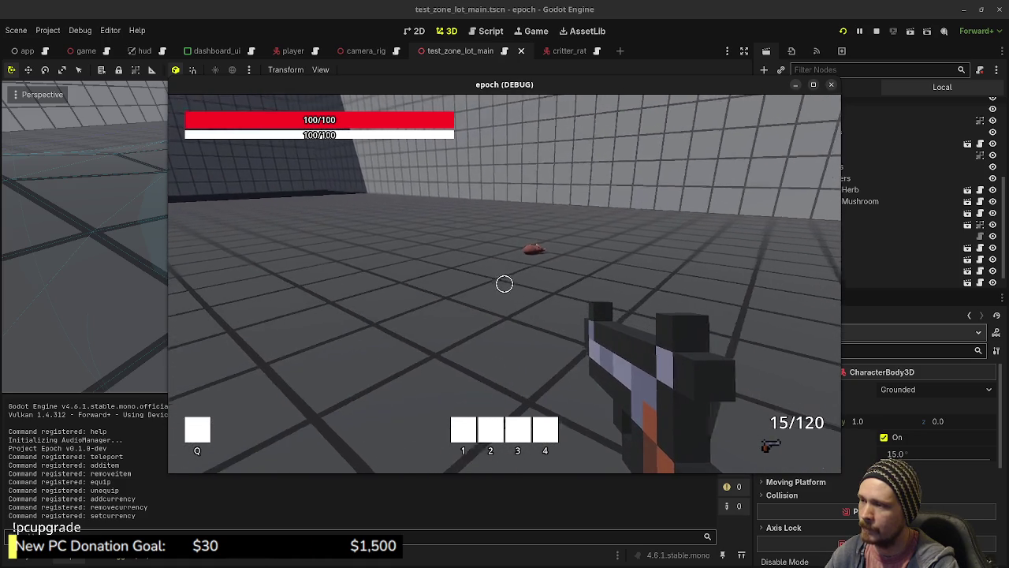
pyautogui.press('w')
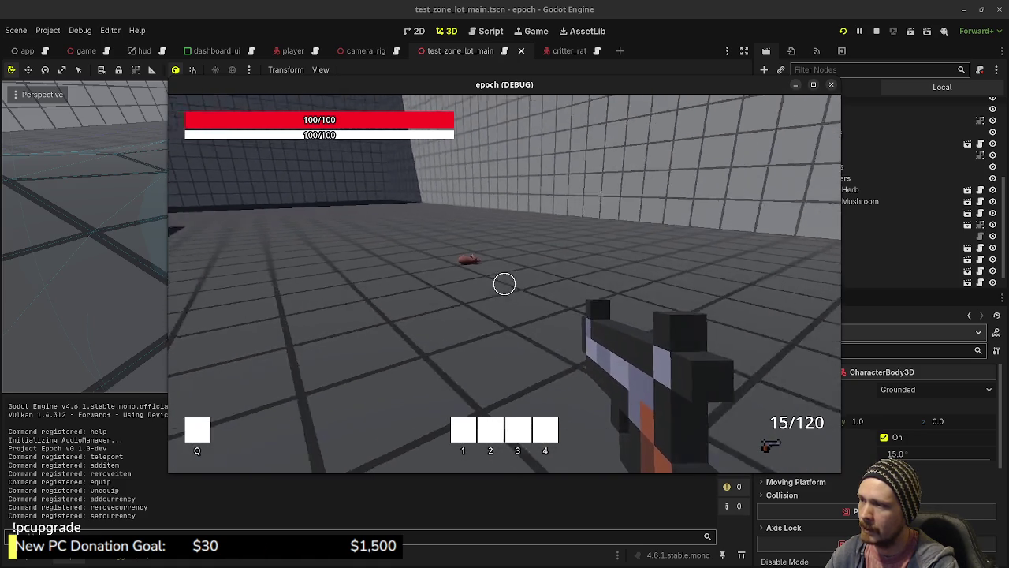
pyautogui.hotkey('shift', 'w')
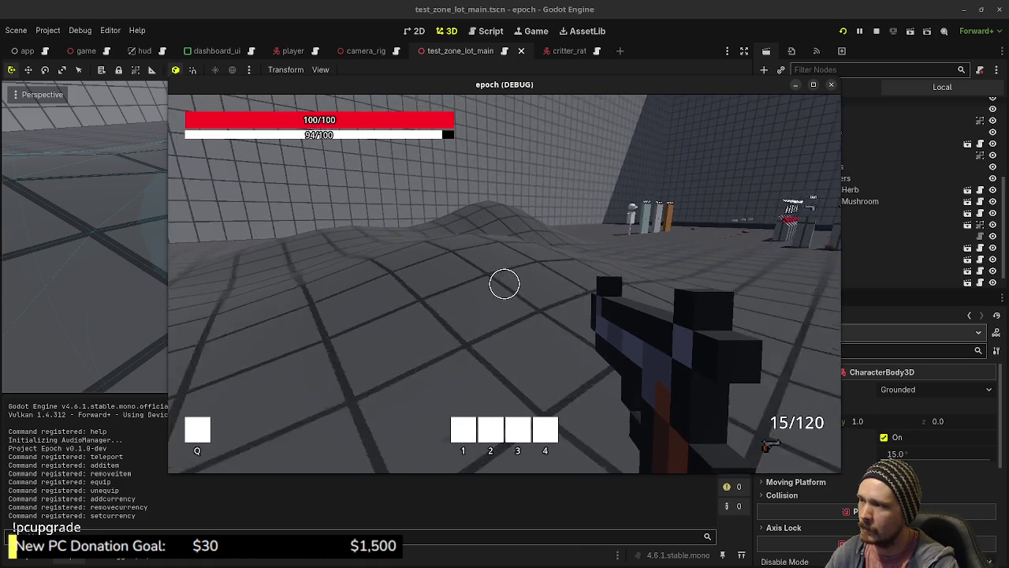
pyautogui.press('w')
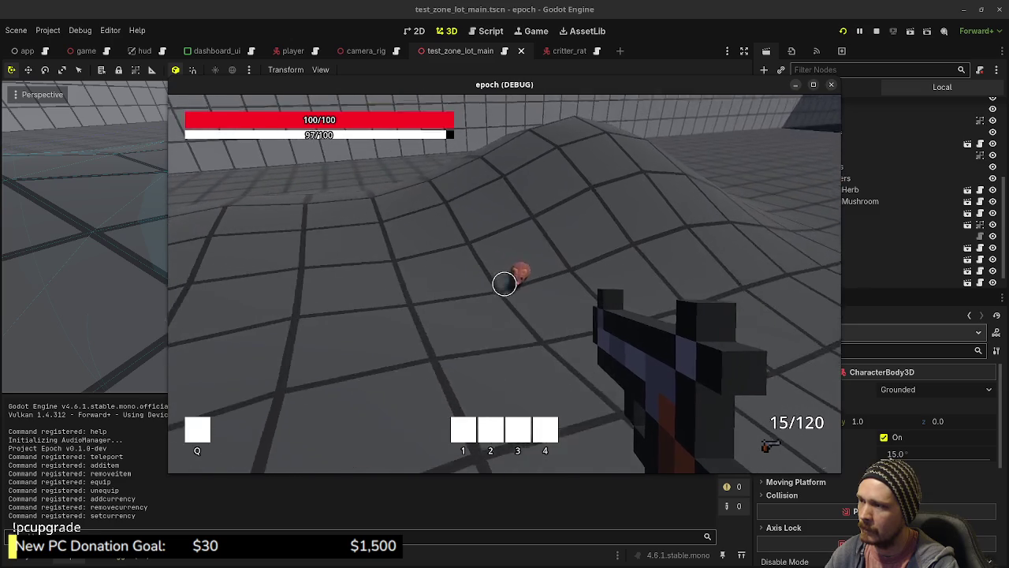
pyautogui.press('w')
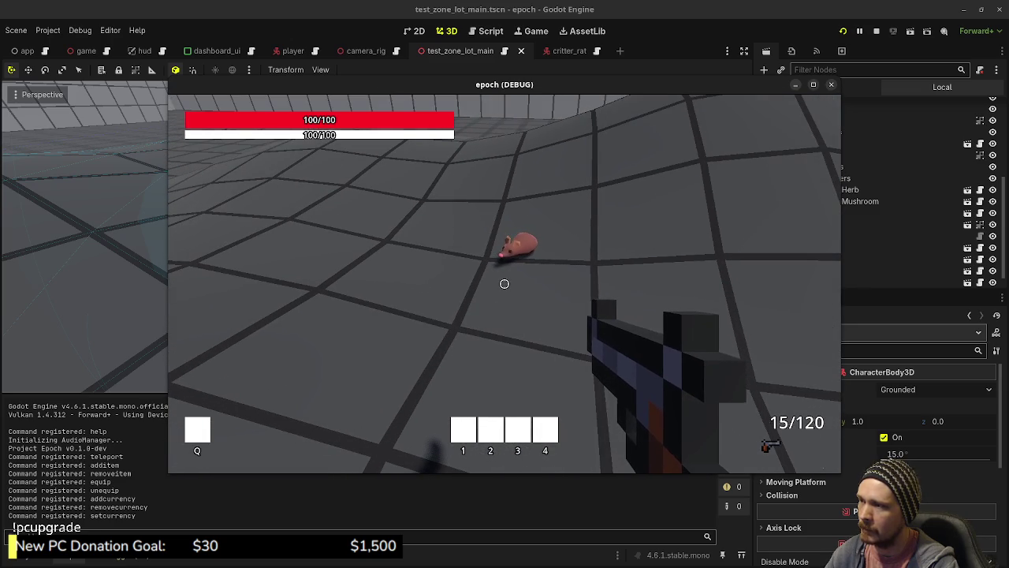
pyautogui.press('w')
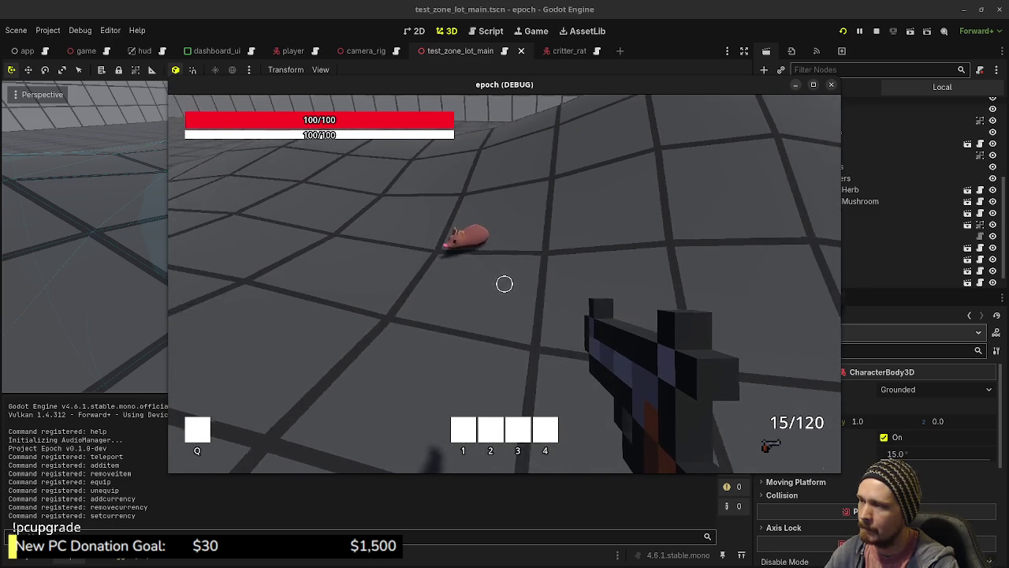
pyautogui.press('w')
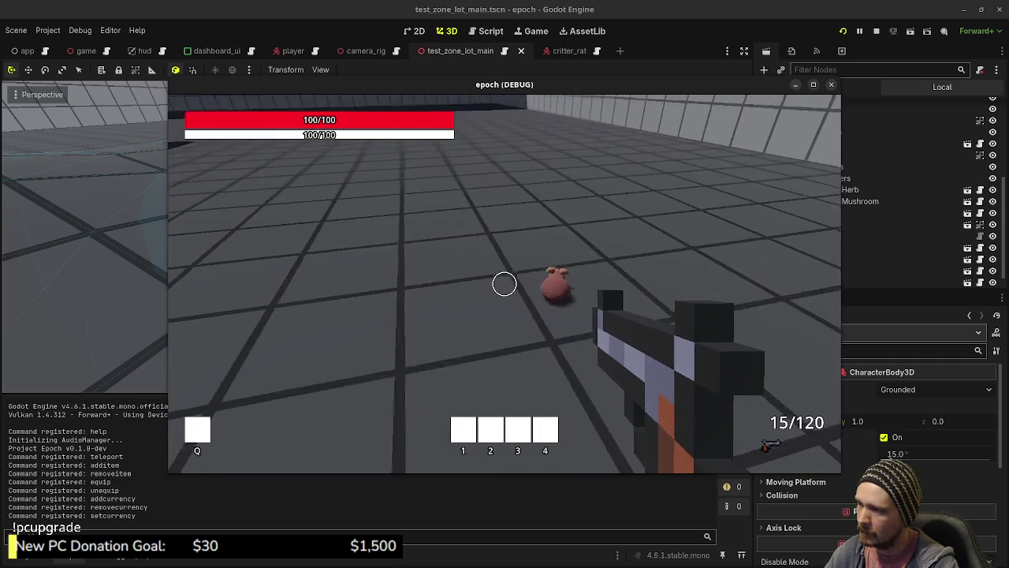
# Chase the critter toward the green block lanes, then switch to critter_rat.gd.
pyautogui.press('w')
pyautogui.press('w')
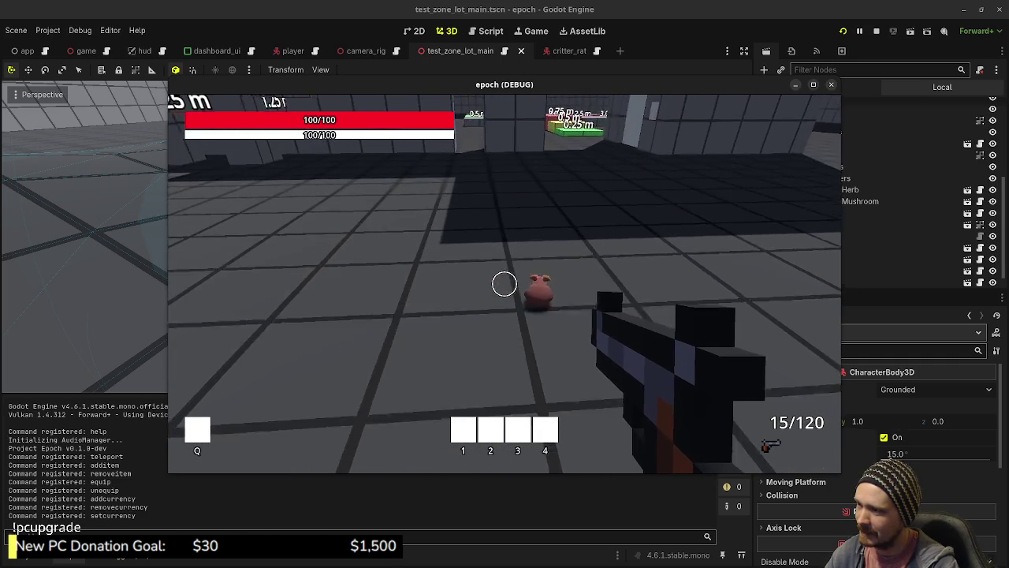
pyautogui.press('w')
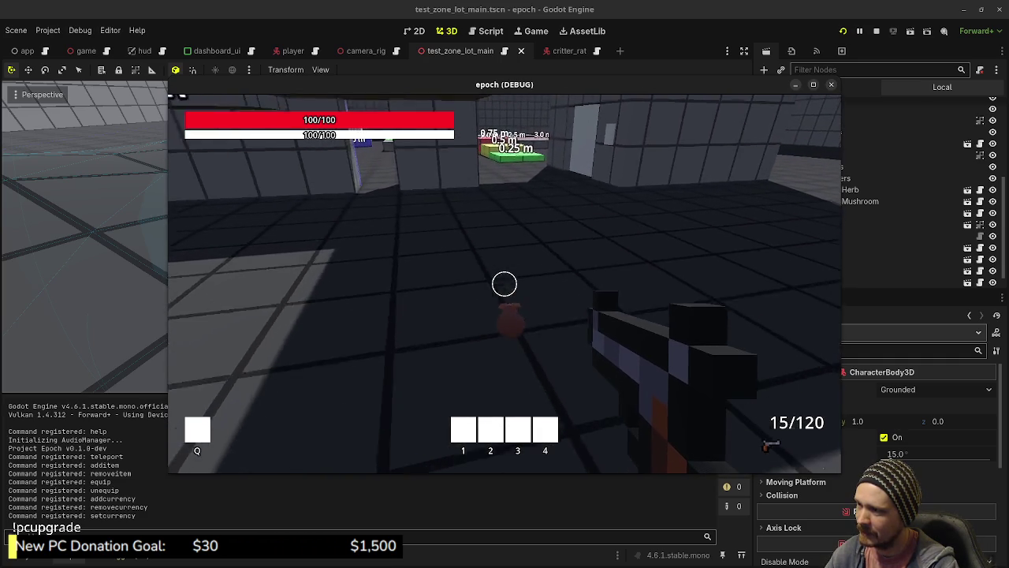
pyautogui.press('w')
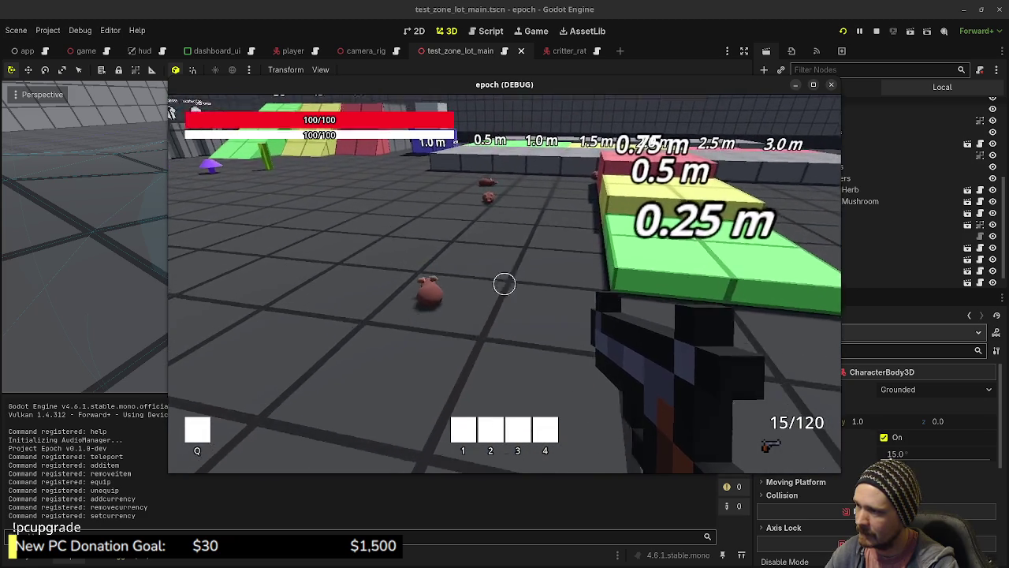
pyautogui.press('w')
pyautogui.press('s')
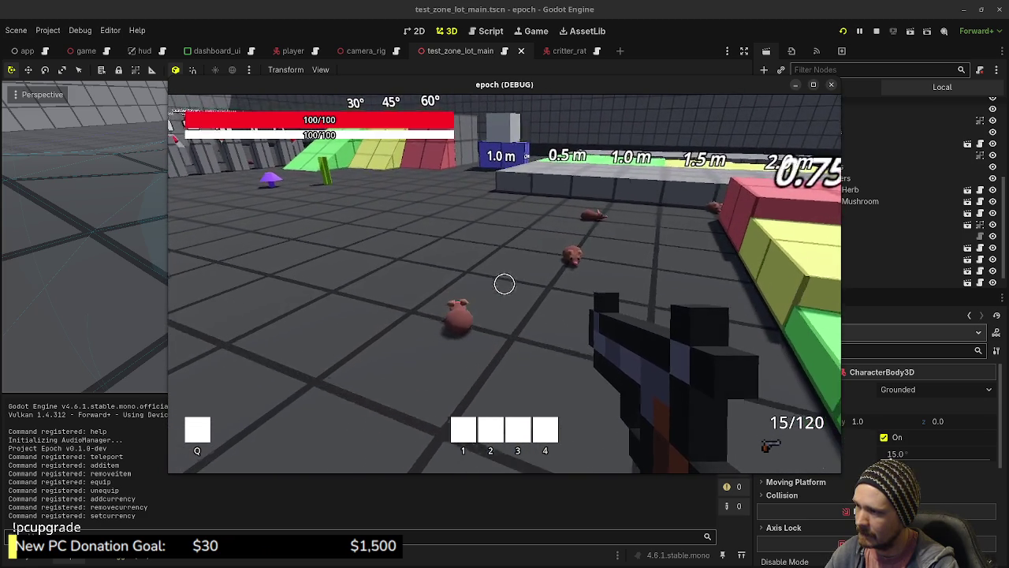
pyautogui.moveTo(506, 281); pyautogui.dragTo(411, 476)
pyautogui.hotkey('ctrl', 'F3')
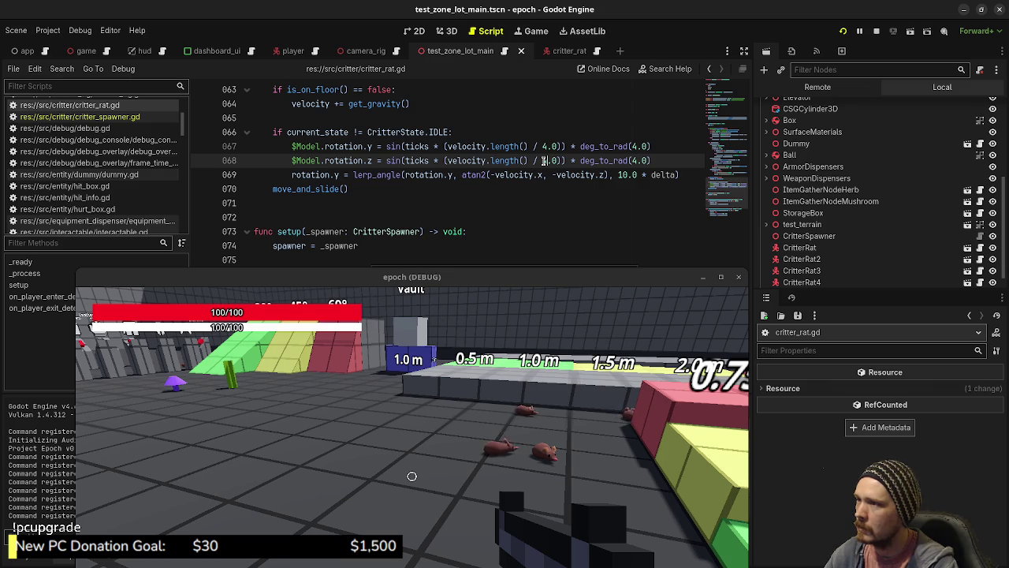
# Walk the player around the orange box and ramps to watch the rats wobble.
pyautogui.moveTo(569, 277)
pyautogui.mouseDown()
pyautogui.moveTo(624, 122)
pyautogui.moveTo(615, 101)
pyautogui.mouseUp()
pyautogui.click(617, 243)
pyautogui.press('w')
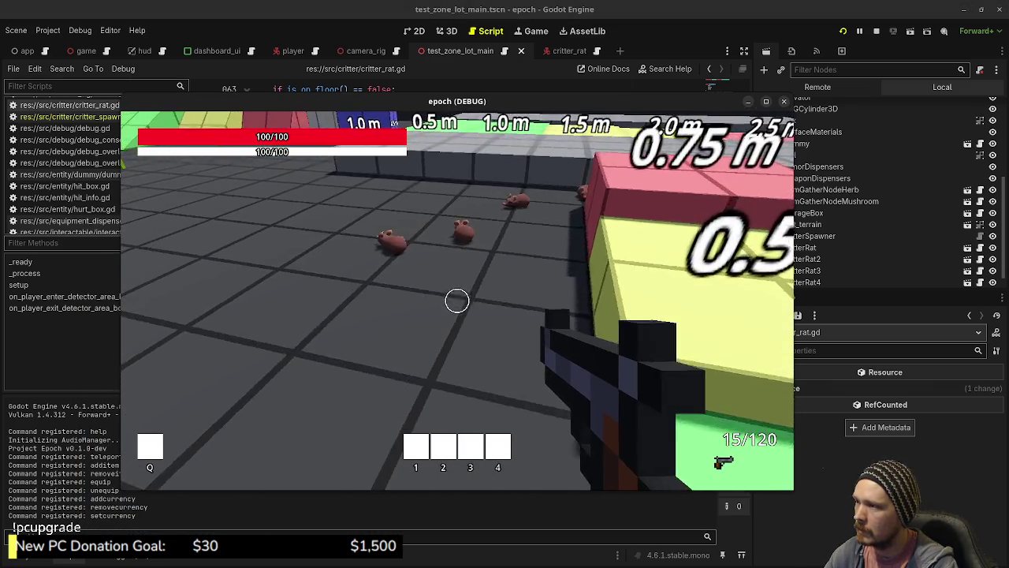
pyautogui.press('w')
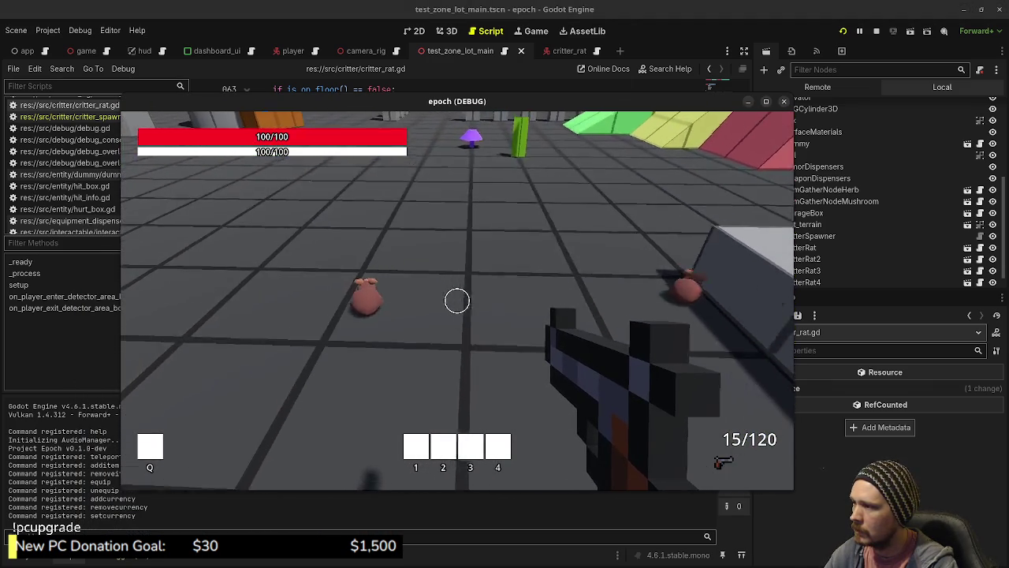
pyautogui.press('w')
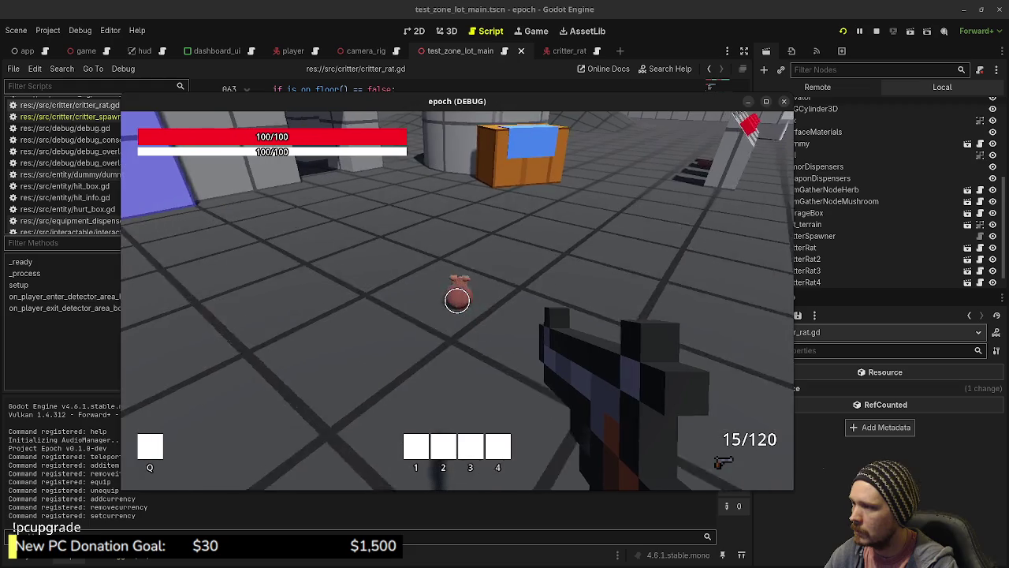
pyautogui.press('w')
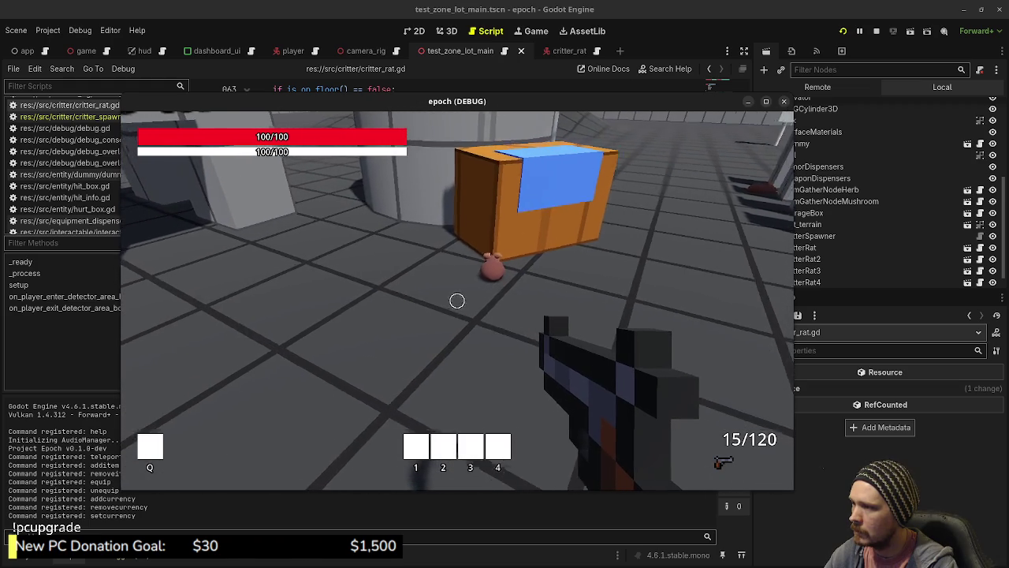
pyautogui.press('w')
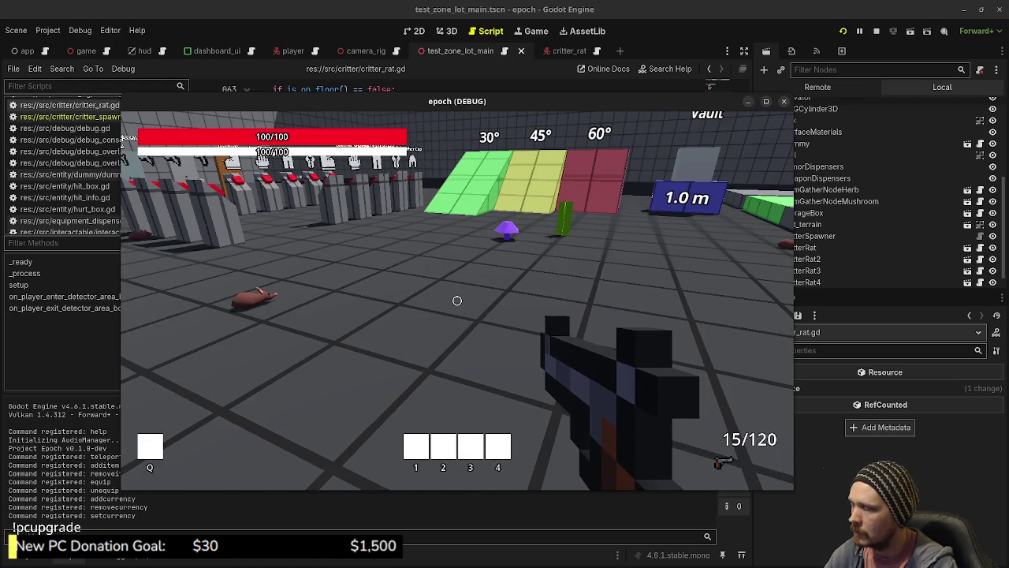
pyautogui.press('w')
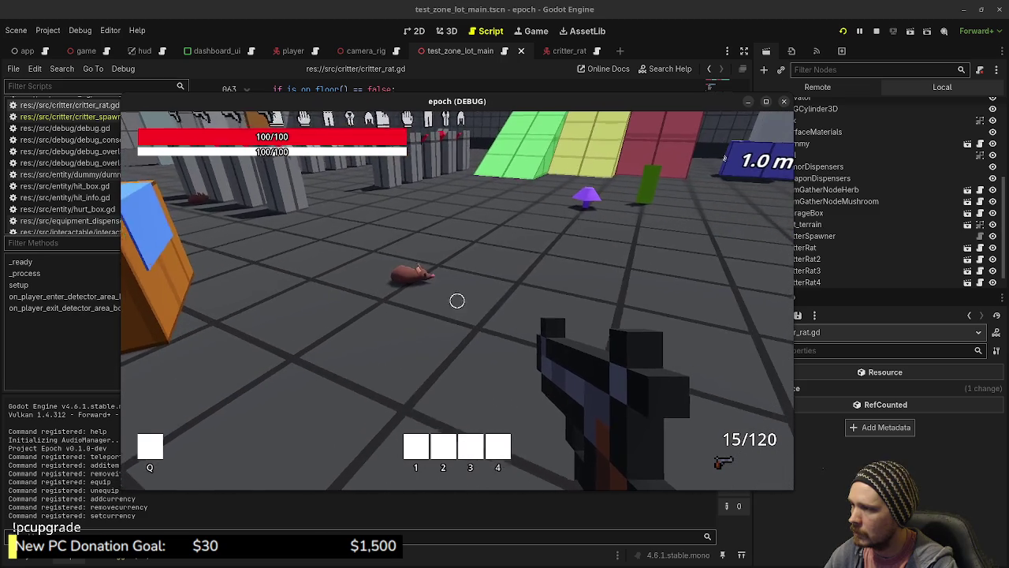
pyautogui.press('a')
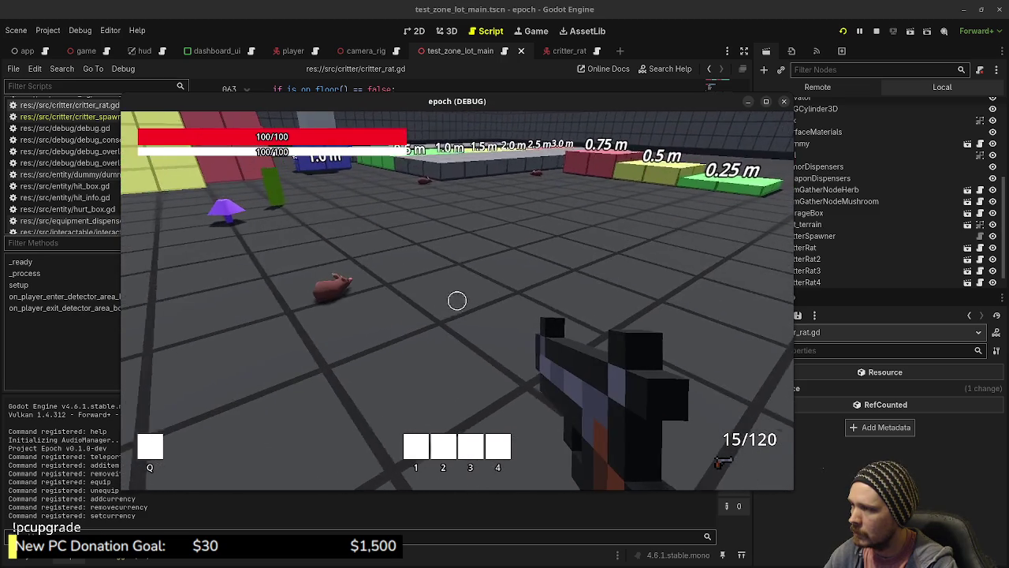
pyautogui.press('w')
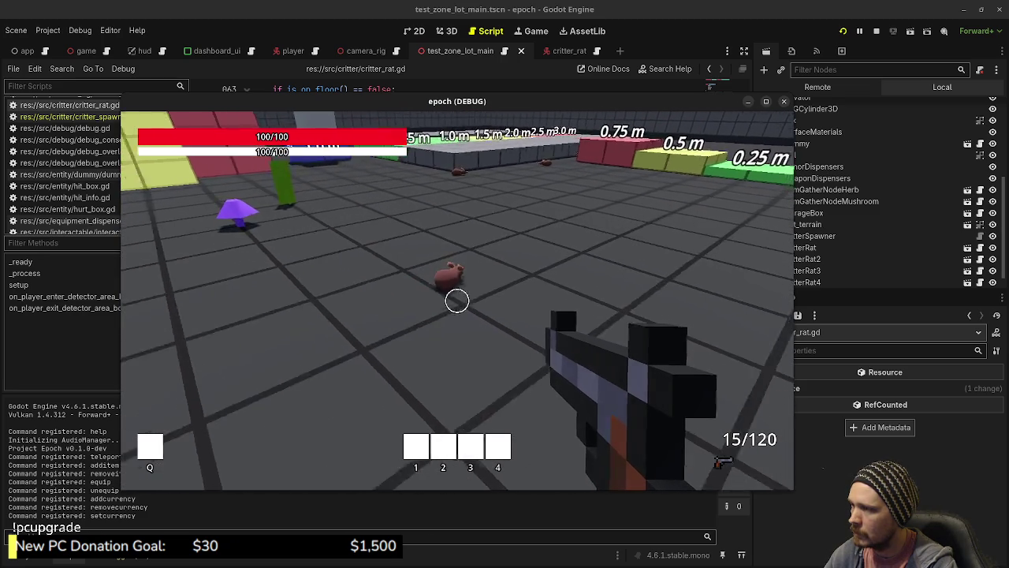
pyautogui.press('w')
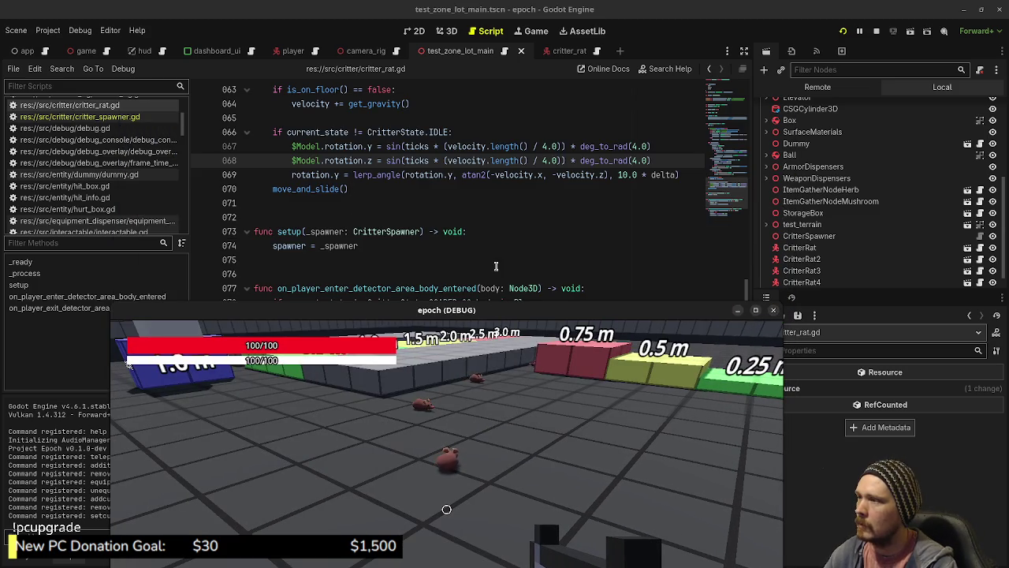
# Change both rotation divisors on lines 67–68 of critter_rat.gd to 8.0 and save.
pyautogui.click(541, 147)
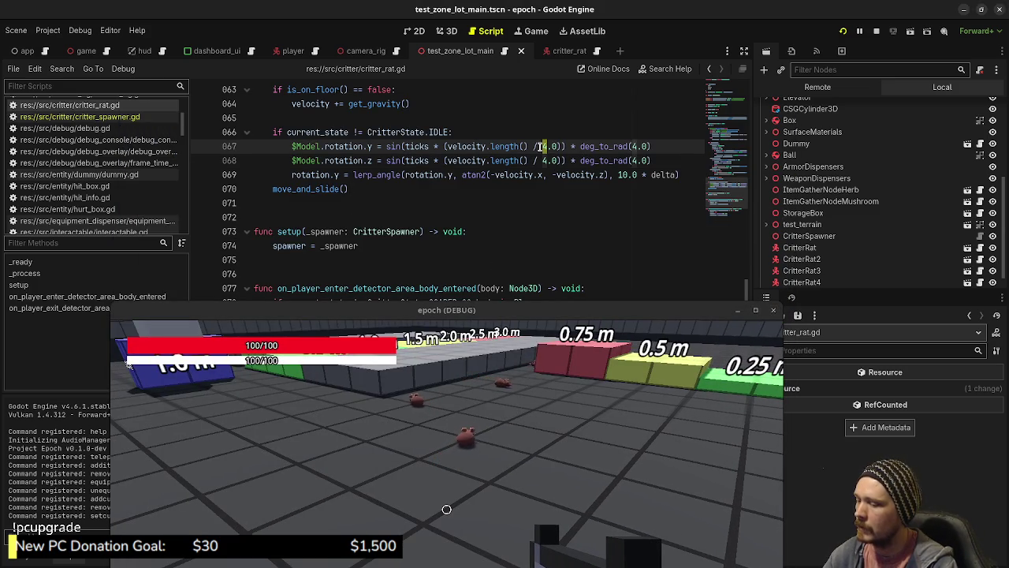
pyautogui.write('8')
pyautogui.click(542, 160)
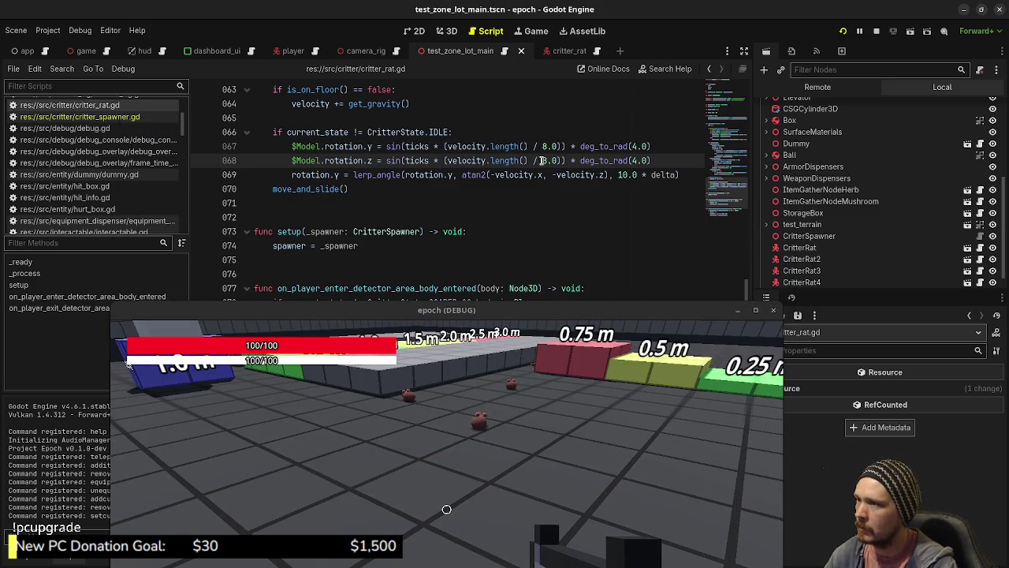
pyautogui.hotkey('ctrl', 's')
# Bring the game back over the editor, walk toward the pillars, then stop the game.
pyautogui.moveTo(519, 315); pyautogui.dragTo(523, 131)
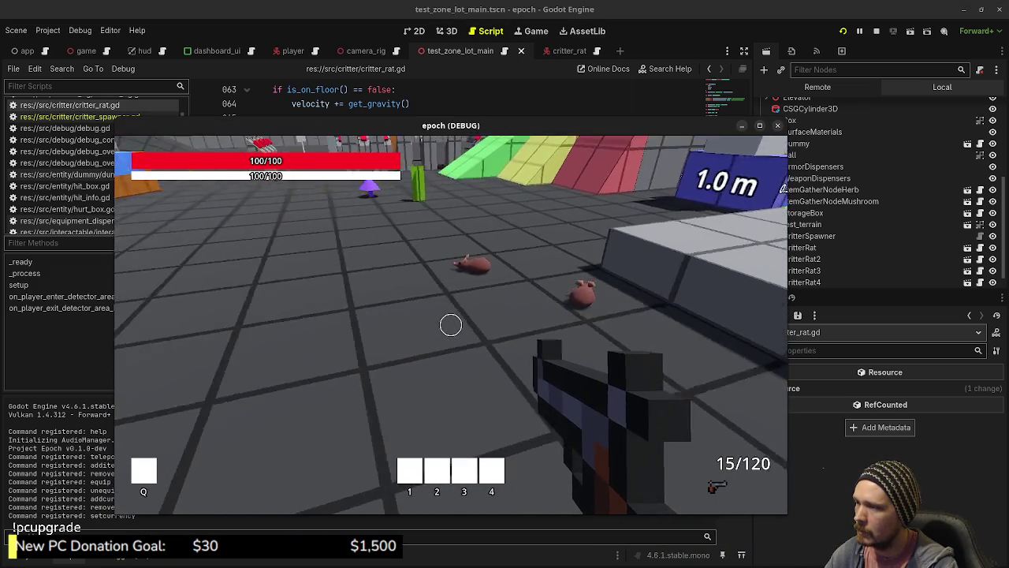
pyautogui.press('w')
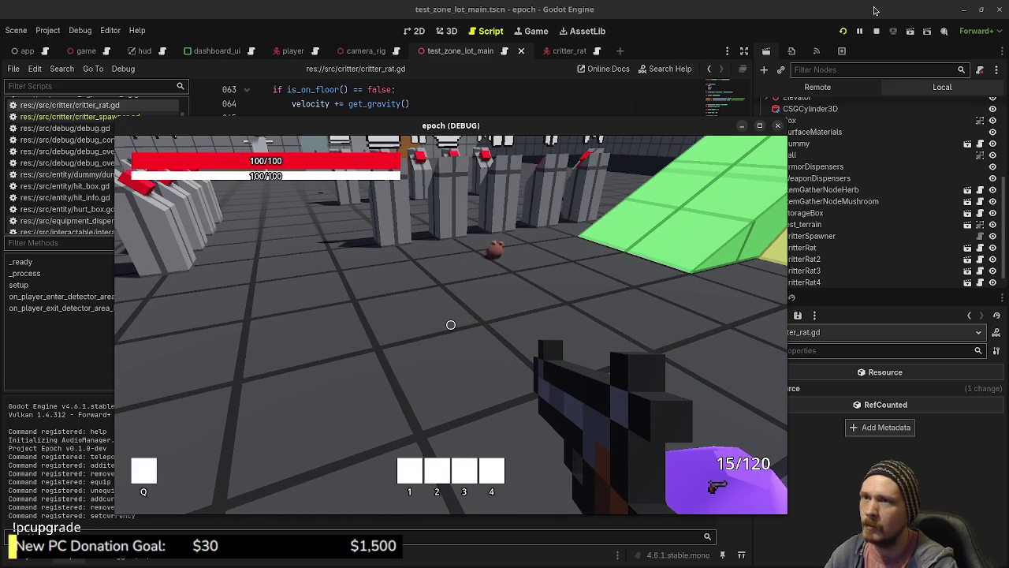
pyautogui.click(876, 30)
# Undo the 8.0 change so both wobble divisors read 3.0, and save the script.
pyautogui.click(528, 239)
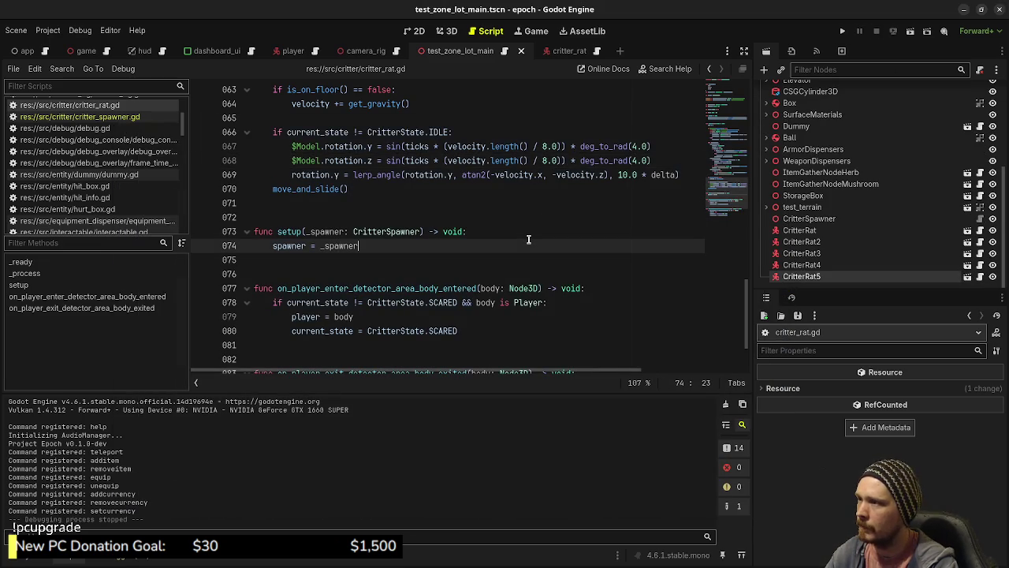
pyautogui.hotkey('ctrl', 'z')
pyautogui.hotkey('ctrl', 'z')
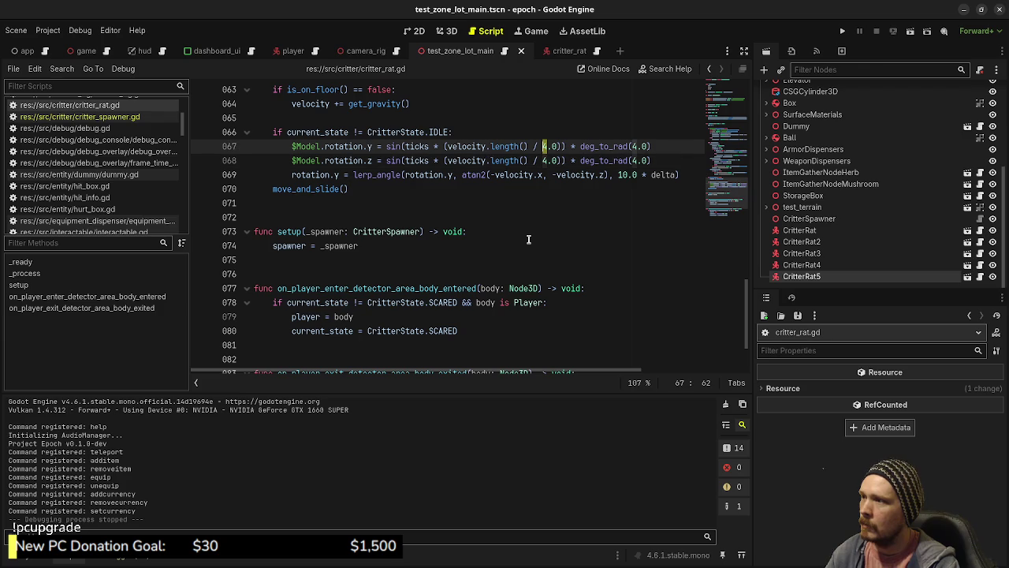
pyautogui.hotkey('ctrl', 'z')
pyautogui.hotkey('ctrl', 'z')
pyautogui.hotkey('ctrl', 's')
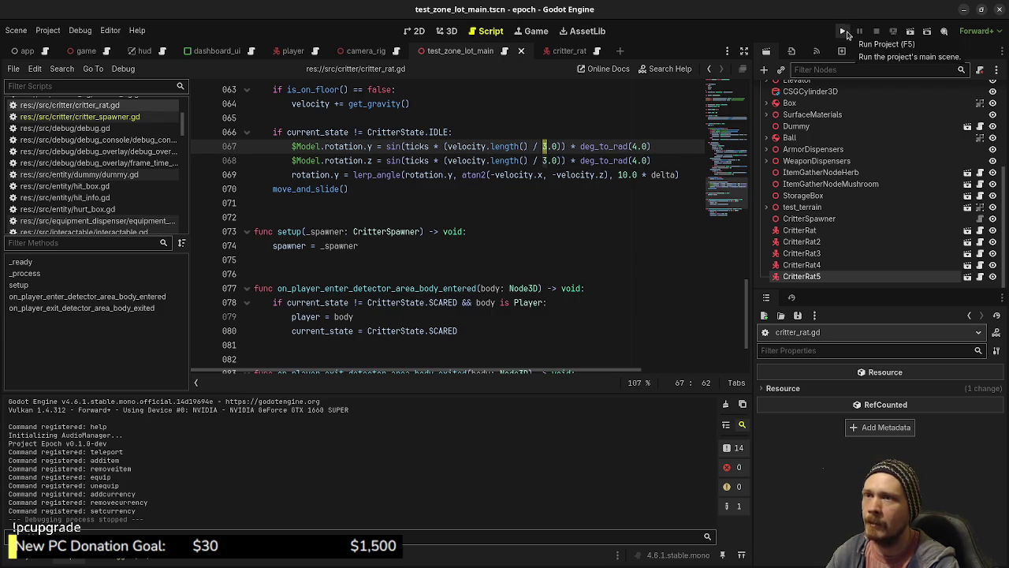
# Run the project, walk toward the rats by the distance blocks, then stop it.
pyautogui.click(842, 31)
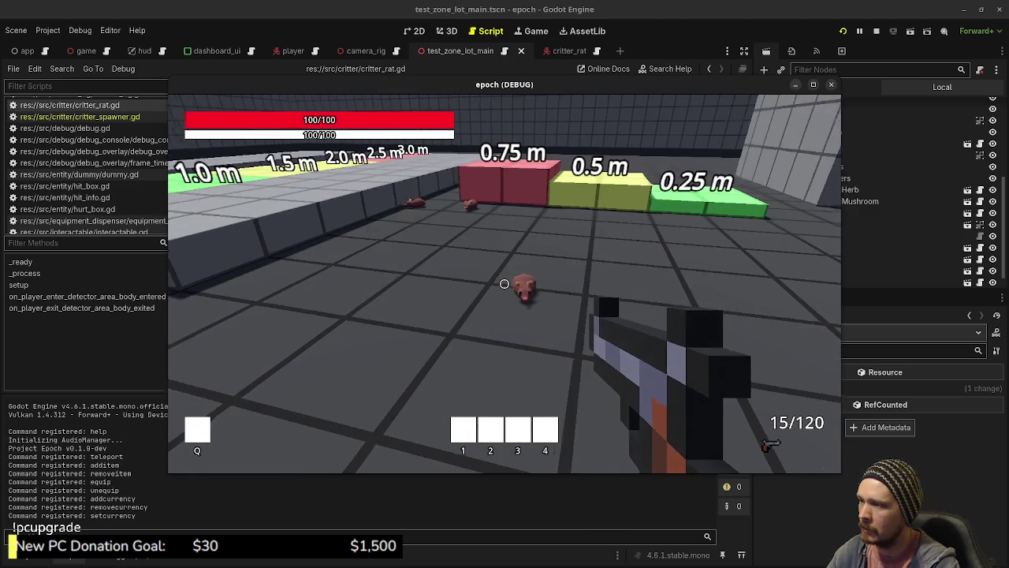
pyautogui.press('w')
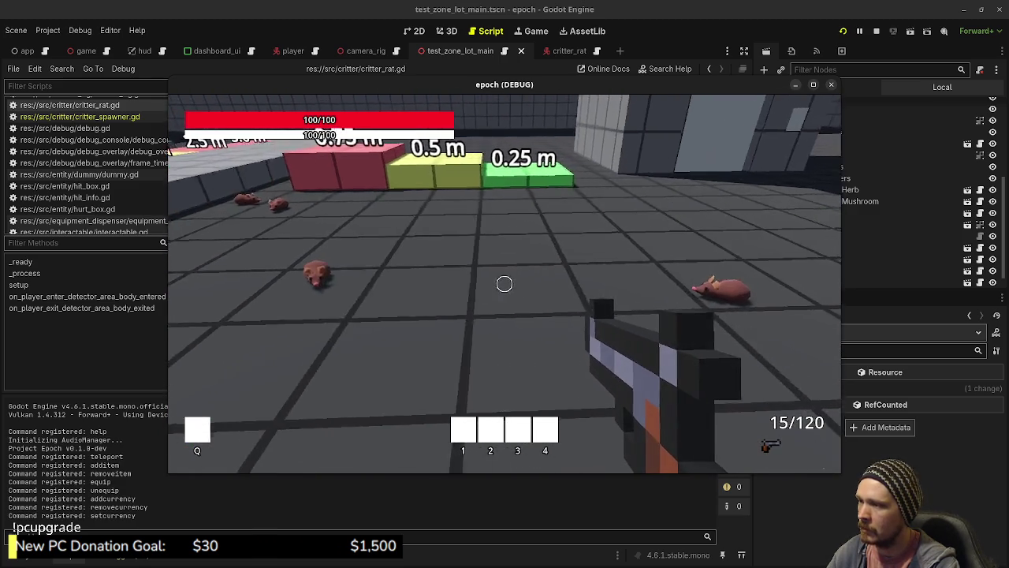
pyautogui.moveTo(504, 284)
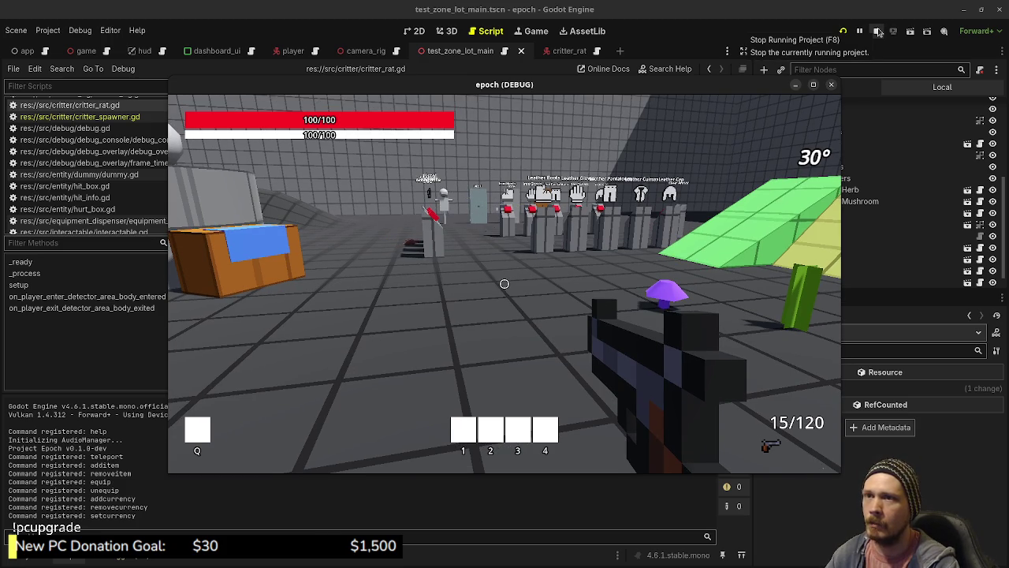
pyautogui.click(878, 31)
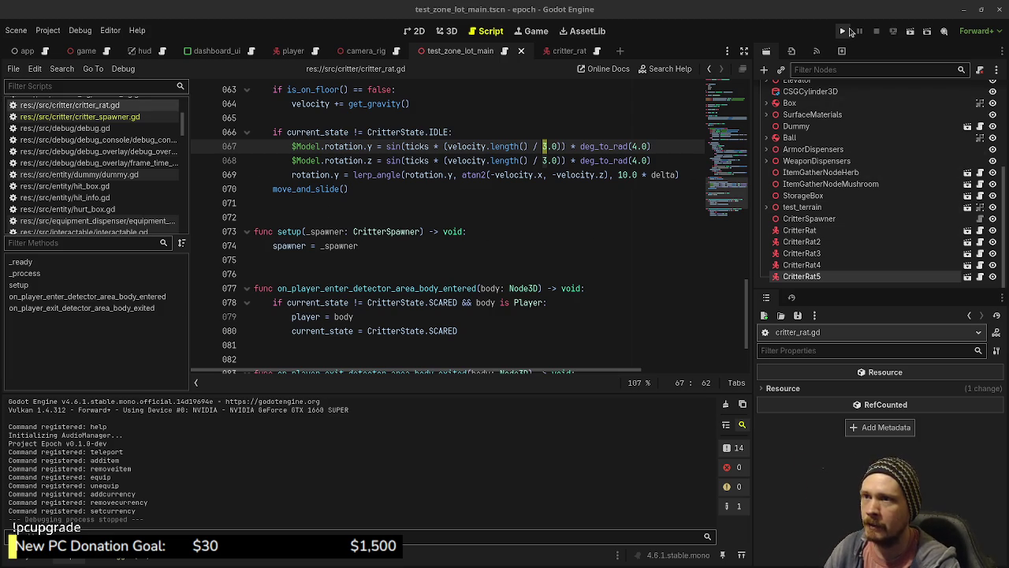
# Relaunch the project so the debug game runs again with rats on the floor.
pyautogui.click(843, 32)
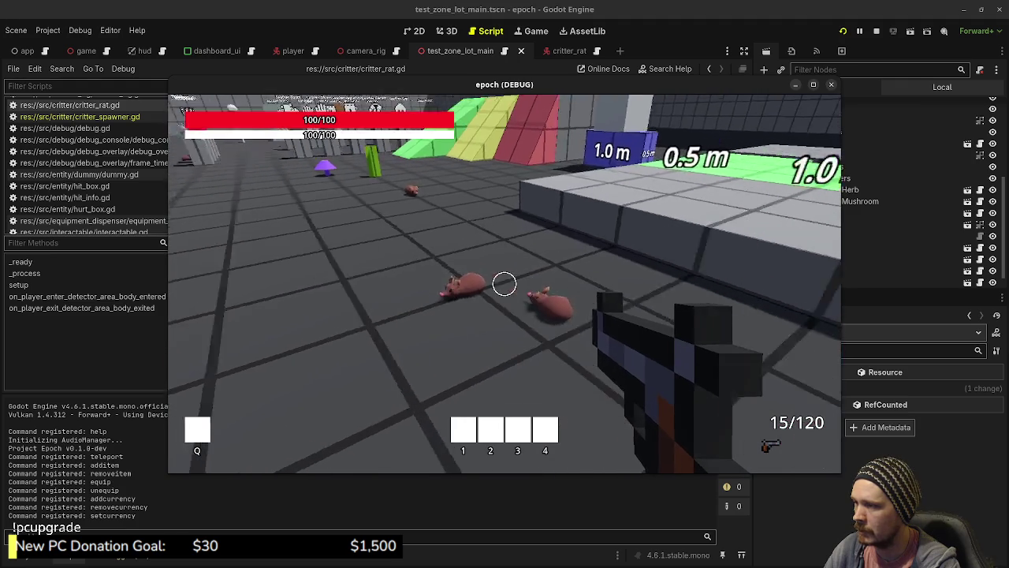
# Fire several shots at the rats, swapping between pistol and rifle with the mouse wheel.
pyautogui.click(505, 284)
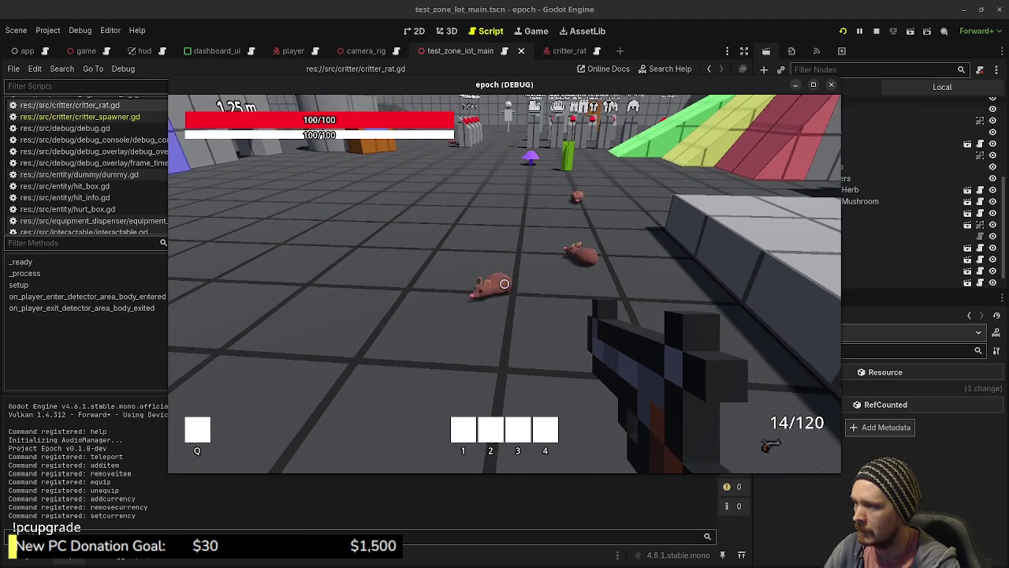
pyautogui.click(504, 284)
pyautogui.click(505, 284)
pyautogui.click(504, 284)
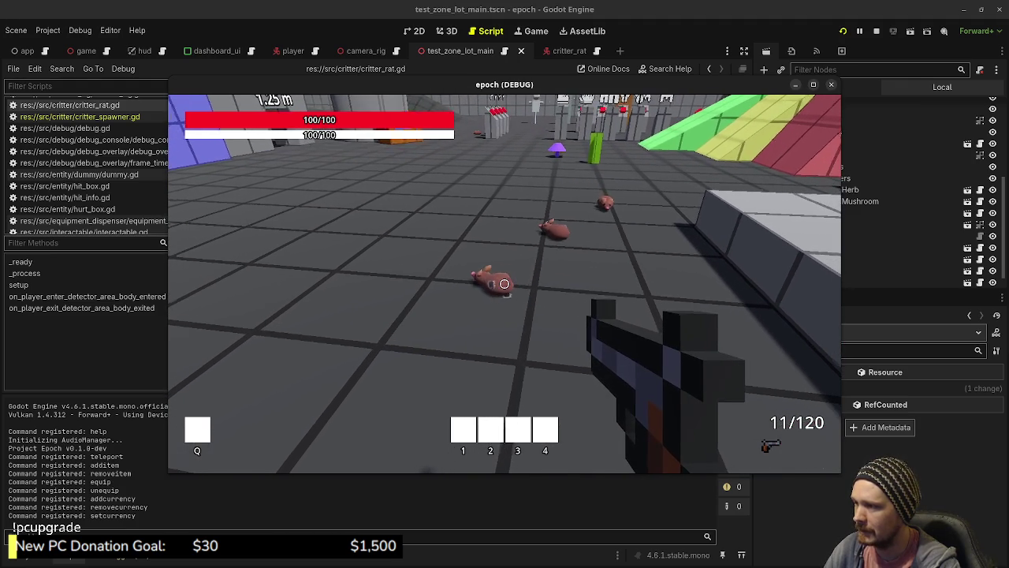
pyautogui.scroll(-1, 505, 284)
pyautogui.click(505, 283)
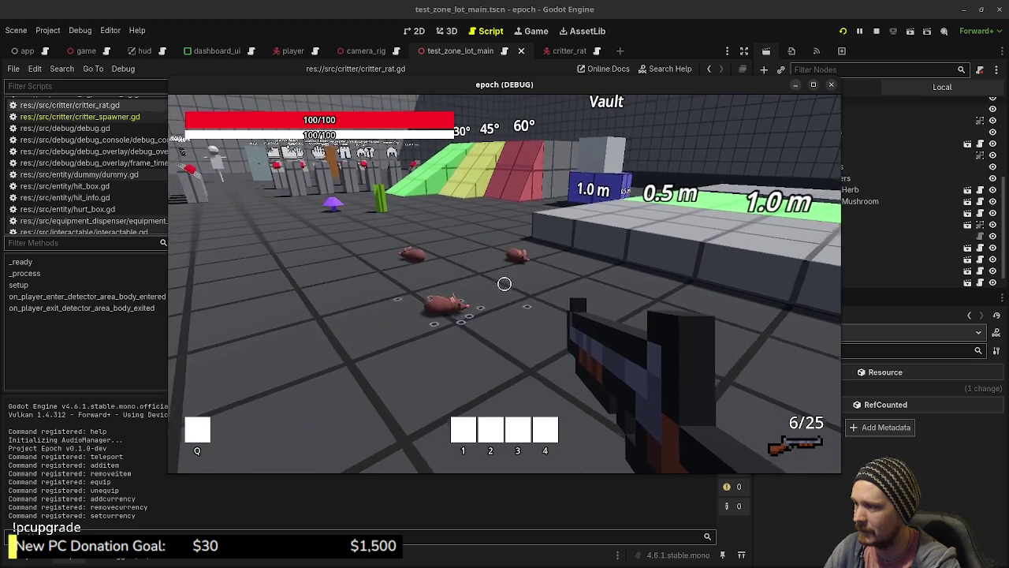
pyautogui.scroll(1, 504, 284)
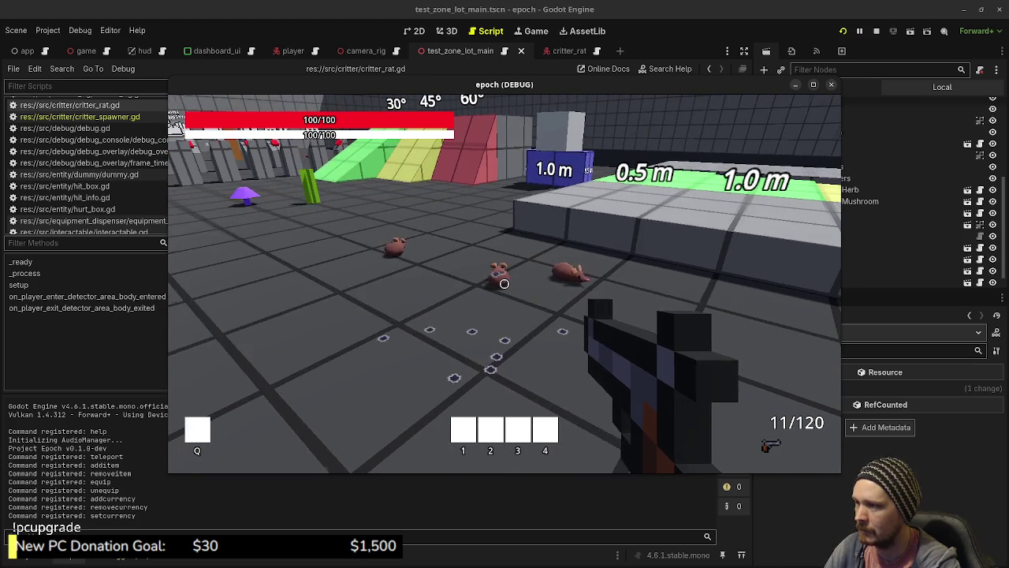
pyautogui.scroll(-1, 504, 283)
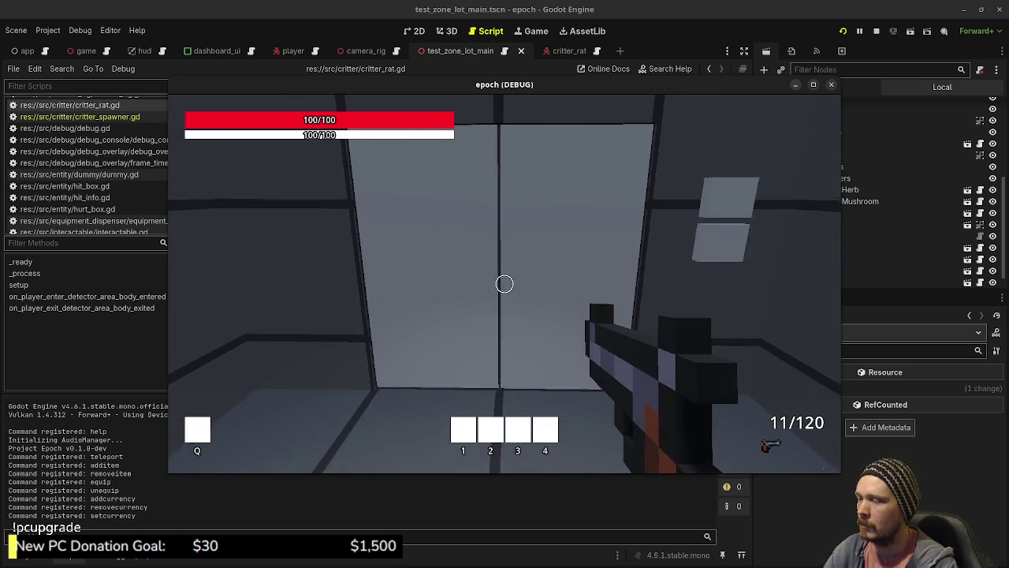
# Walk to the wall panel, then sprint down the corridor into the blue teleporter block.
pyautogui.press('w')
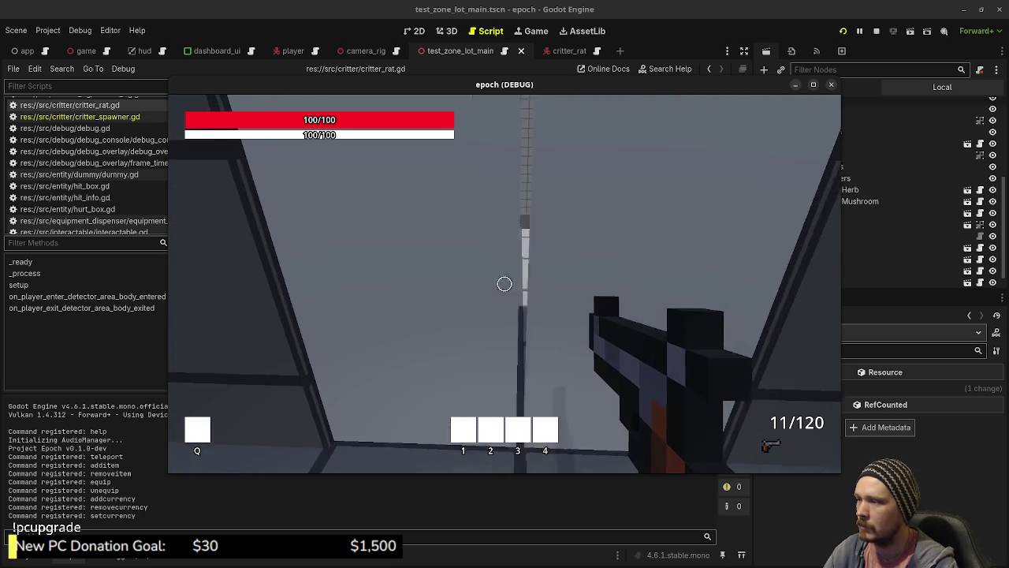
pyautogui.press('w')
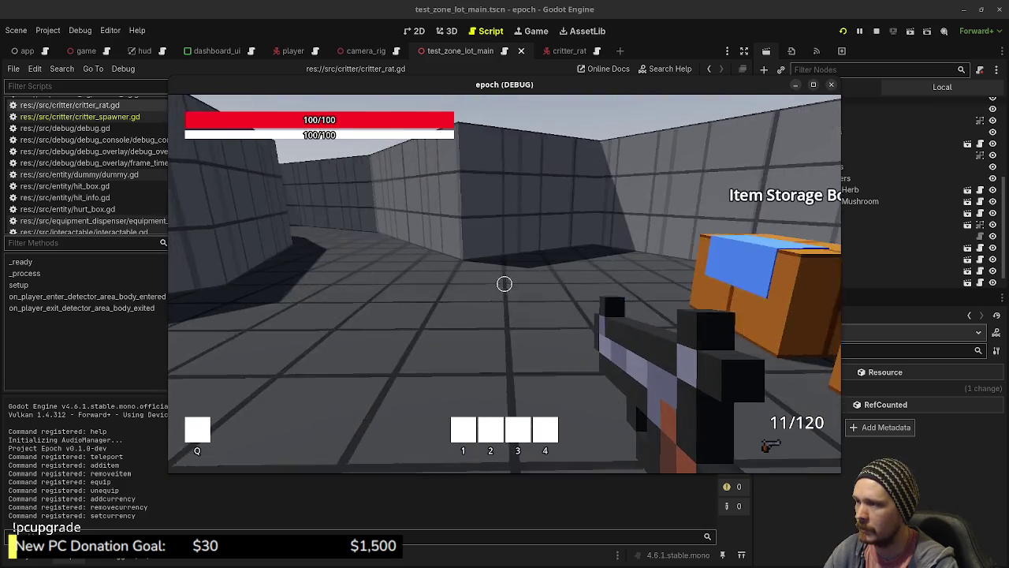
pyautogui.hotkey('shift', 'w')
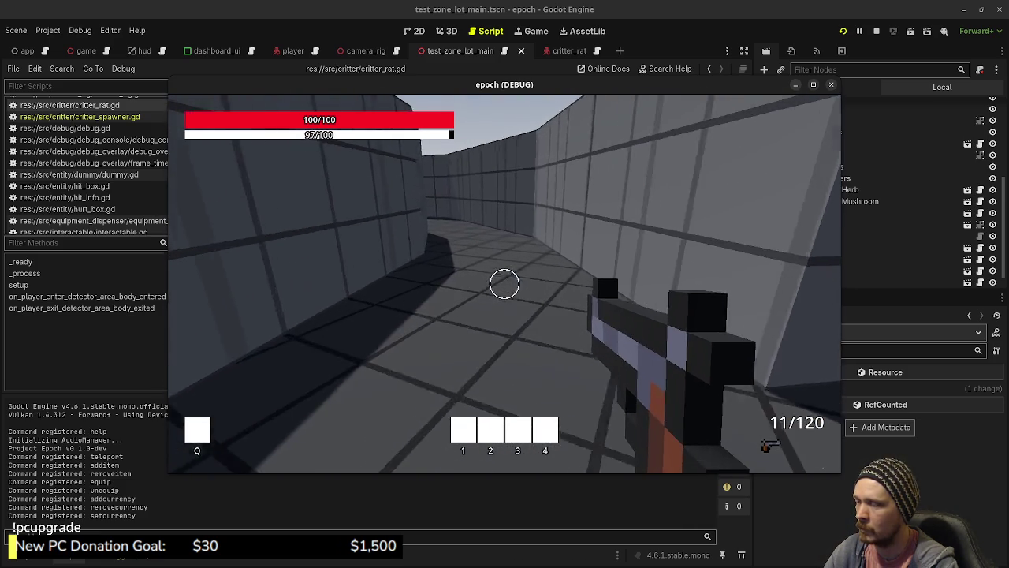
pyautogui.hotkey('shift', 'w')
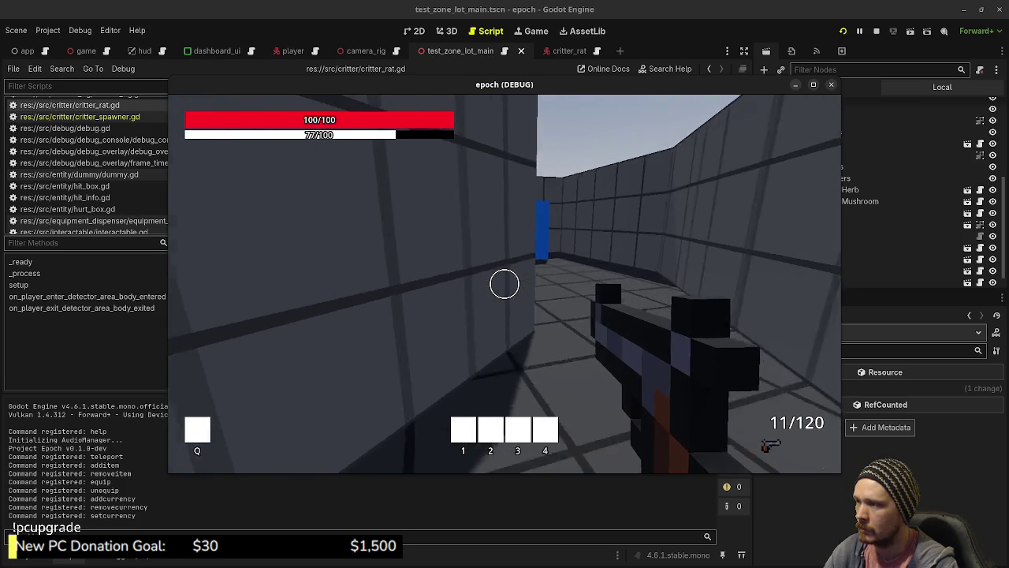
pyautogui.hotkey('shift', 'w')
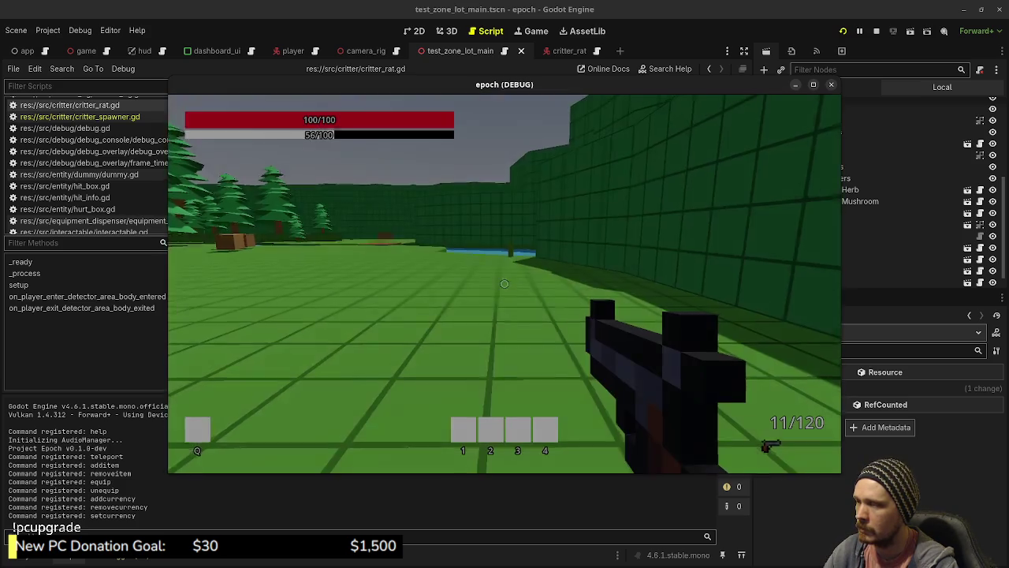
pyautogui.moveTo(504, 283)
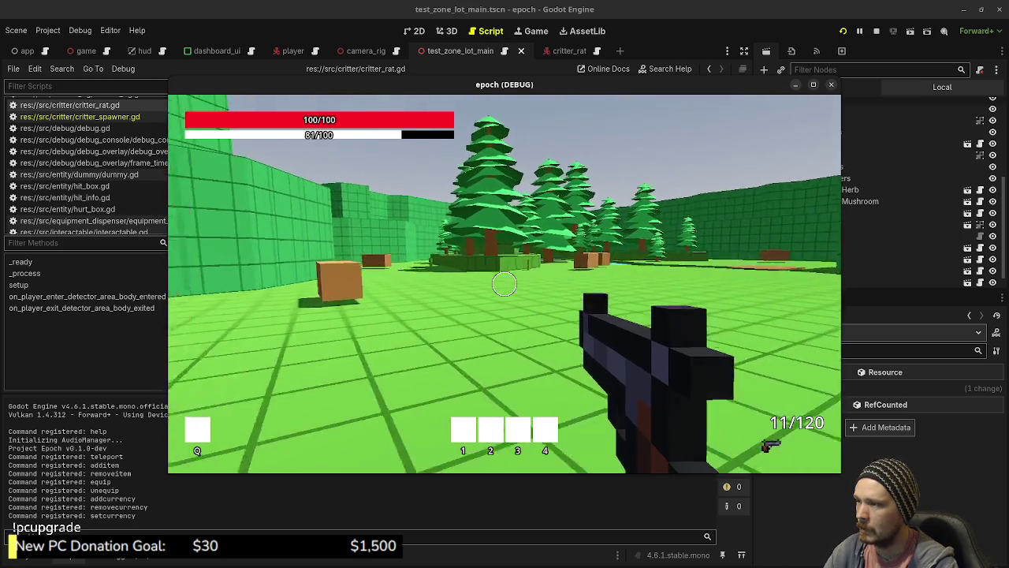
# Walk past the trees and crates along the green wall, then sprint past the river.
pyautogui.press('w')
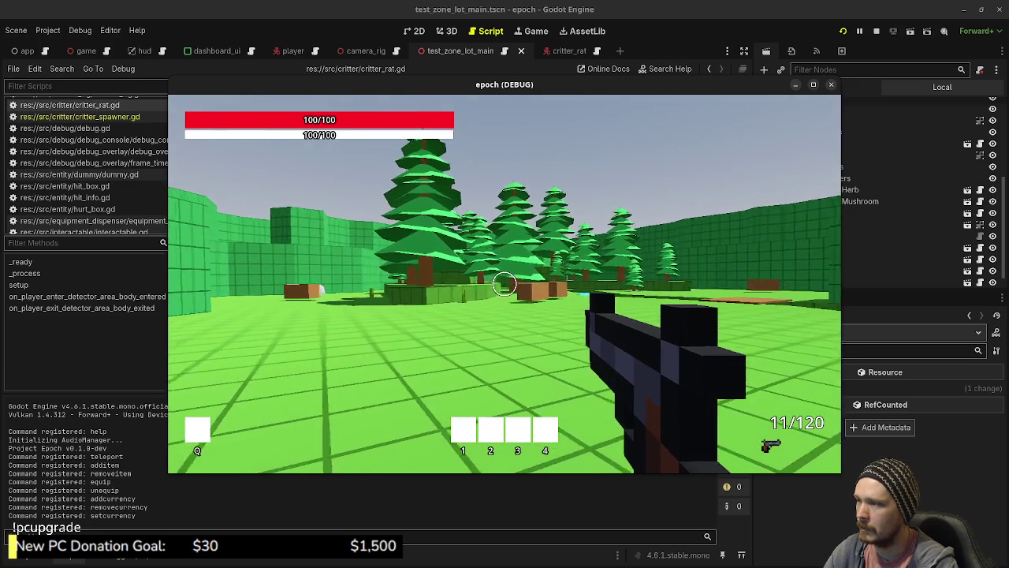
pyautogui.press('w')
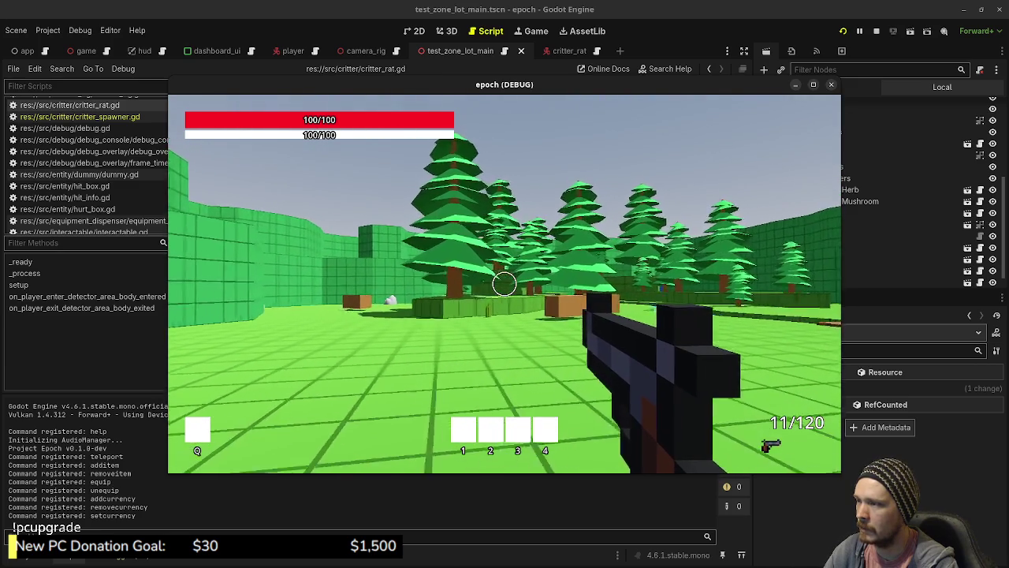
pyautogui.press('w')
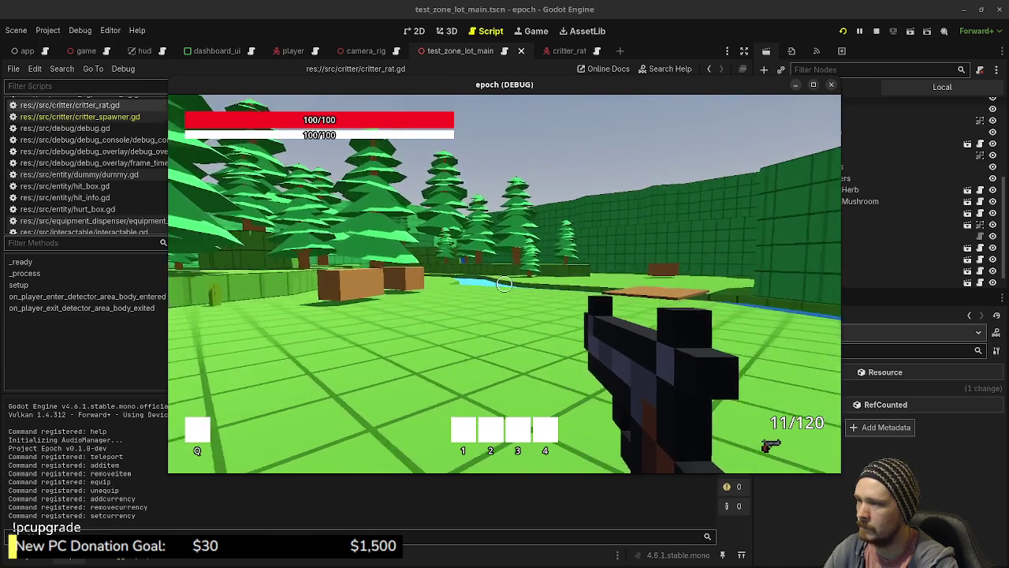
pyautogui.press('w')
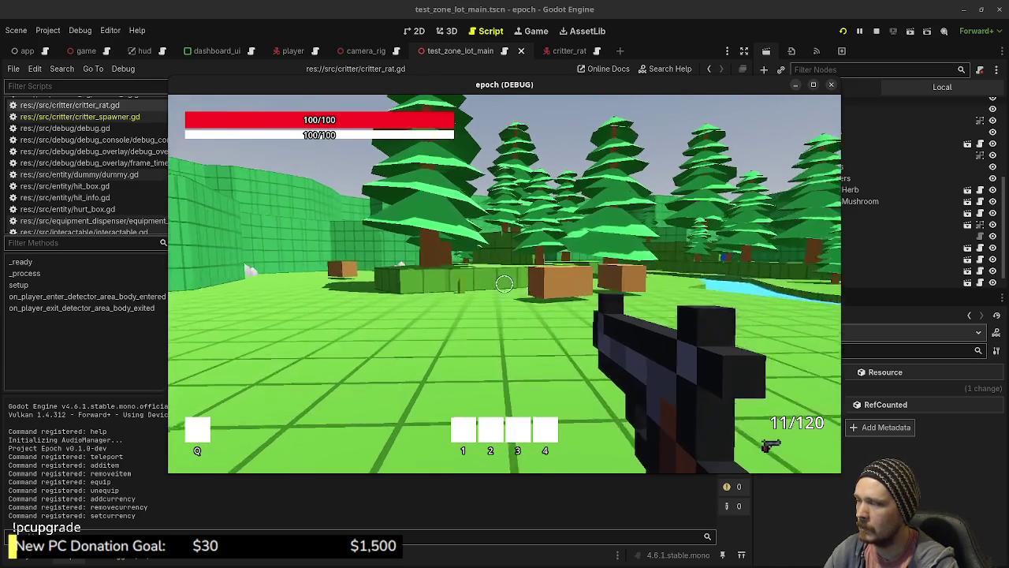
pyautogui.press('w')
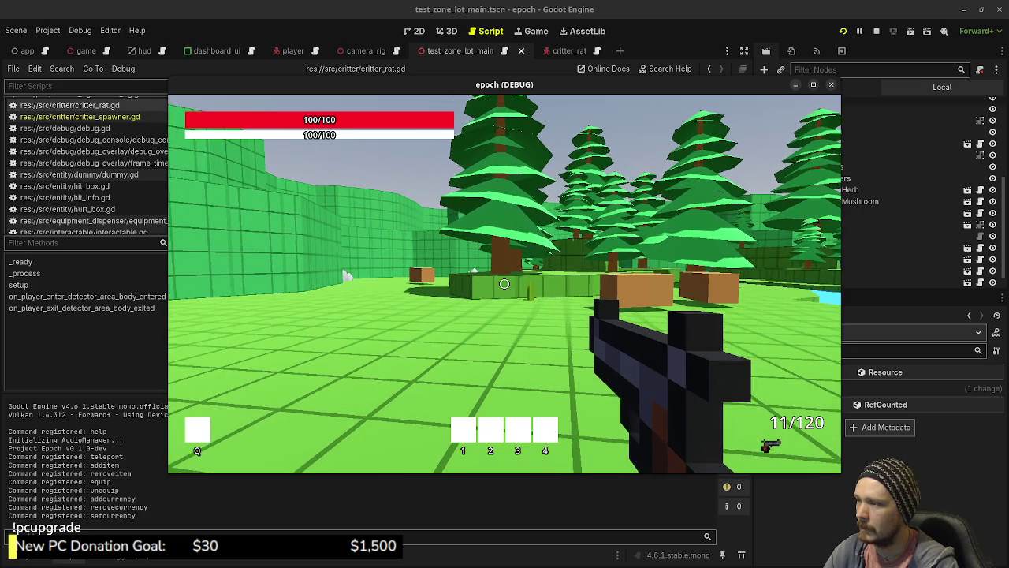
pyautogui.moveTo(504, 284)
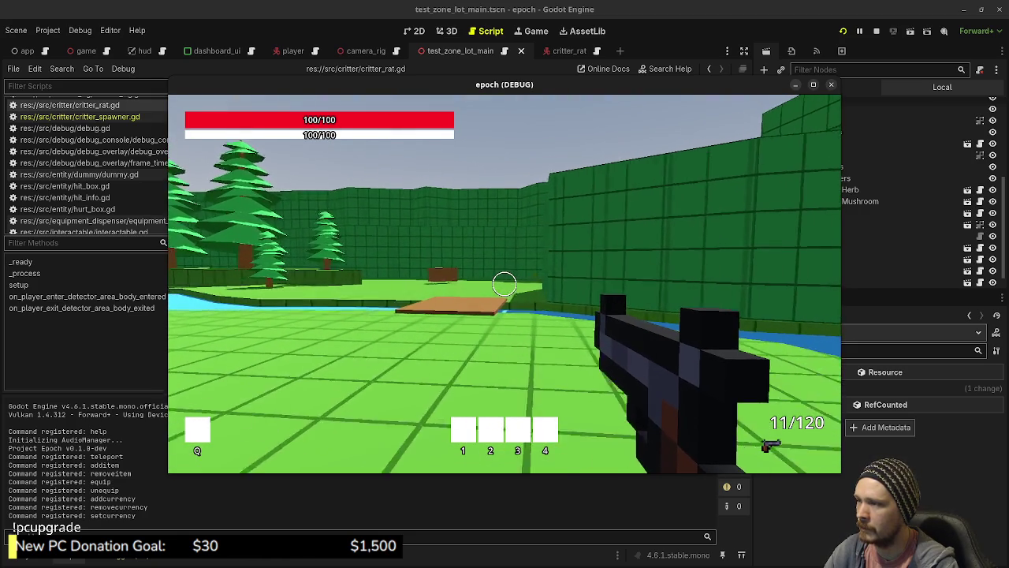
pyautogui.hotkey('shift', 'w')
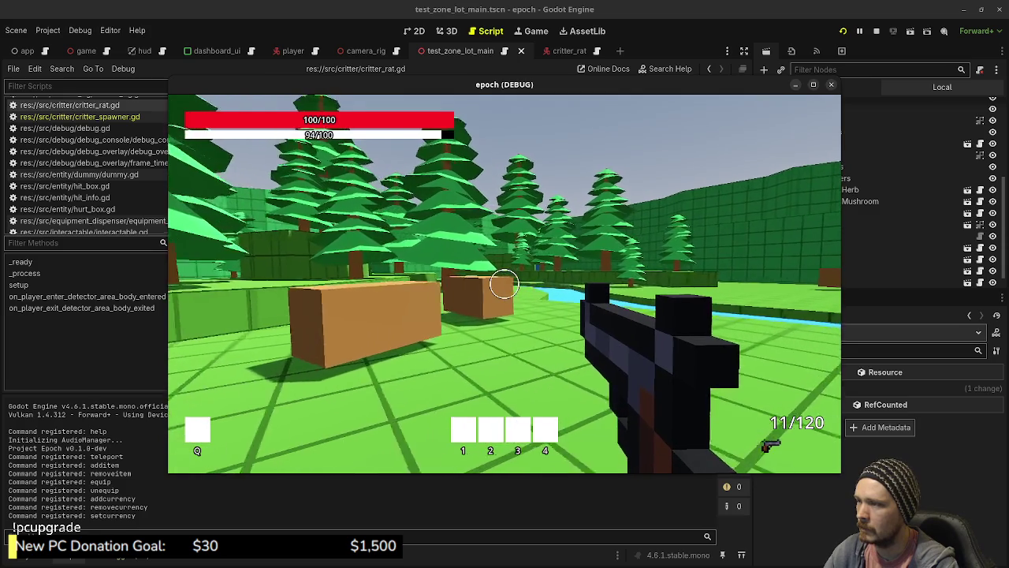
pyautogui.hotkey('shift', 'w')
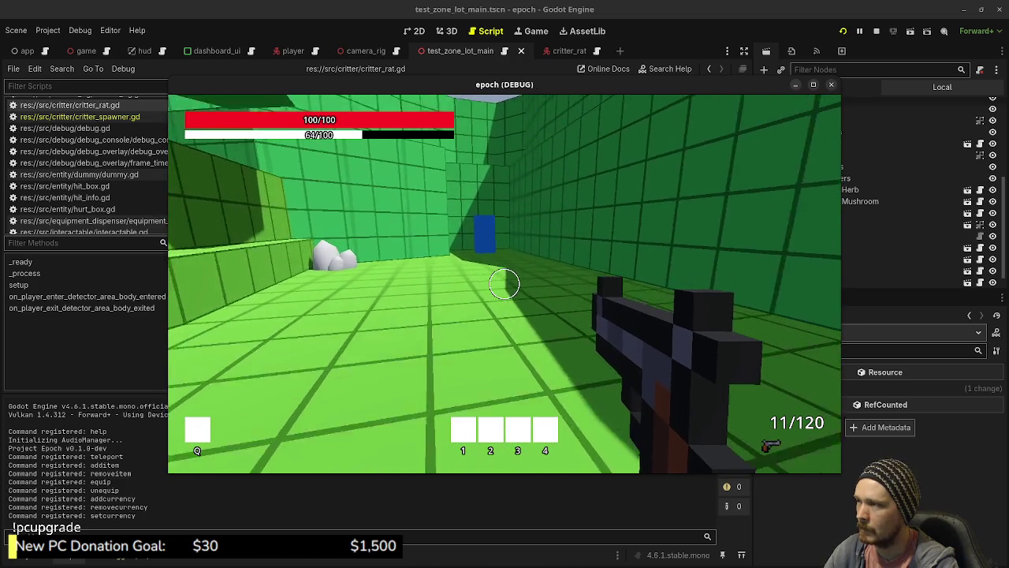
# Step into the blue portal and approach the white dome in the dome room.
pyautogui.hotkey('shift', 'w')
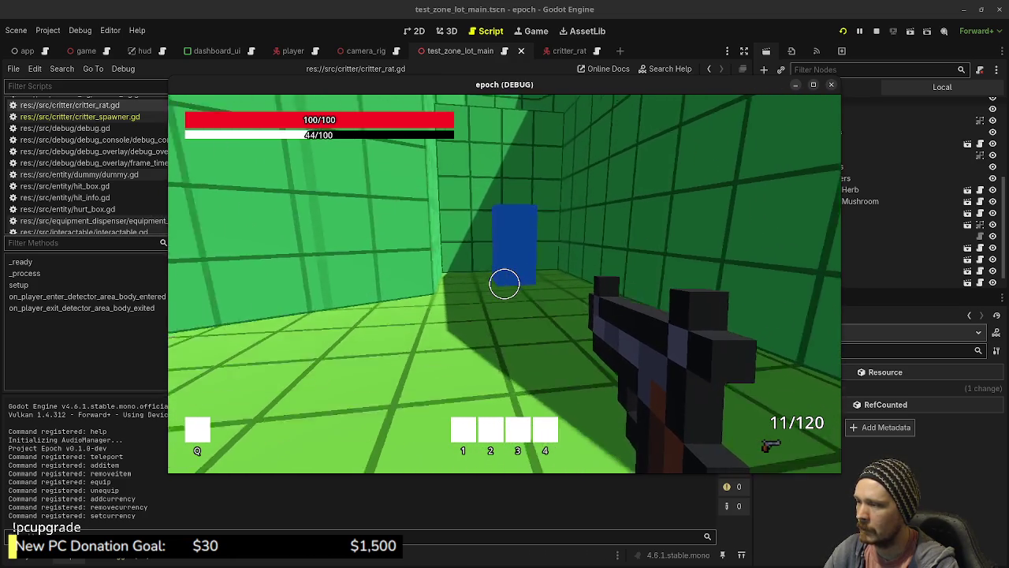
pyautogui.press('w')
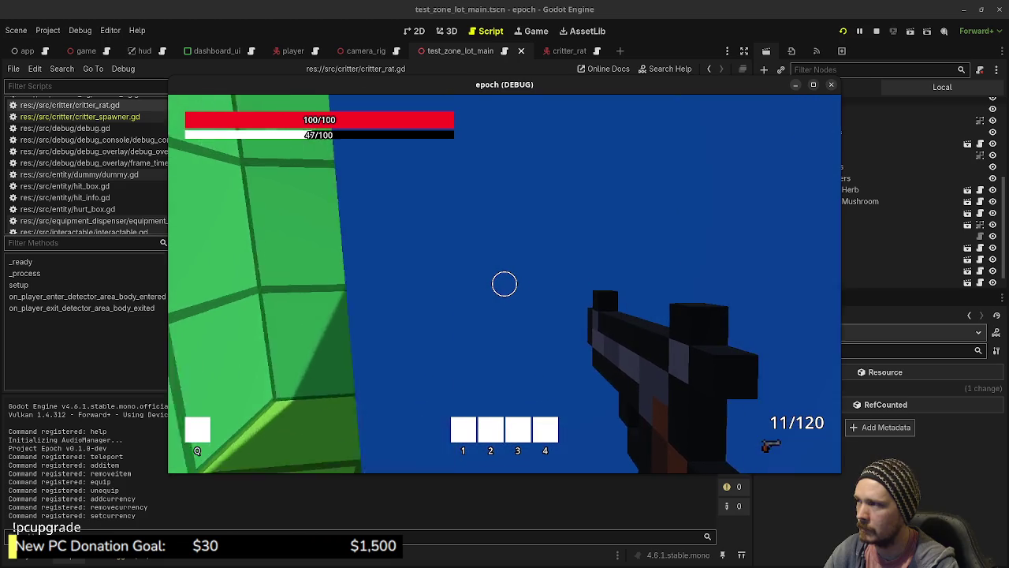
pyautogui.press('w')
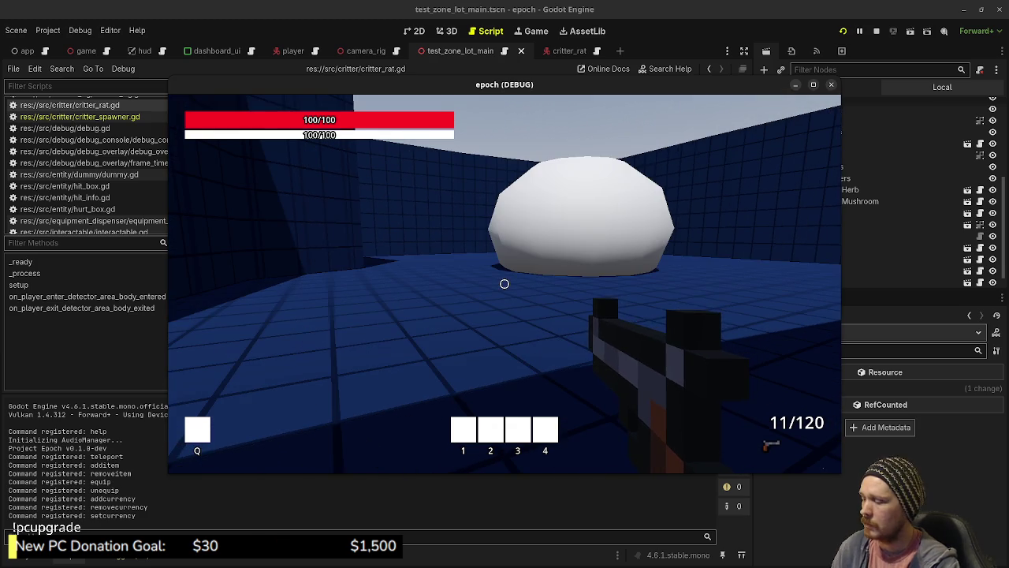
# Sprint past the white blob into the blue block and back out toward the forest trees.
pyautogui.hotkey('shift', 'w')
pyautogui.hotkey('shift', 'w')
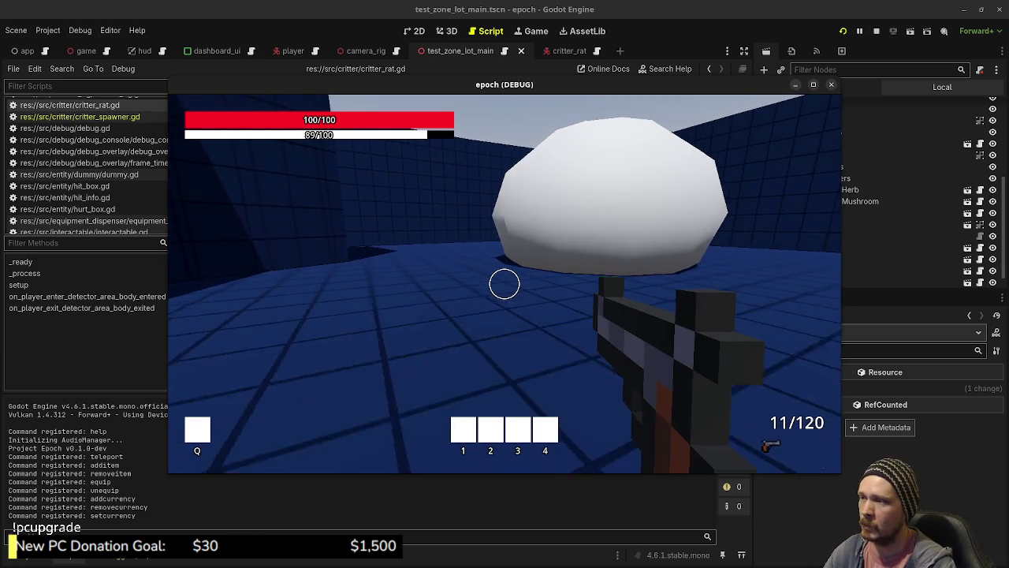
pyautogui.hotkey('shift', 'w')
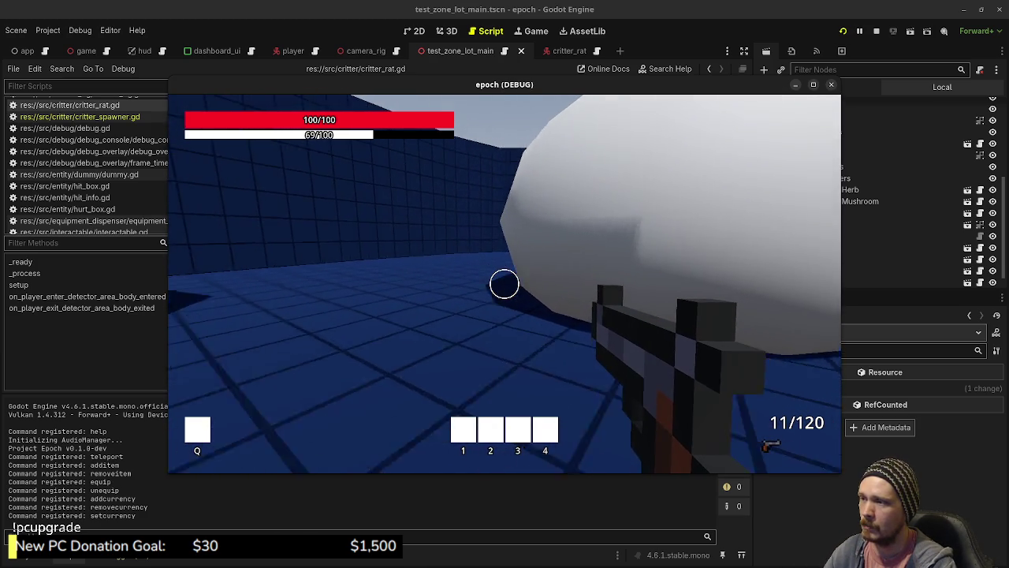
pyautogui.hotkey('shift', 'w')
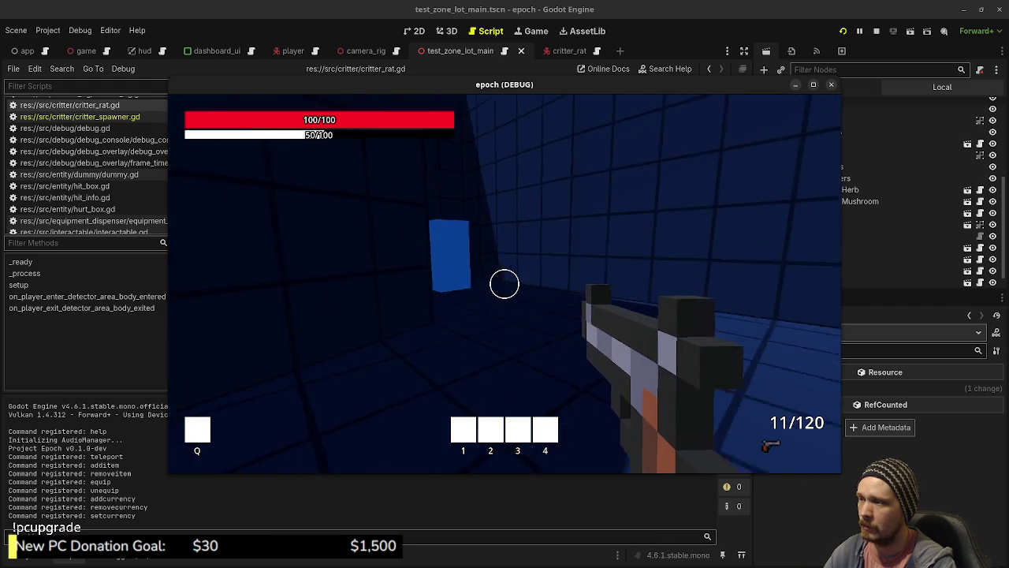
pyautogui.press('w')
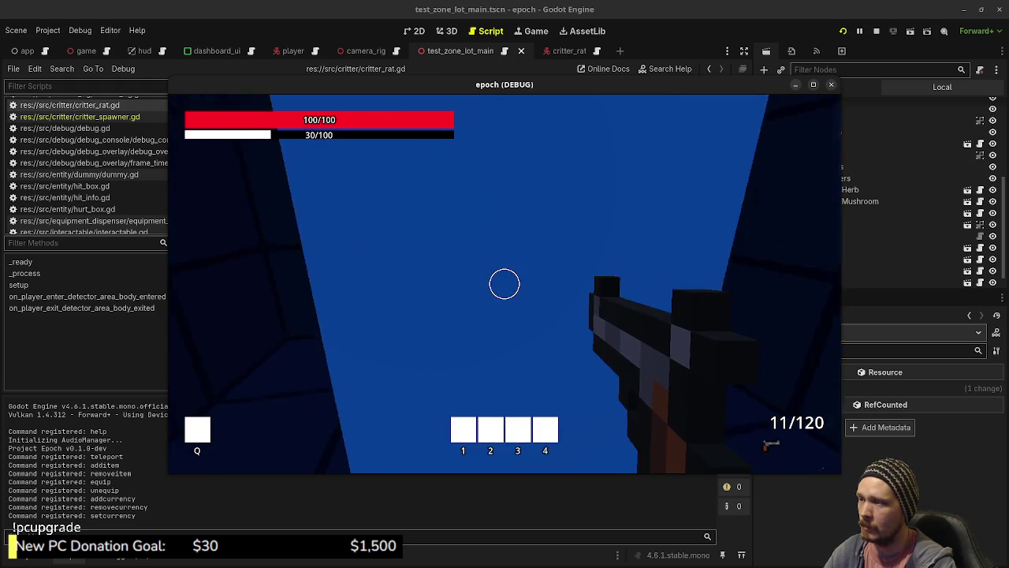
pyautogui.hotkey('shift', 'w')
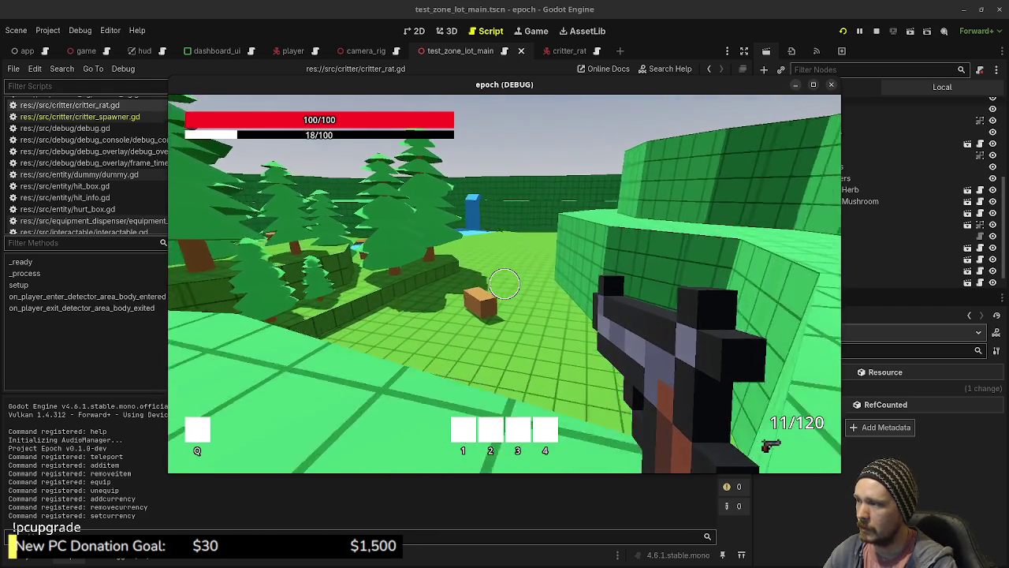
# Walk past the crate across the field and over the wooden bridge to the crates.
pyautogui.press('w')
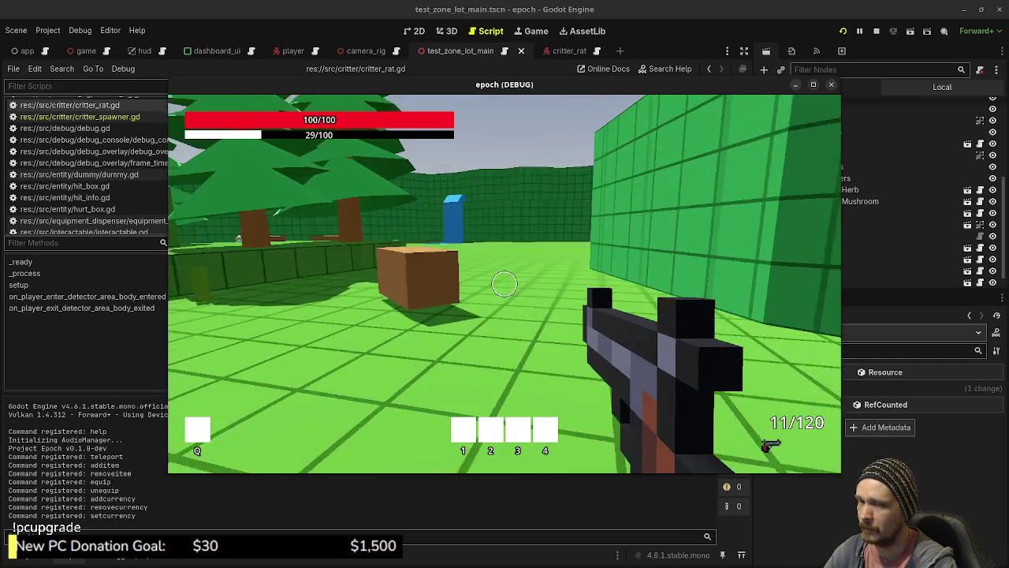
pyautogui.press('w')
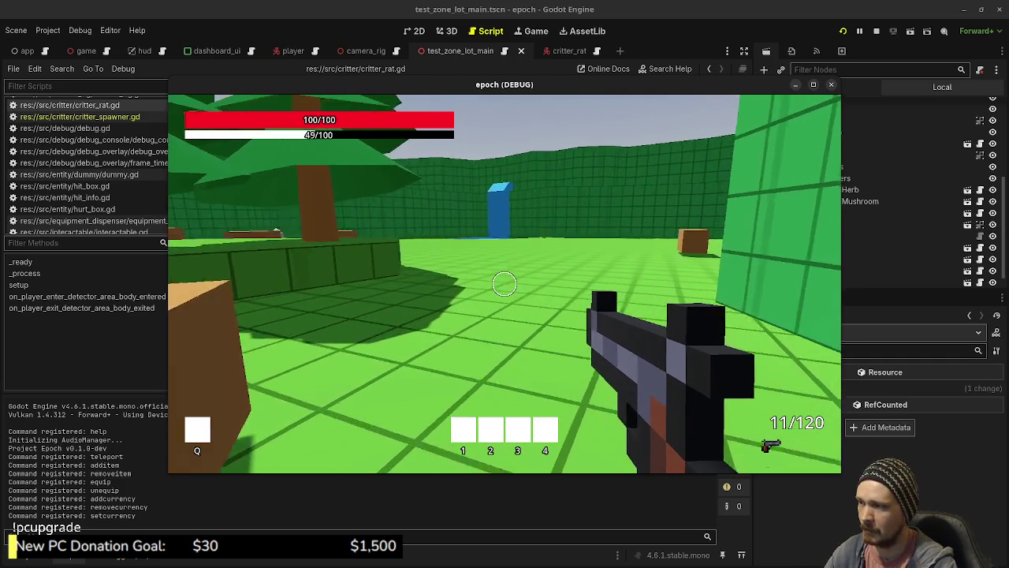
pyautogui.press('w')
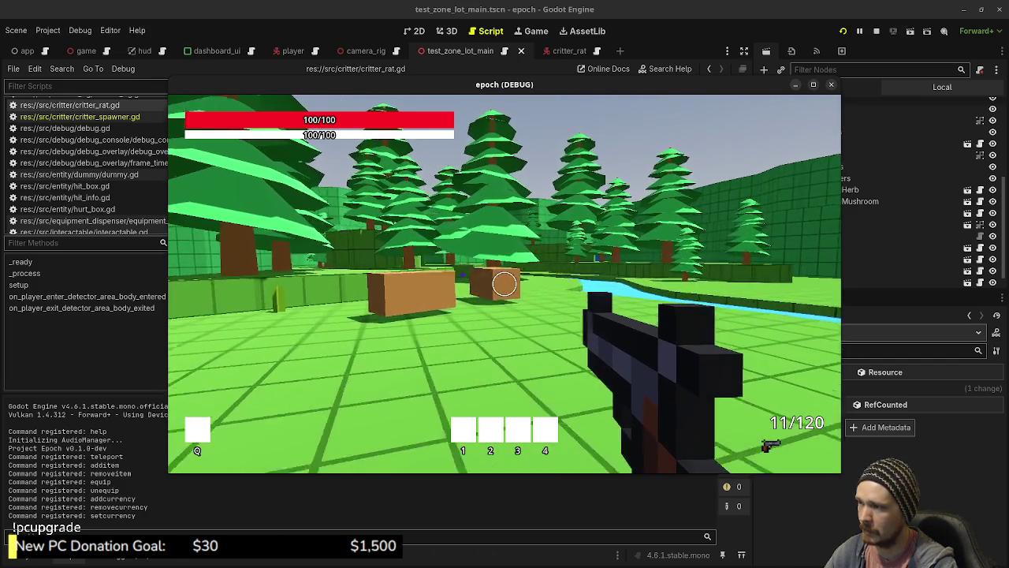
pyautogui.press('w')
pyautogui.press('w')
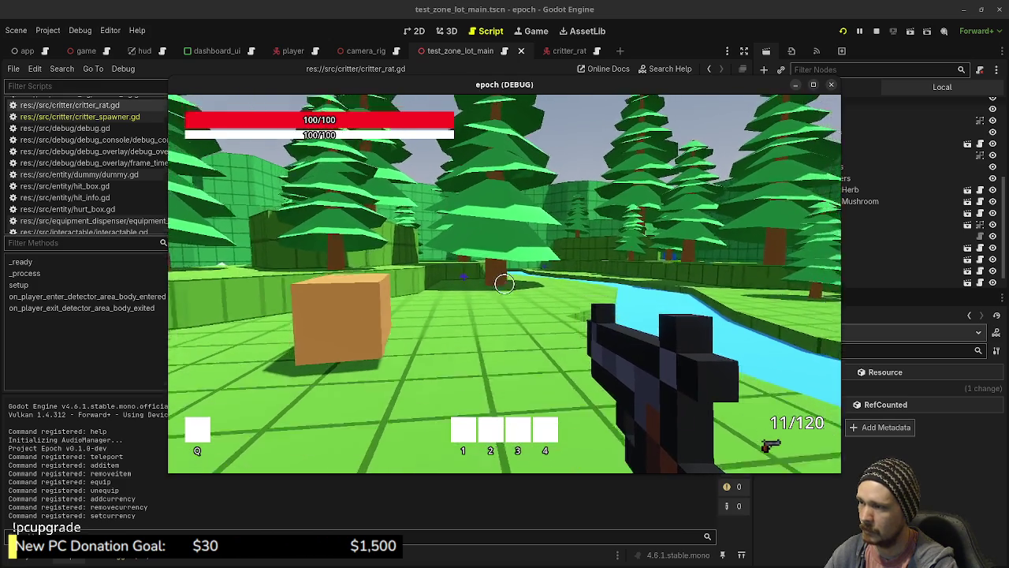
pyautogui.press('w')
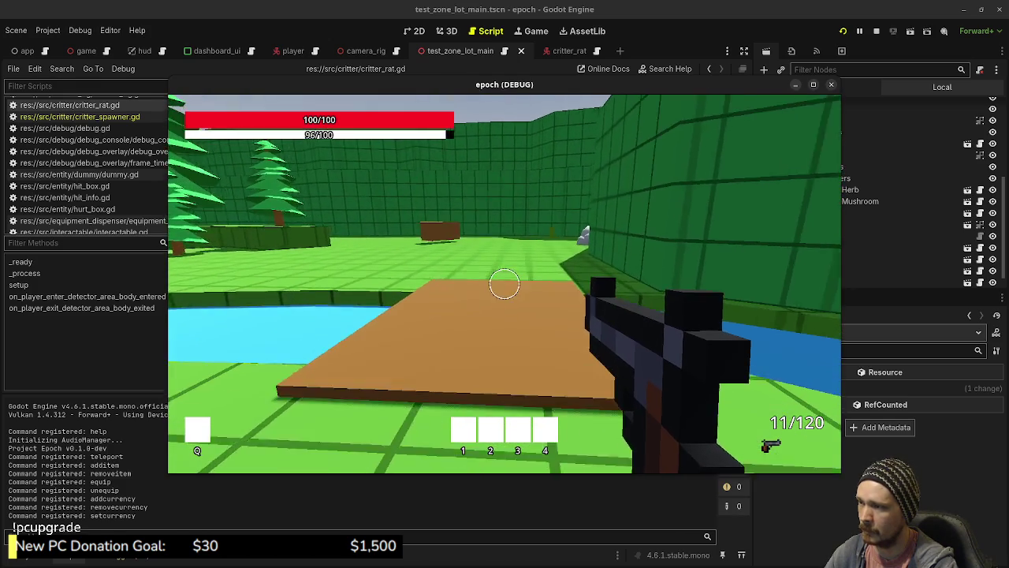
pyautogui.press('w')
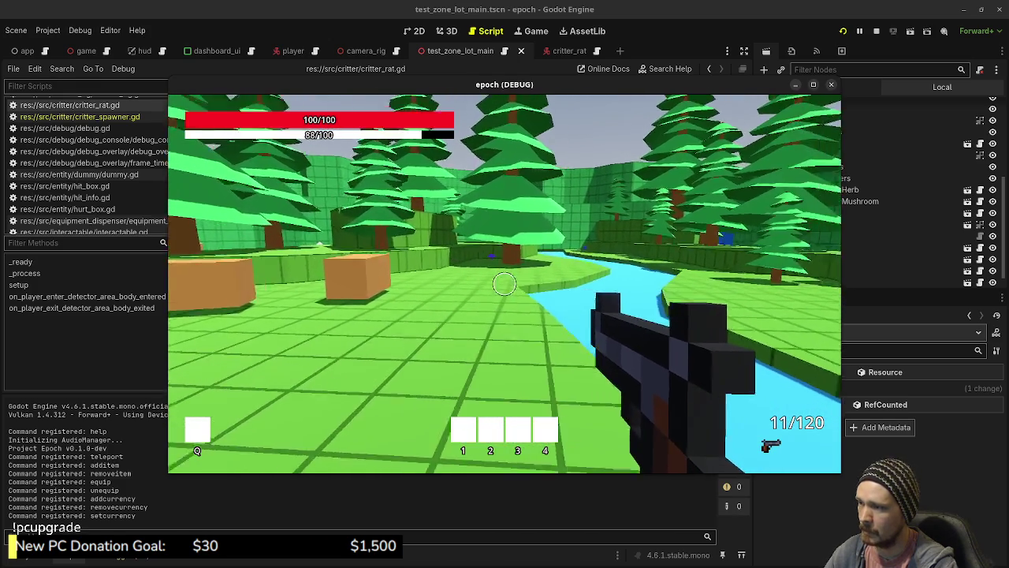
pyautogui.press('w')
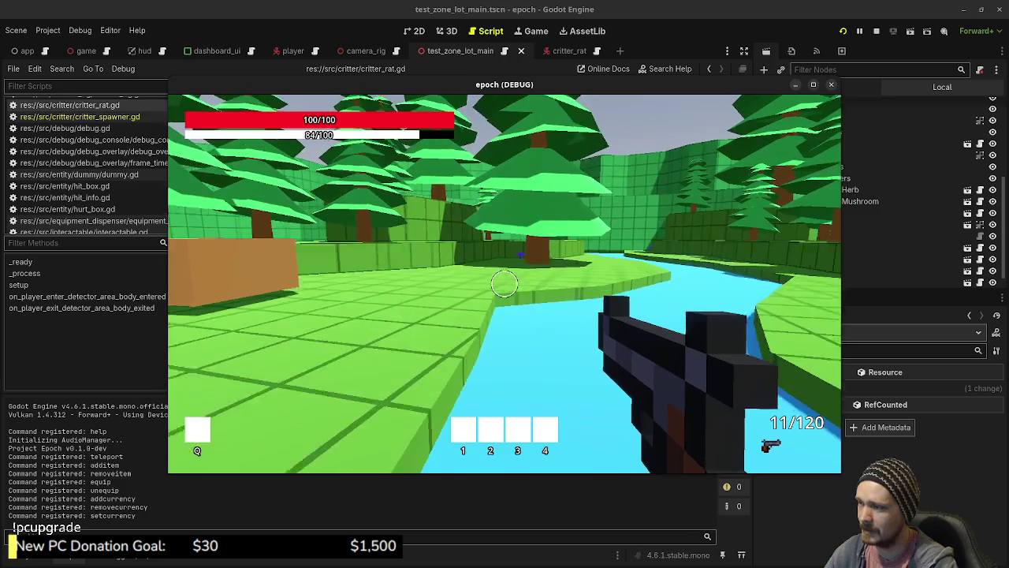
# Visit the blue pillar by the river, then sprint into the pines up to the wooden box.
pyautogui.press('w')
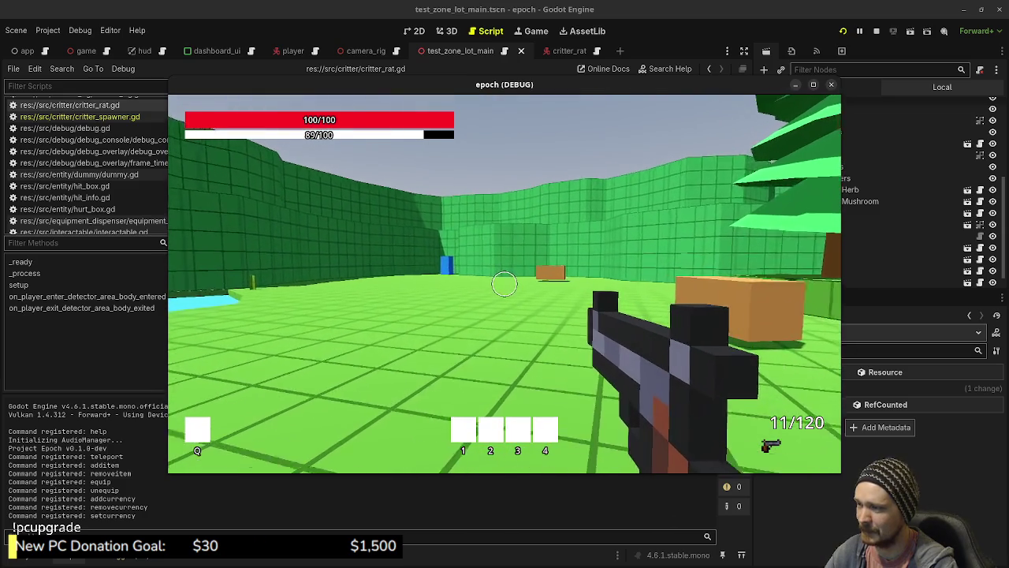
pyautogui.press('w')
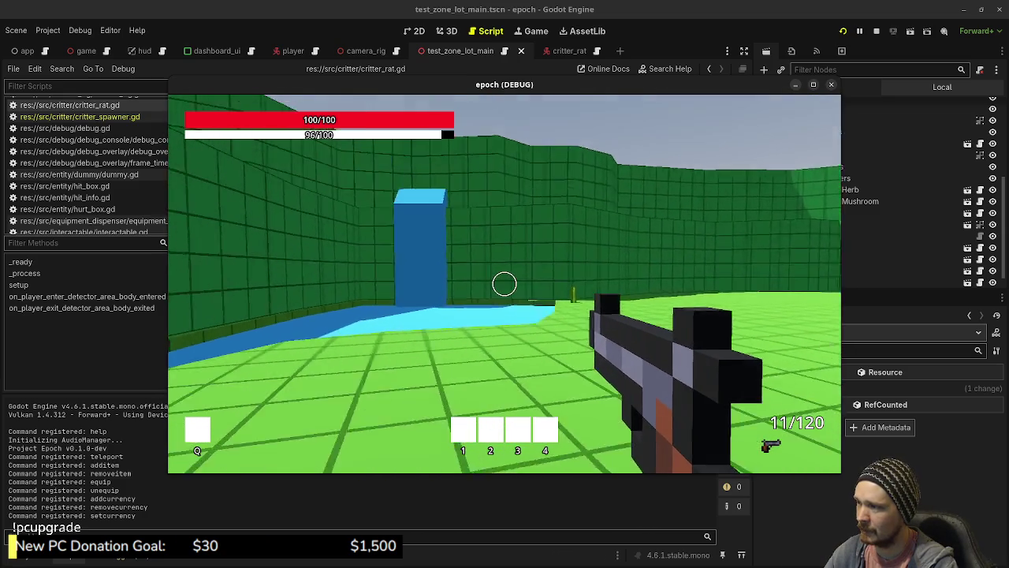
pyautogui.press('w')
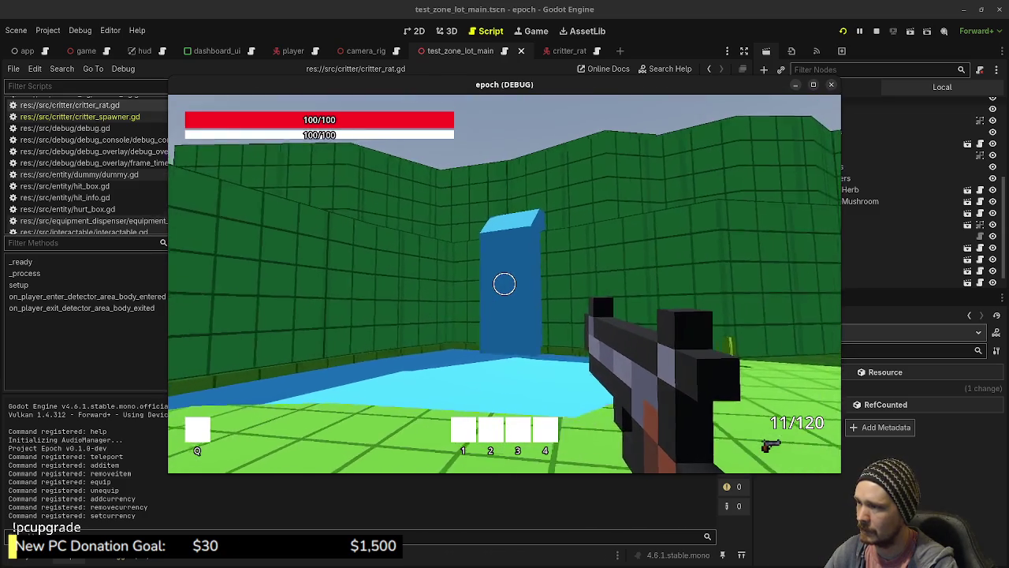
pyautogui.press('w')
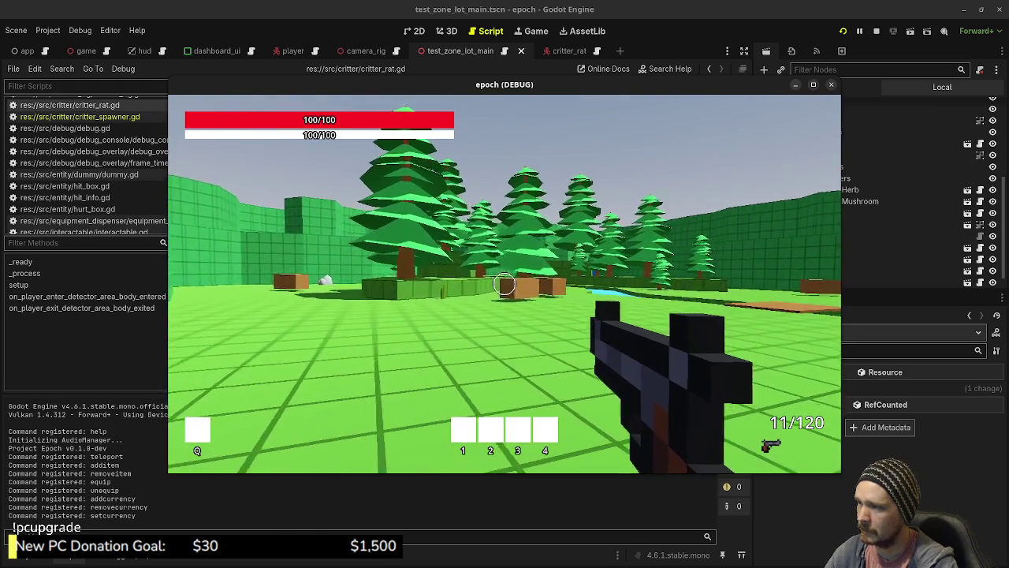
pyautogui.press('space')
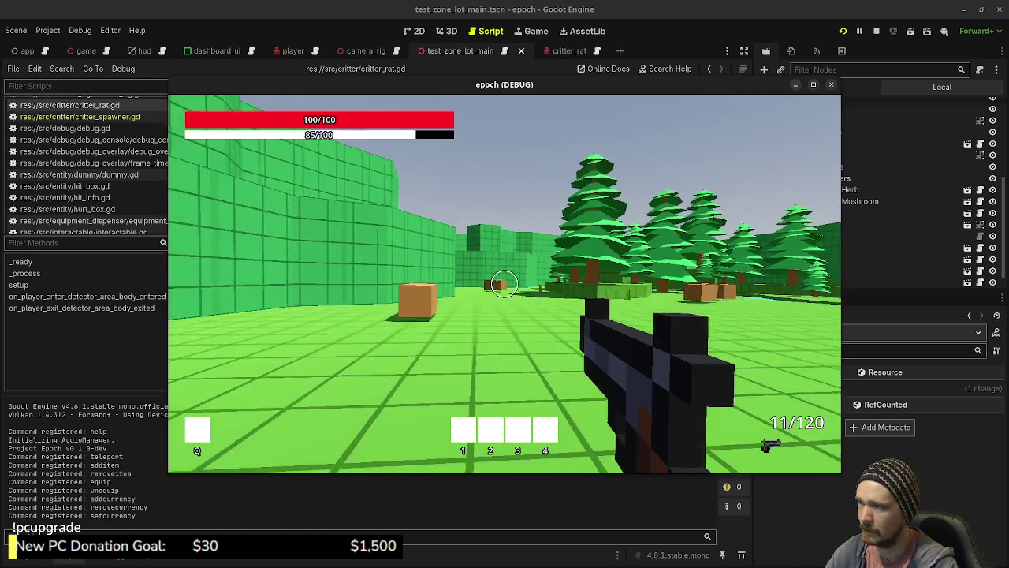
pyautogui.hotkey('shift', 'w')
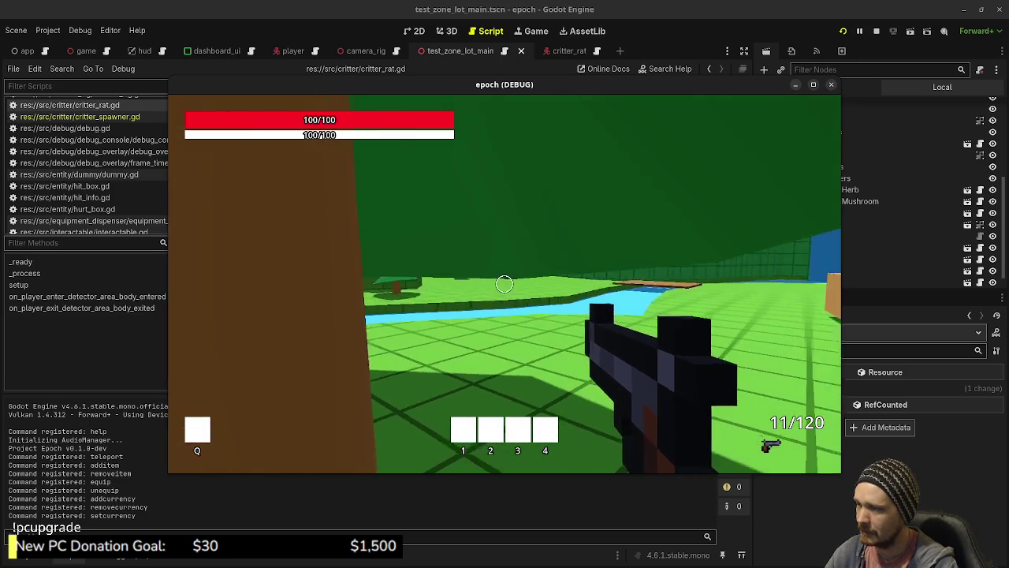
pyautogui.press('w')
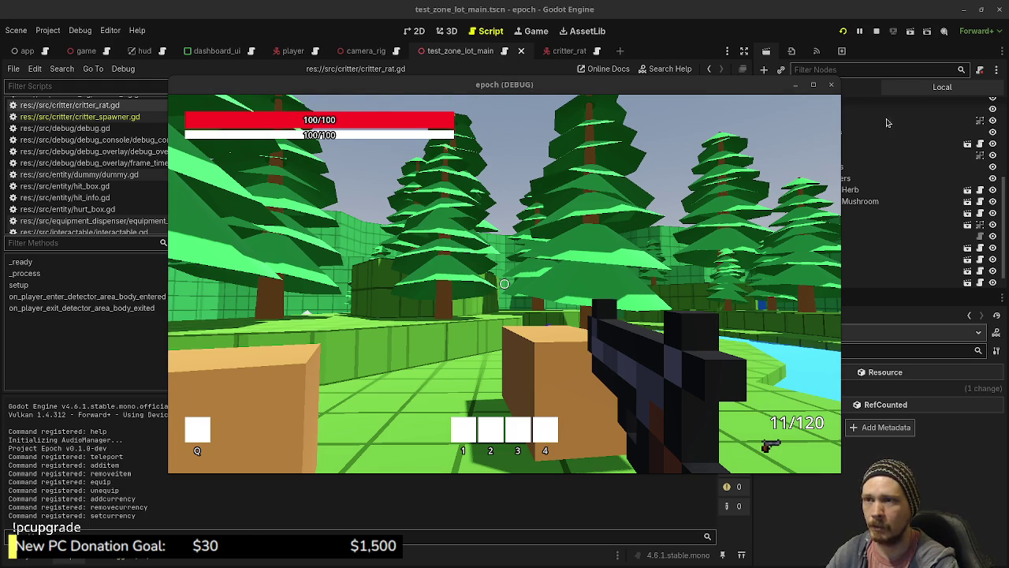
pyautogui.hotkey('alt', 'Tab')
# Move the game window aside and scroll the priority column to the 'add item shop & ui' card.
pyautogui.moveTo(633, 84)
pyautogui.mouseDown()
pyautogui.moveTo(483, 261)
pyautogui.moveTo(320, 120)
pyautogui.moveTo(296, 112)
pyautogui.mouseUp()
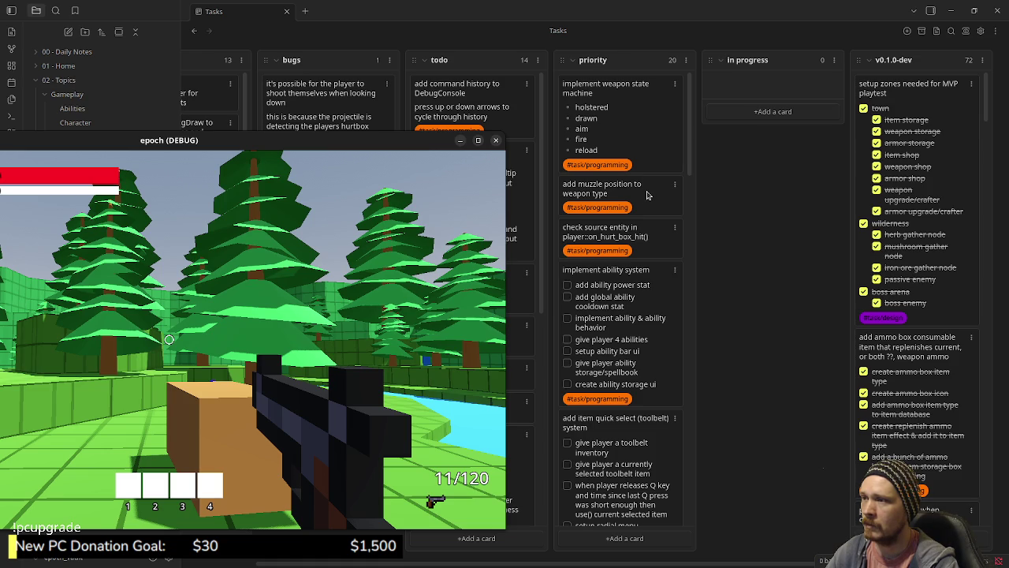
pyautogui.scroll(-1, 648, 199)
pyautogui.scroll(-1, 652, 204)
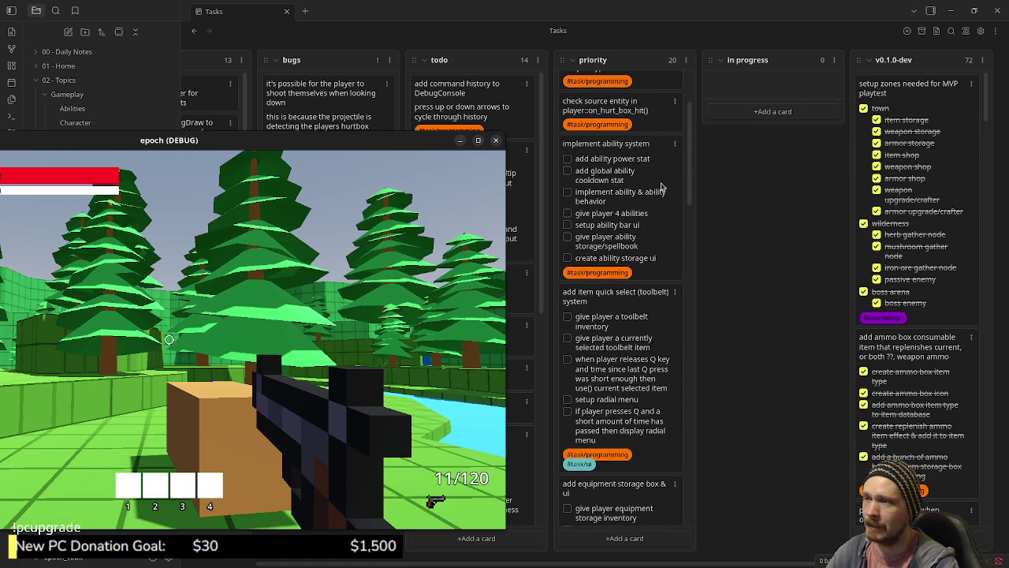
pyautogui.scroll(-2, 631, 217)
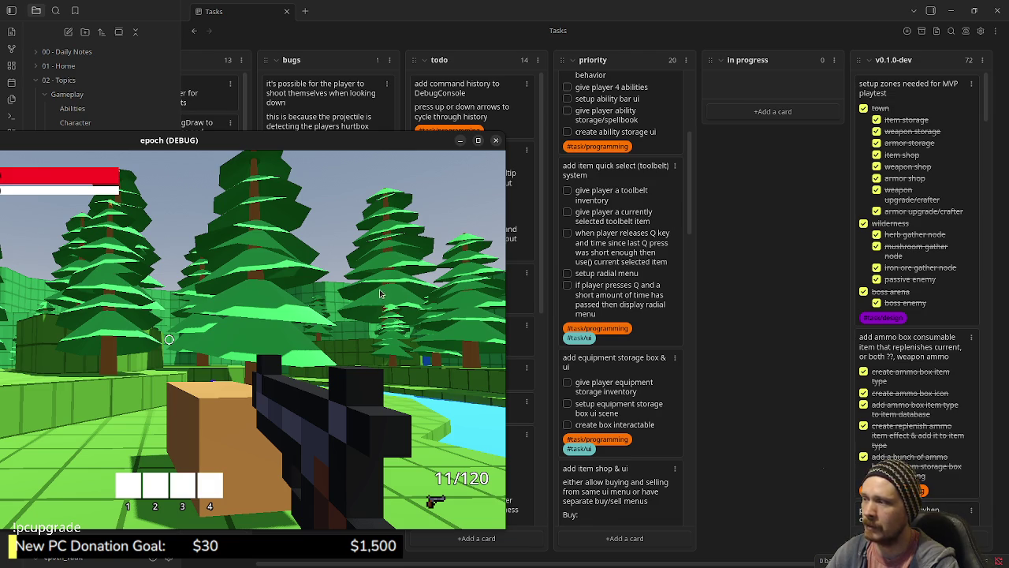
pyautogui.press('Tab')
pyautogui.press('Tab')
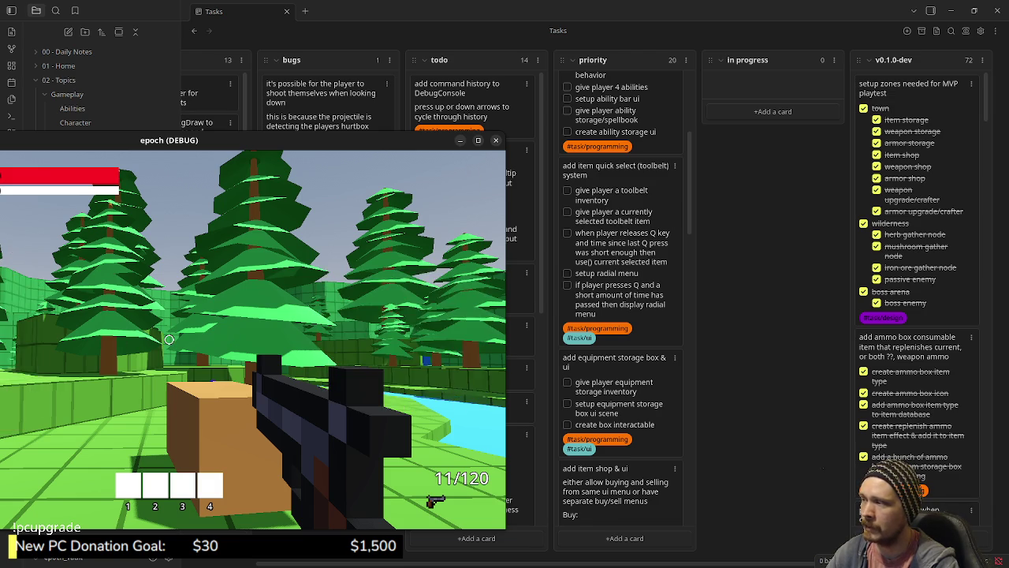
pyautogui.press('w')
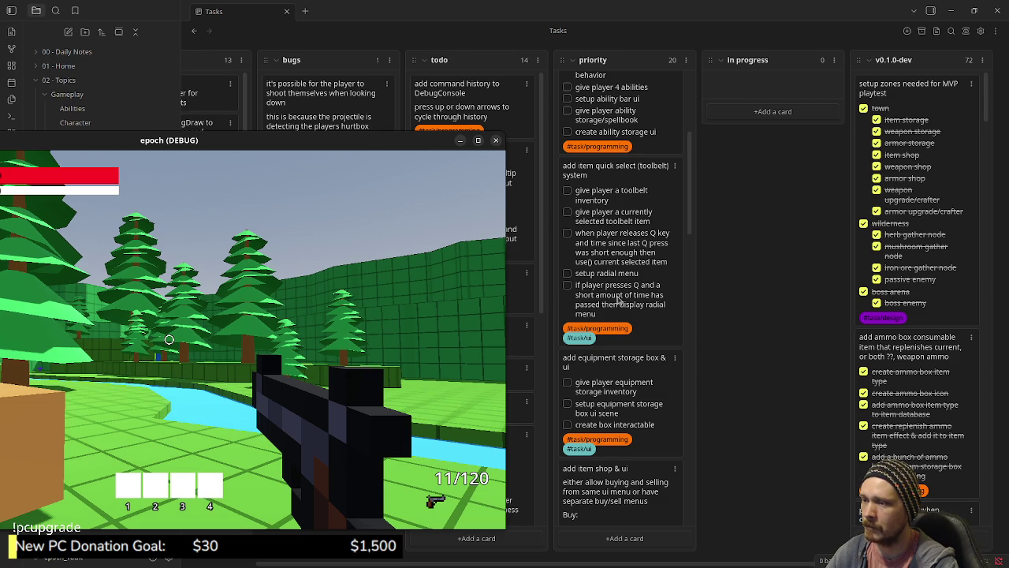
pyautogui.scroll(-2, 630, 345)
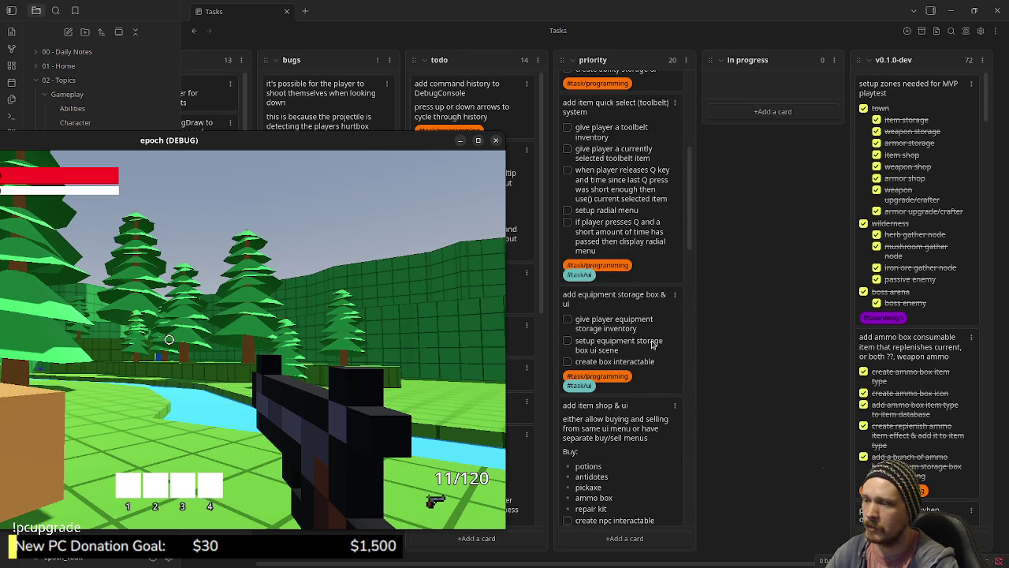
pyautogui.scroll(-4, 652, 344)
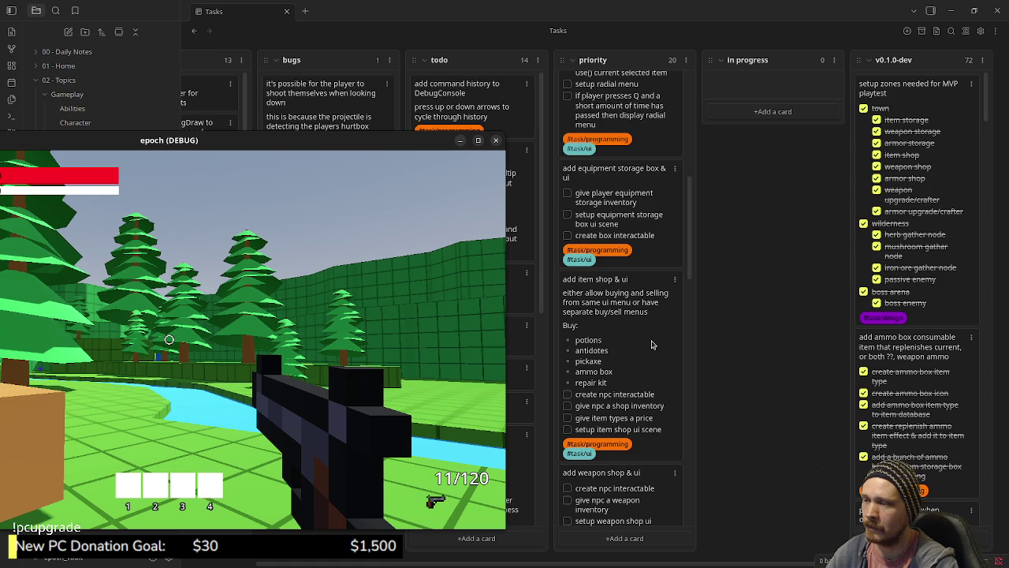
pyautogui.scroll(-4, 603, 339)
pyautogui.scroll(2, 603, 339)
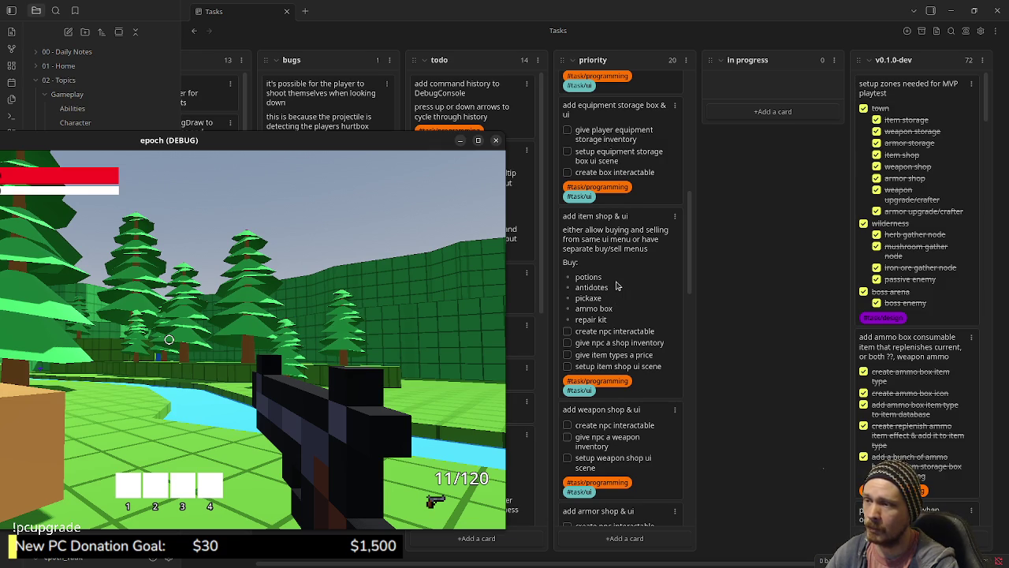
pyautogui.scroll(-1, 617, 289)
# Scroll the priority column down to the bottom item popup card.
pyautogui.scroll(-2, 617, 289)
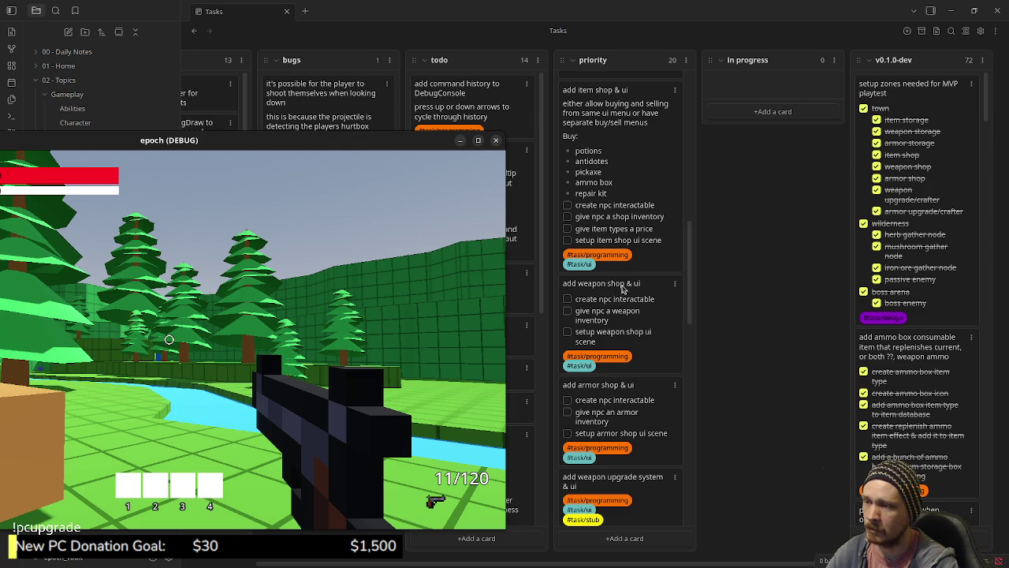
pyautogui.scroll(-3, 631, 288)
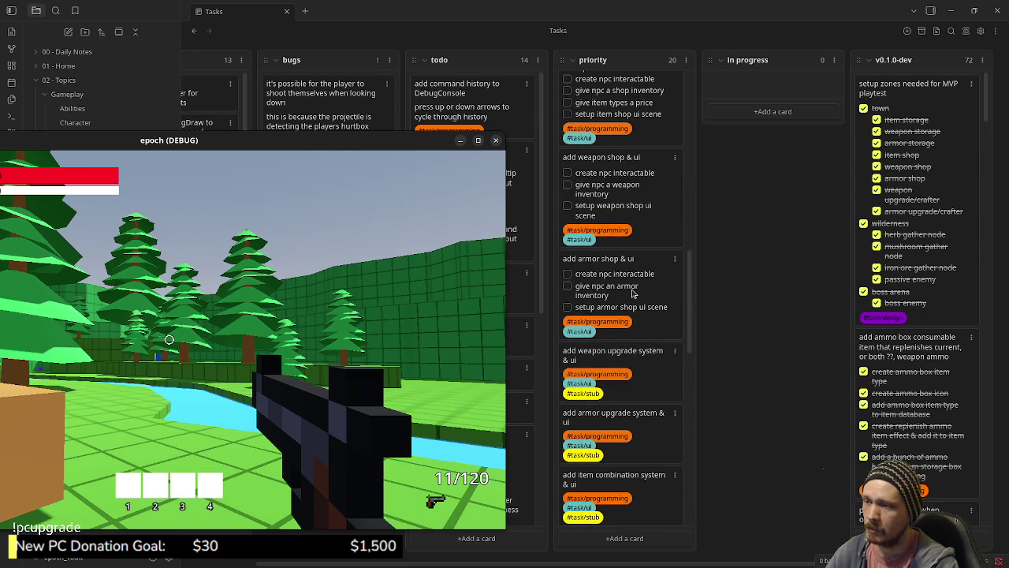
pyautogui.scroll(-4, 631, 293)
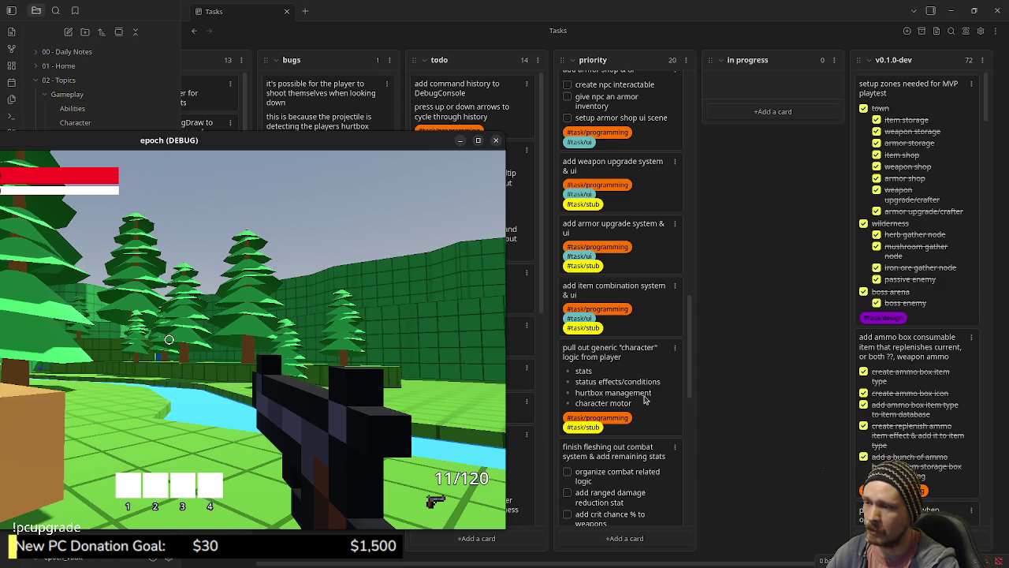
pyautogui.scroll(-3, 633, 382)
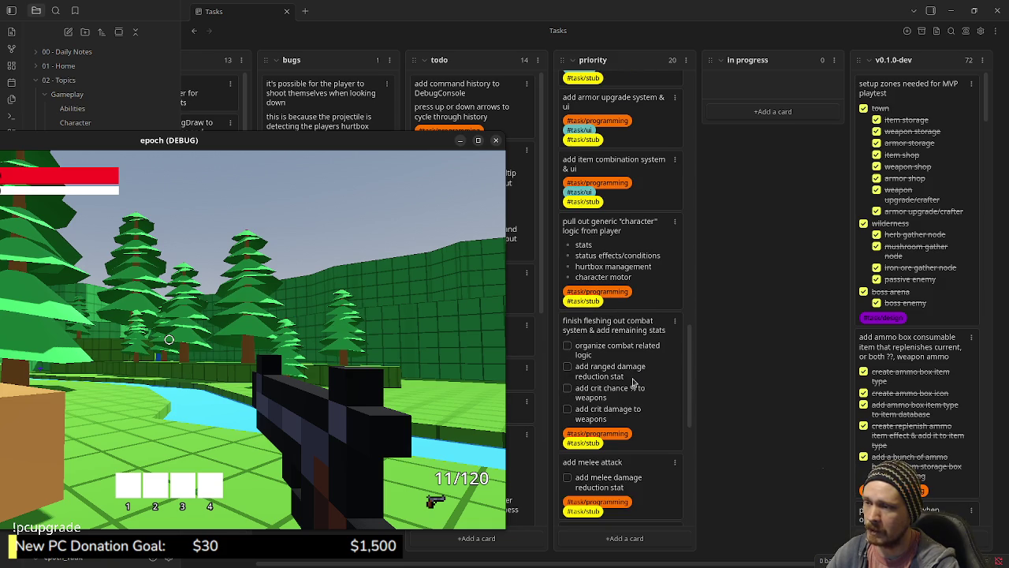
pyautogui.scroll(-2, 633, 381)
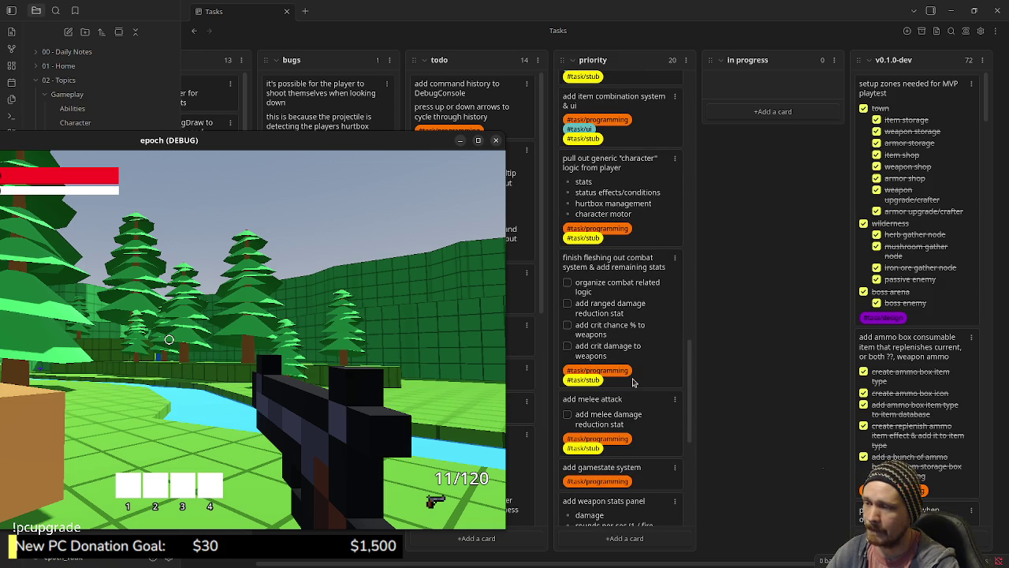
pyautogui.scroll(-5, 632, 381)
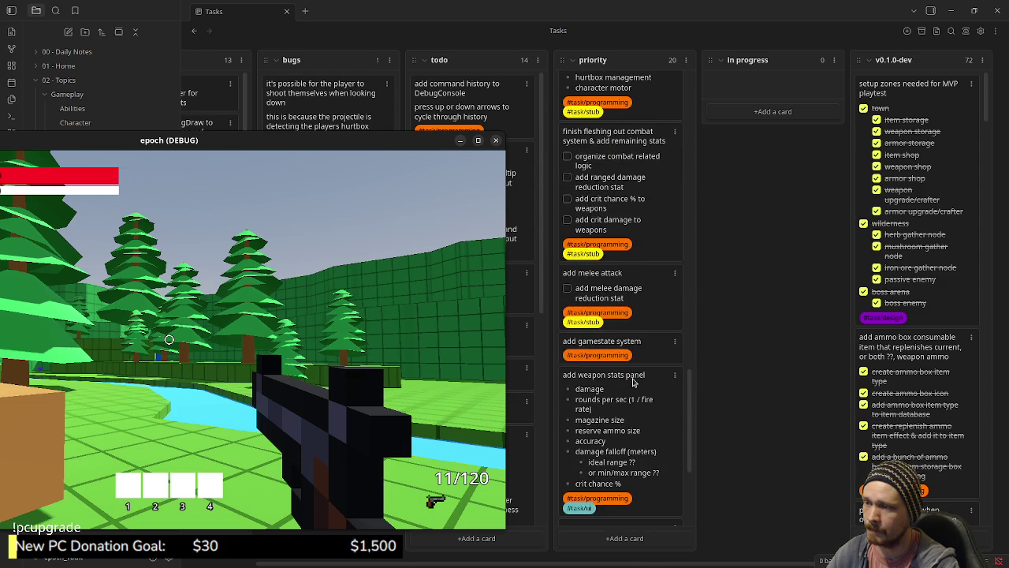
pyautogui.scroll(-5, 628, 365)
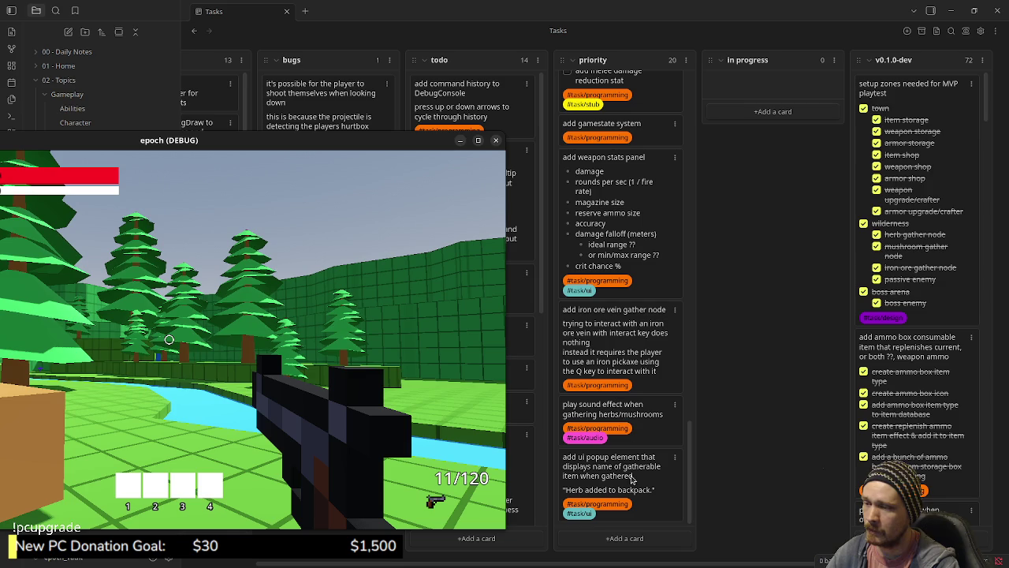
# Scroll back up to the 'add weapon shop & ui' card.
pyautogui.scroll(4, 645, 345)
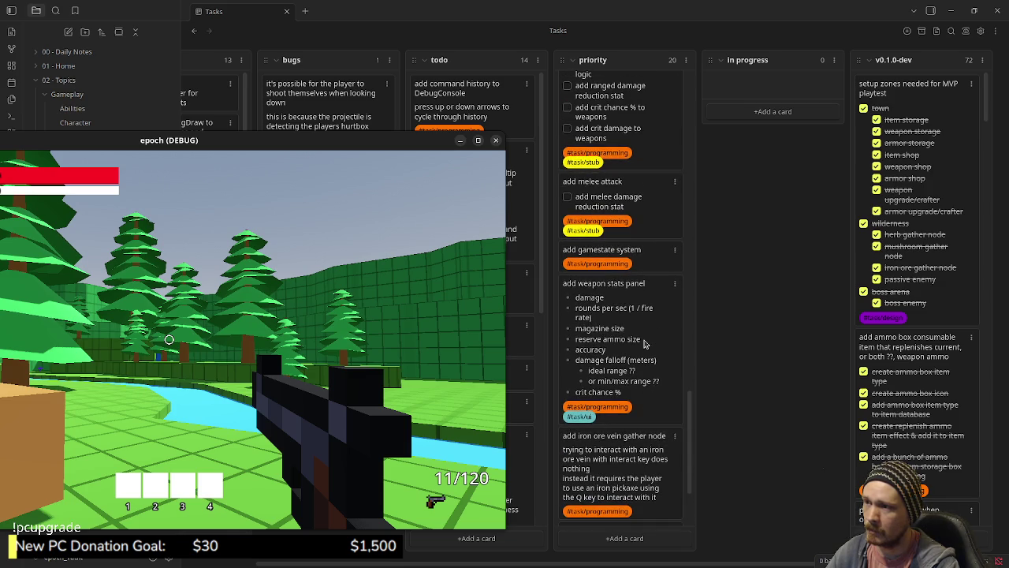
pyautogui.scroll(6, 643, 344)
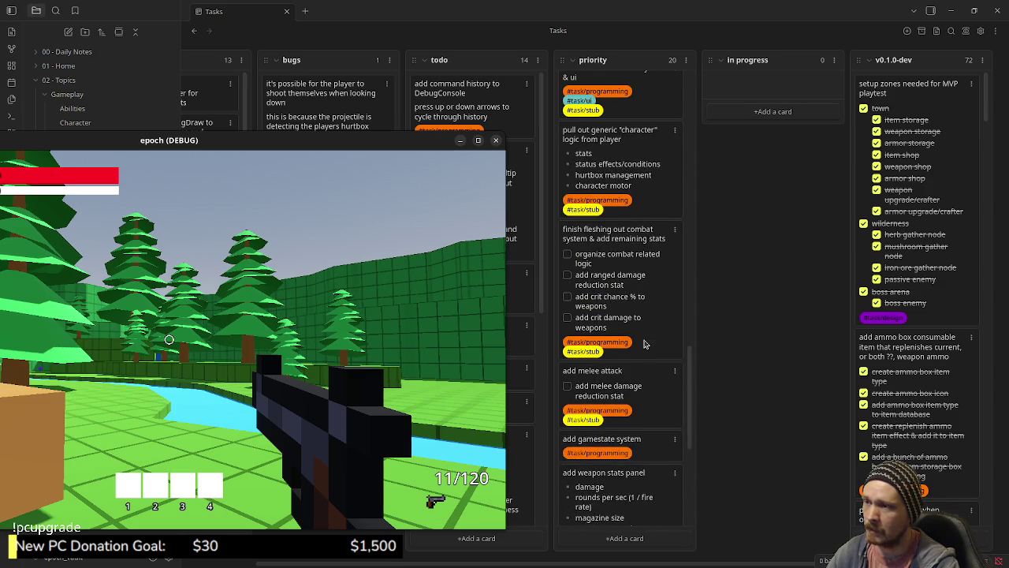
pyautogui.scroll(6, 644, 343)
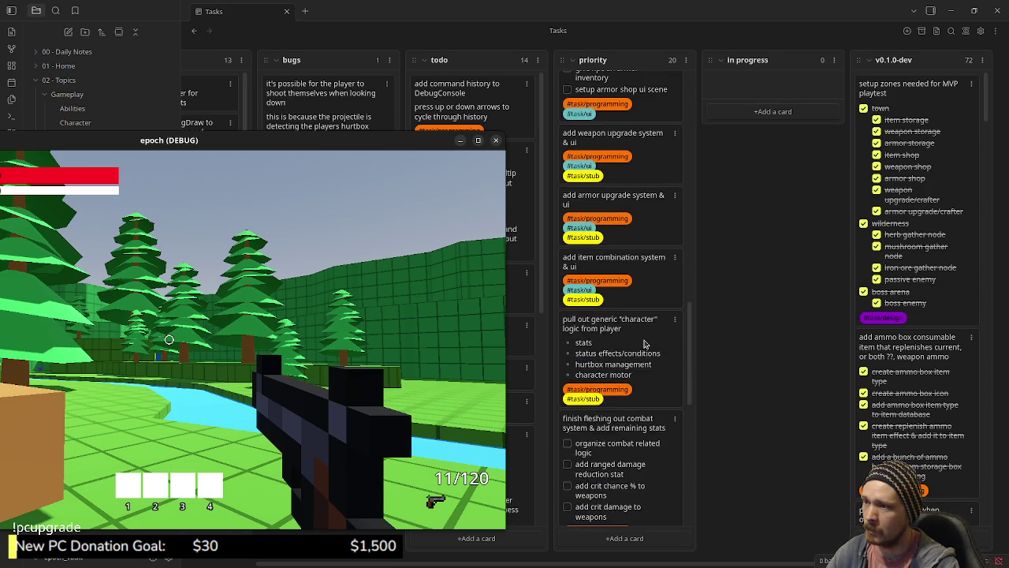
pyautogui.scroll(2, 644, 343)
pyautogui.scroll(2, 634, 347)
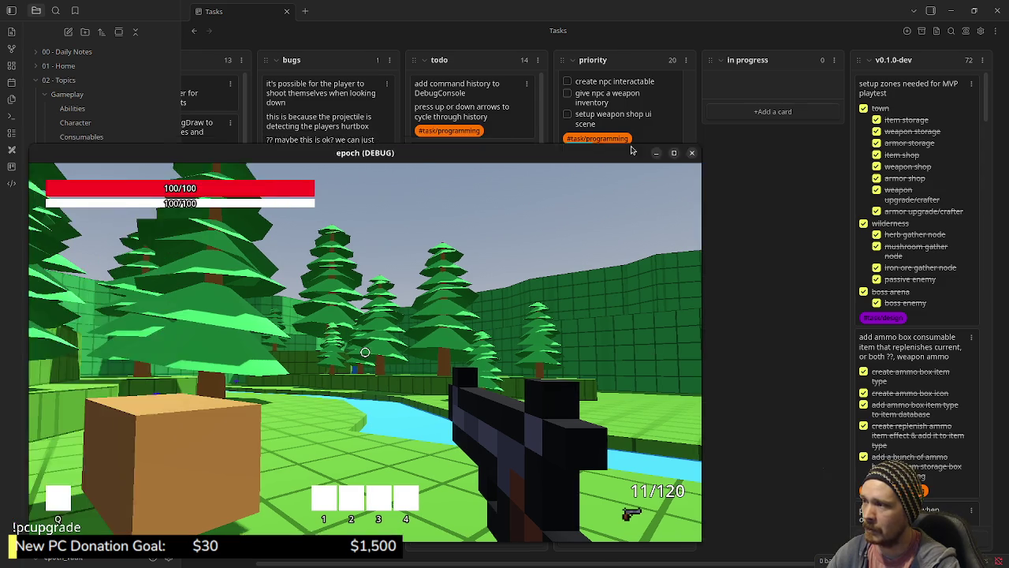
# Open the game's inventory and stats panels and look over the herbs, potions, antidotes and ammo boxes.
pyautogui.press('Tab')
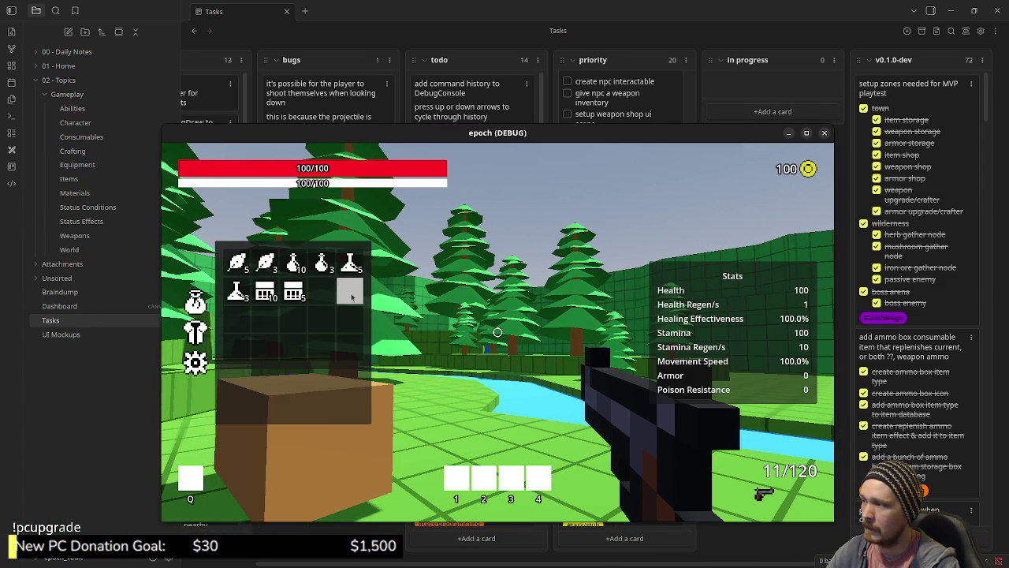
pyautogui.moveTo(314, 294)
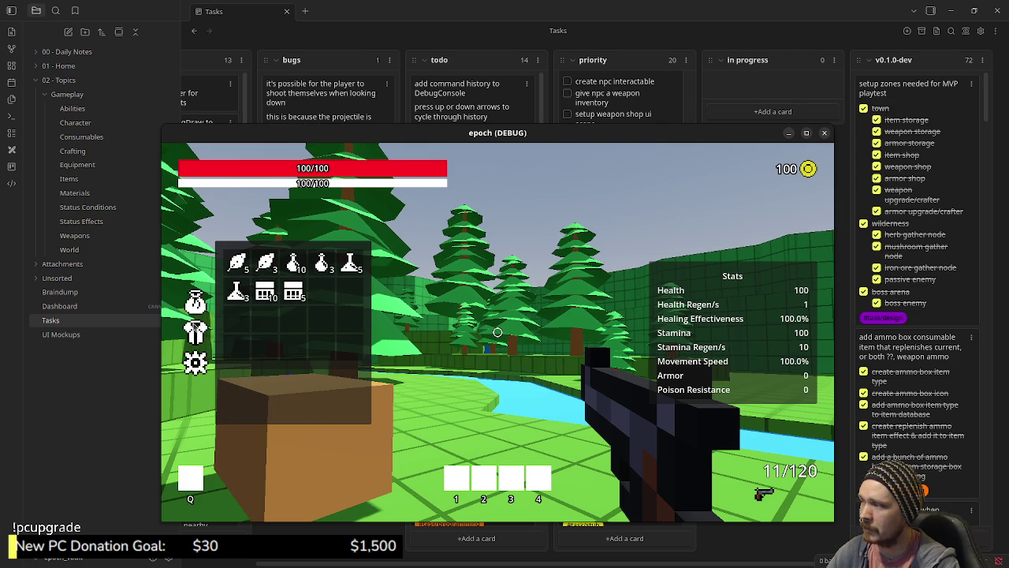
pyautogui.moveTo(325, 266)
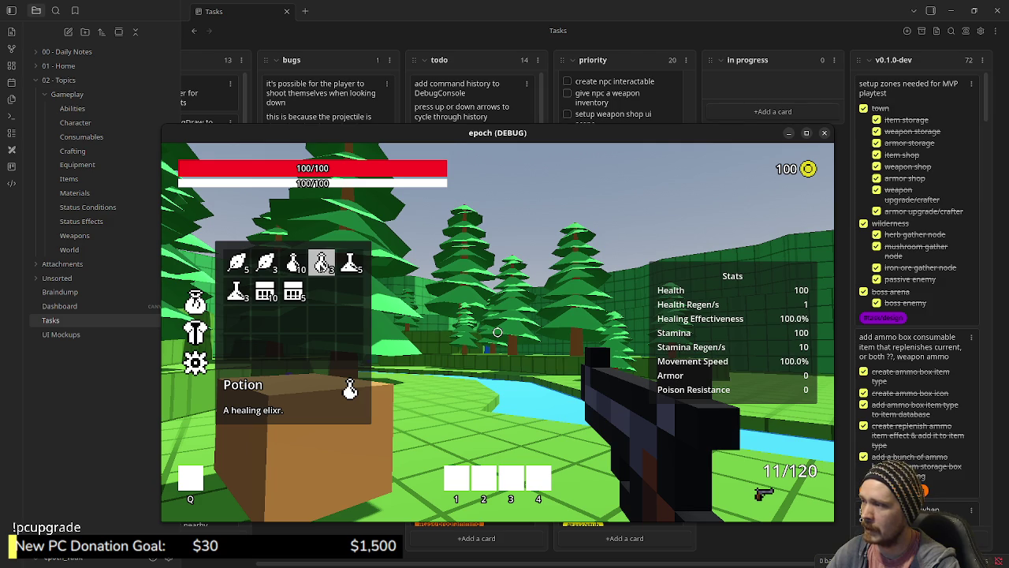
pyautogui.moveTo(267, 268)
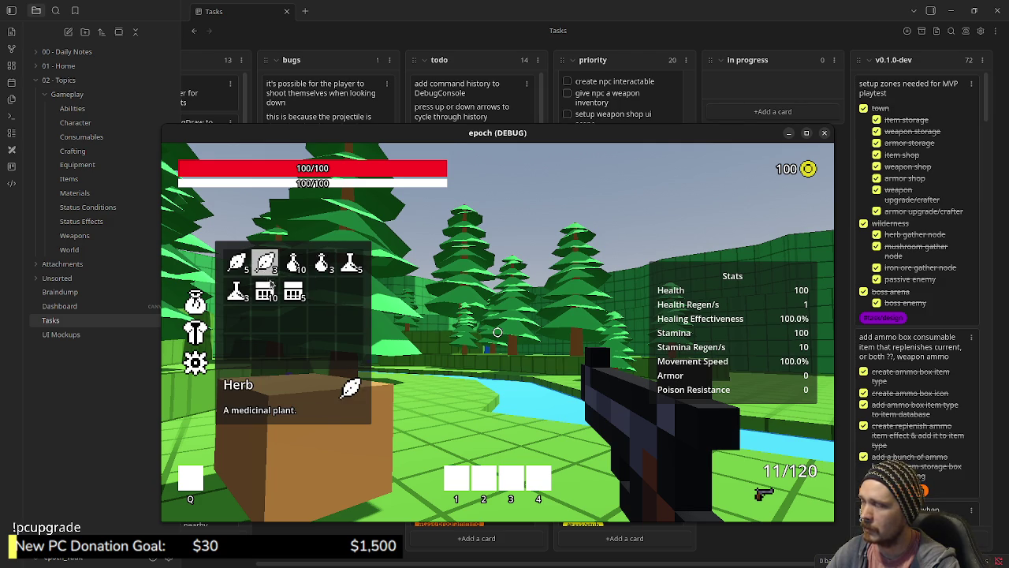
pyautogui.moveTo(291, 278)
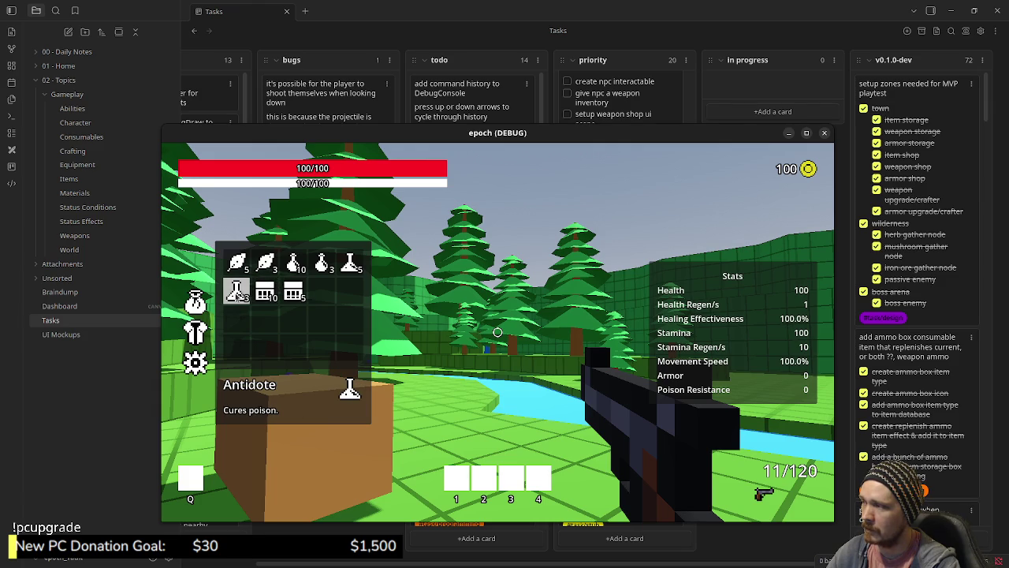
# Use one Antidote so its stack drops to 2, and move the Ammo Box stack to another slot.
pyautogui.rightClick(236, 293)
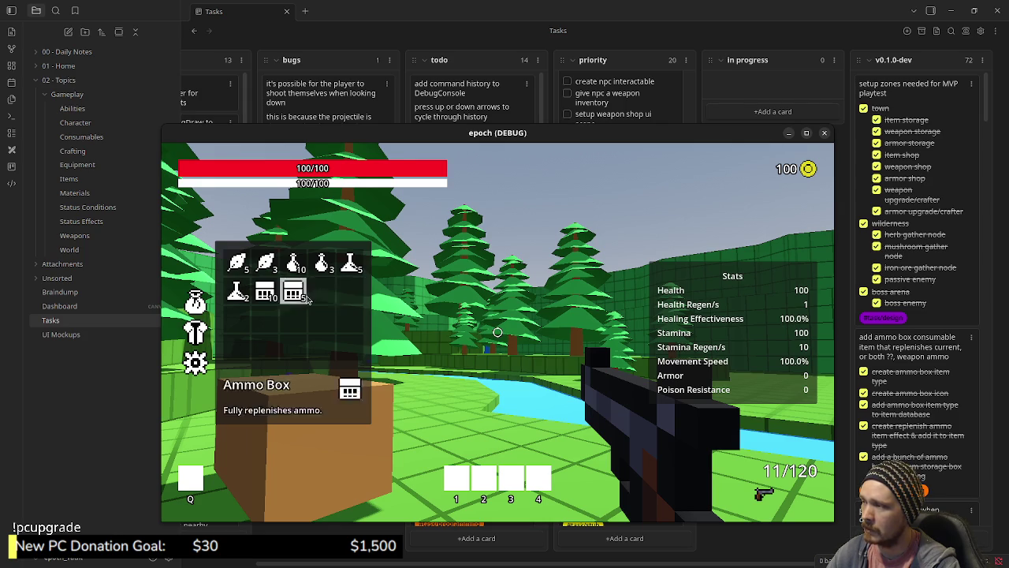
pyautogui.moveTo(296, 293)
pyautogui.mouseDown()
pyautogui.moveTo(317, 295)
pyautogui.moveTo(315, 355)
pyautogui.moveTo(391, 332)
pyautogui.mouseUp()
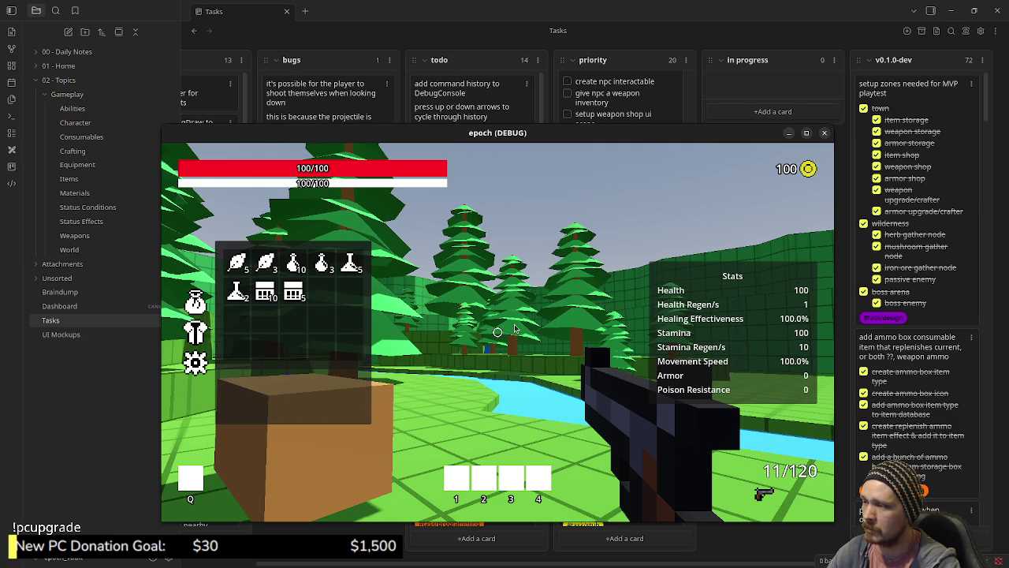
pyautogui.moveTo(266, 265)
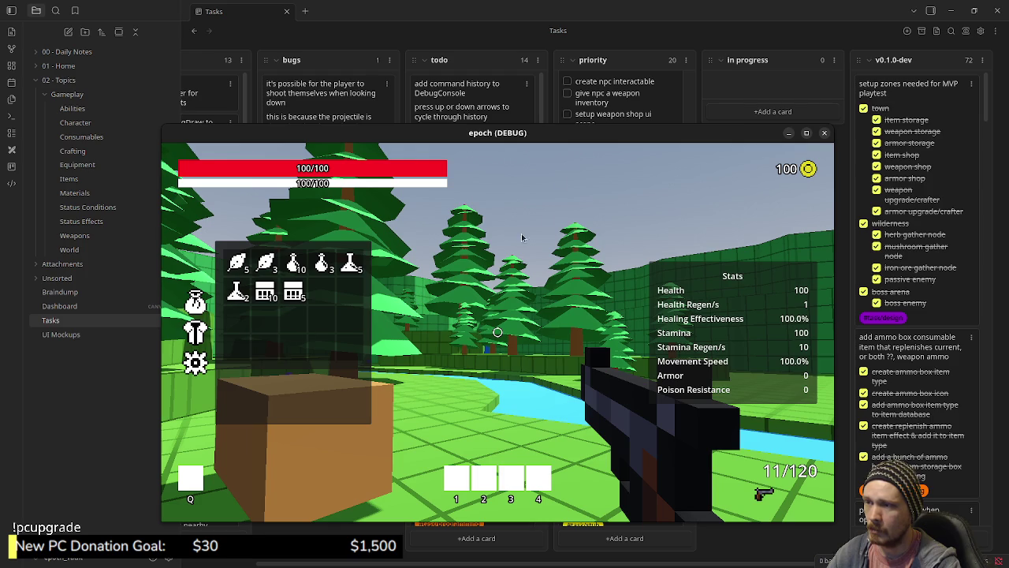
# Move the game aside to review the item shop card's Buy list, then restore it and close its inventory panels.
pyautogui.moveTo(649, 142); pyautogui.dragTo(369, 160)
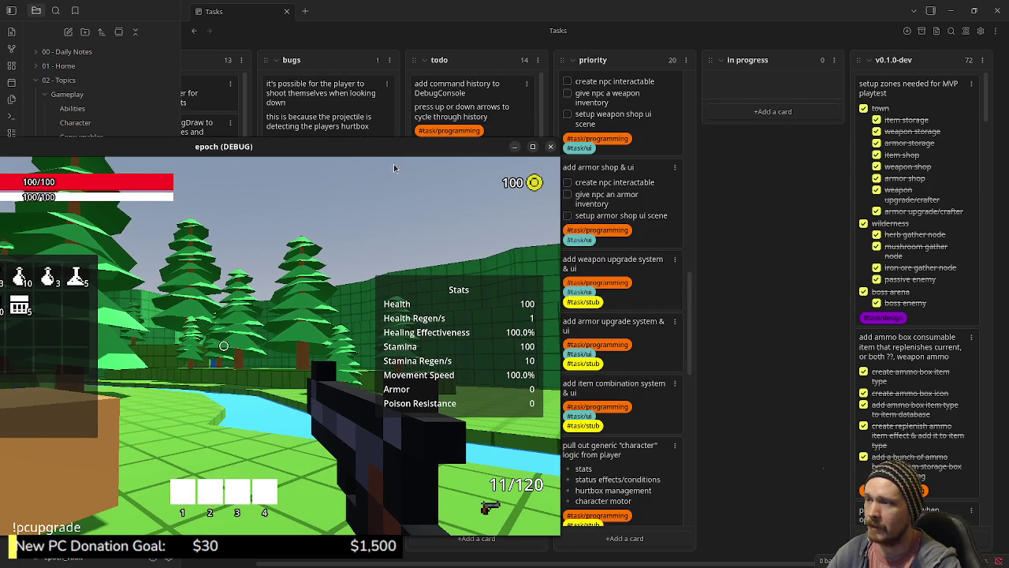
pyautogui.scroll(3, 630, 343)
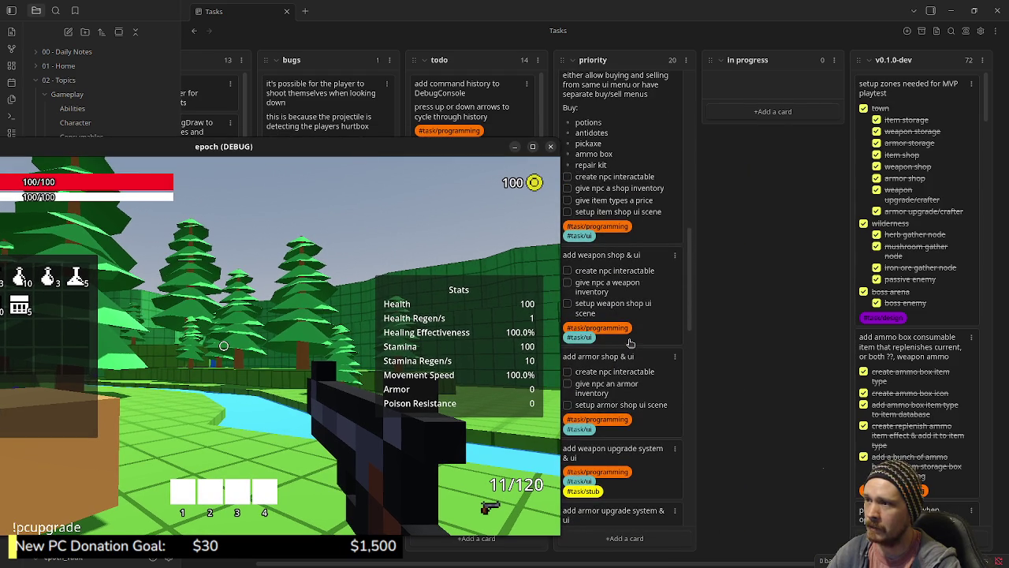
pyautogui.scroll(2, 630, 343)
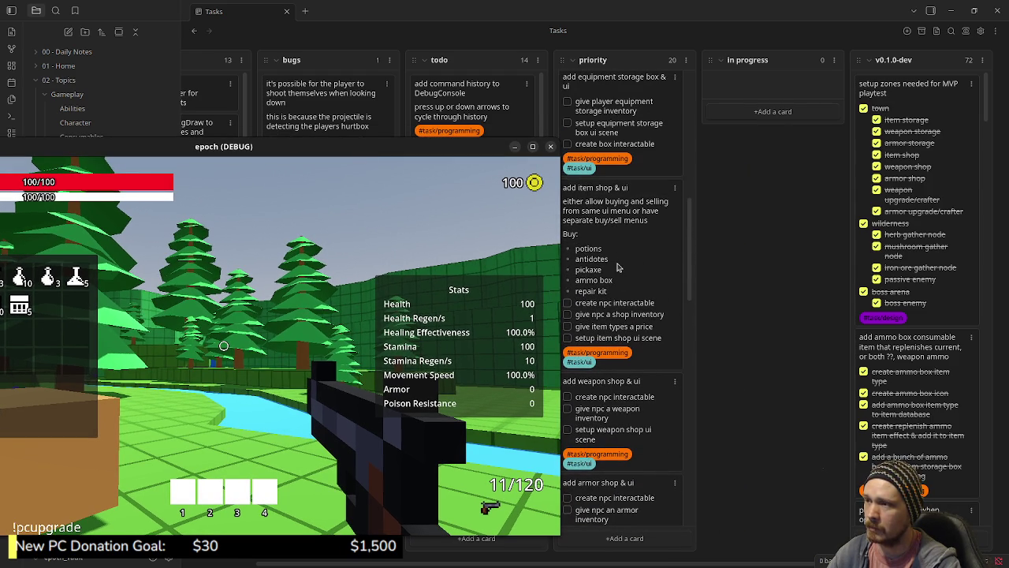
pyautogui.scroll(1, 619, 268)
pyautogui.scroll(1, 618, 268)
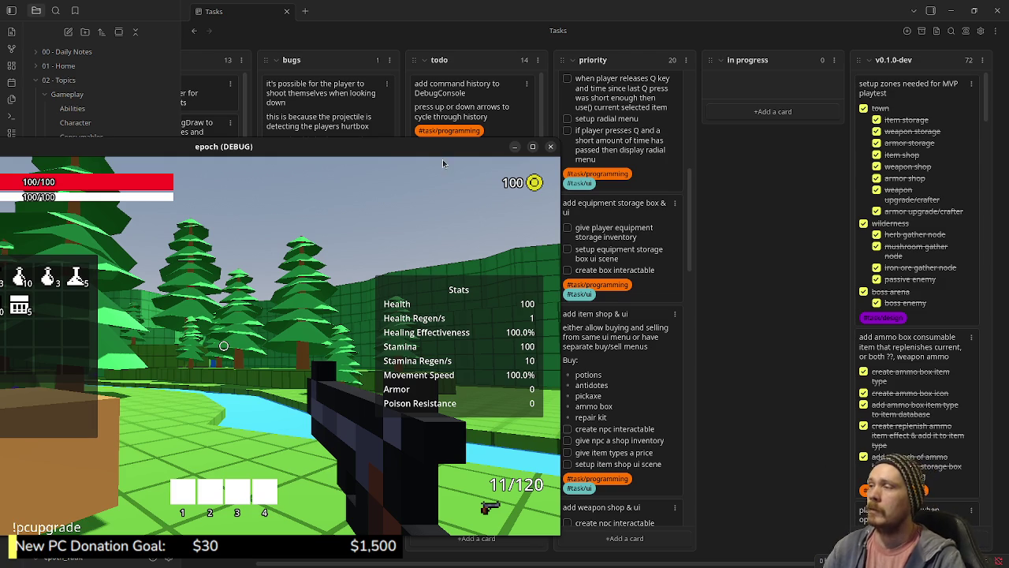
pyautogui.moveTo(433, 150)
pyautogui.mouseDown()
pyautogui.moveTo(688, 125)
pyautogui.moveTo(754, 108)
pyautogui.mouseUp()
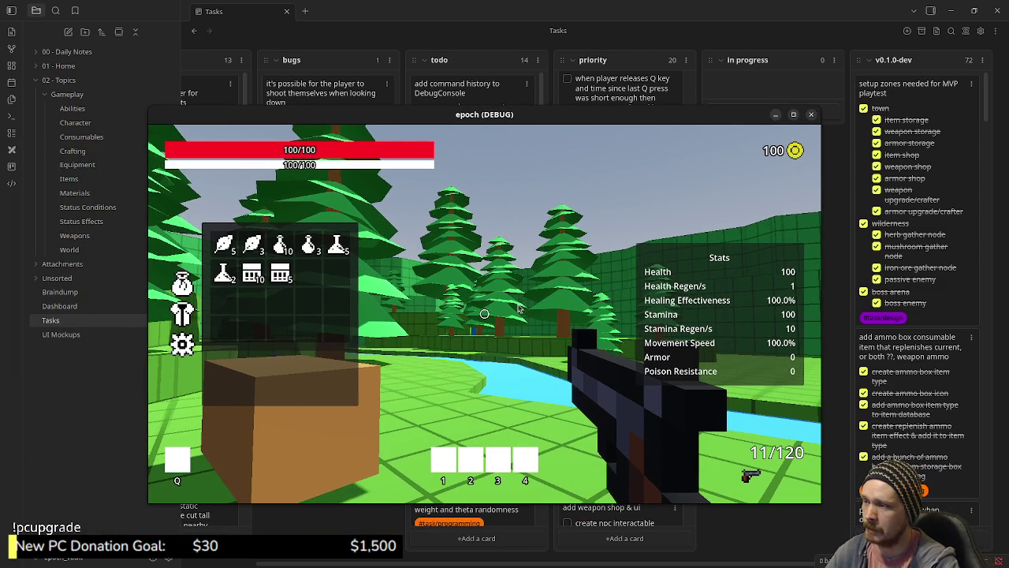
pyautogui.press('Tab')
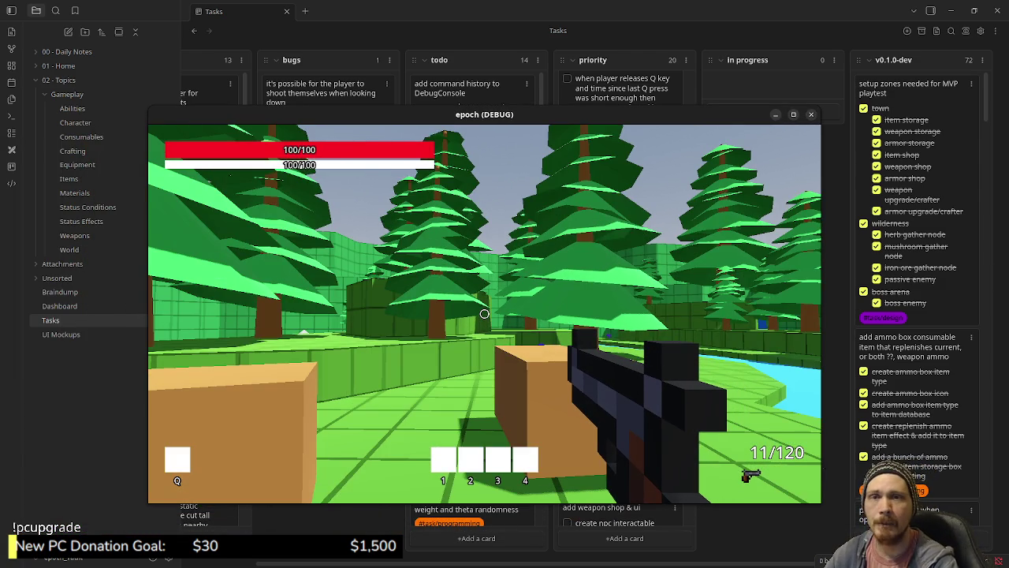